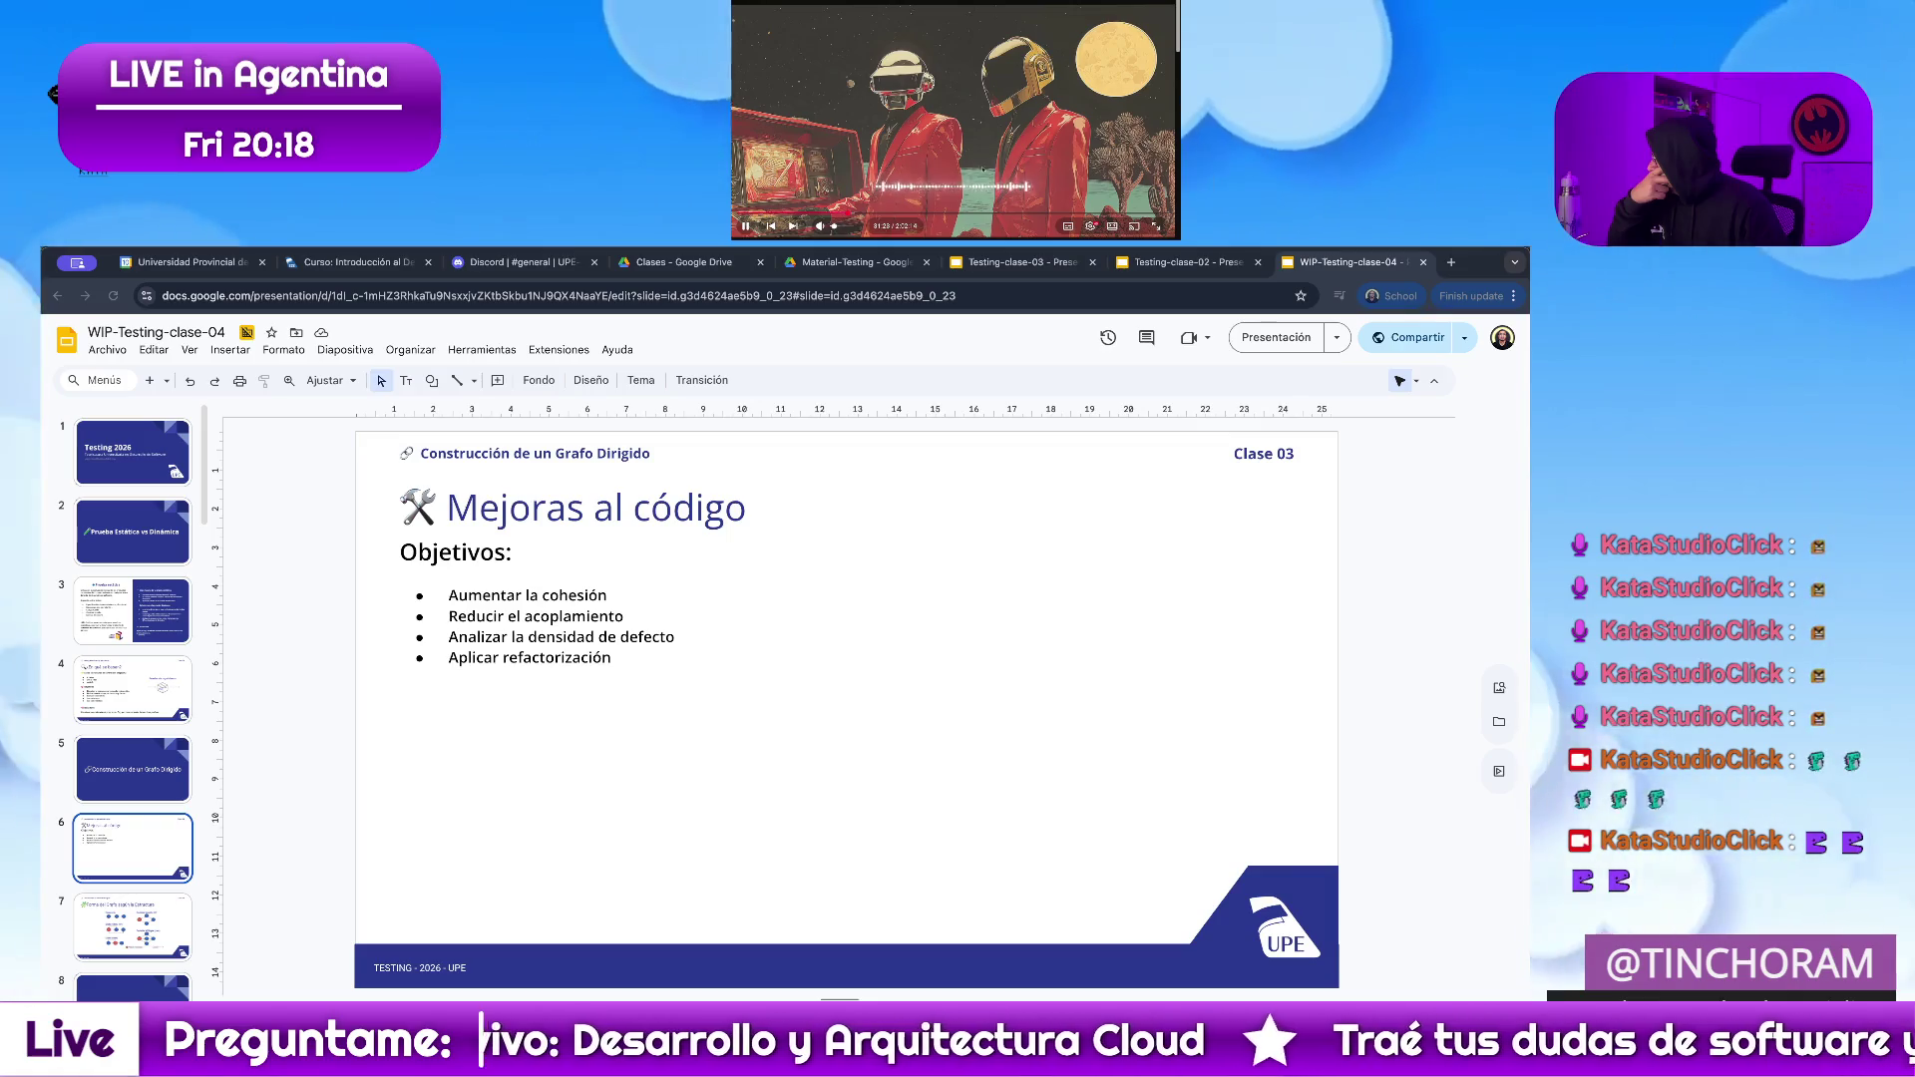
scroll(988, 235, "down", 3)
scroll(987, 236, "down", 2)
scroll(988, 235, "down", 2)
scroll(988, 236, "down", 1)
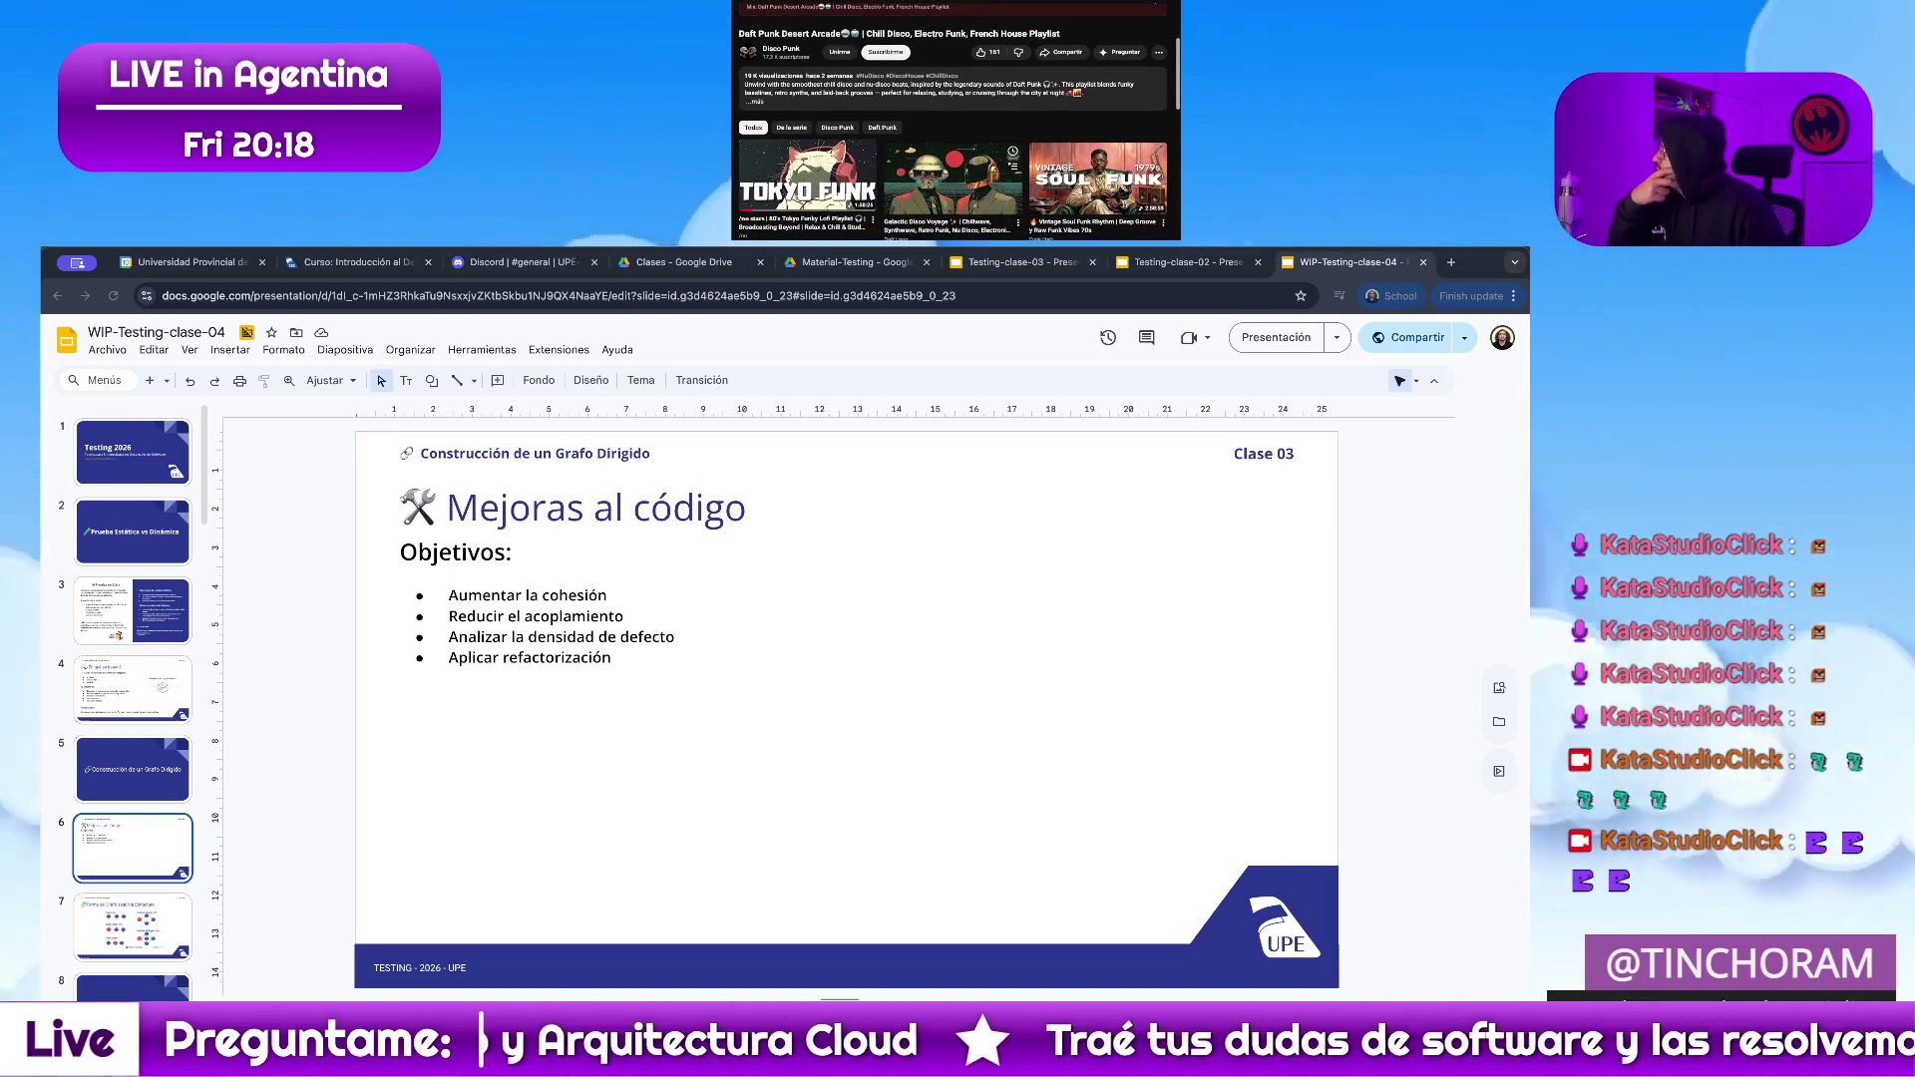
scroll(958, 120, "down", 3)
scroll(958, 119, "down", 2)
scroll(958, 119, "down", 2)
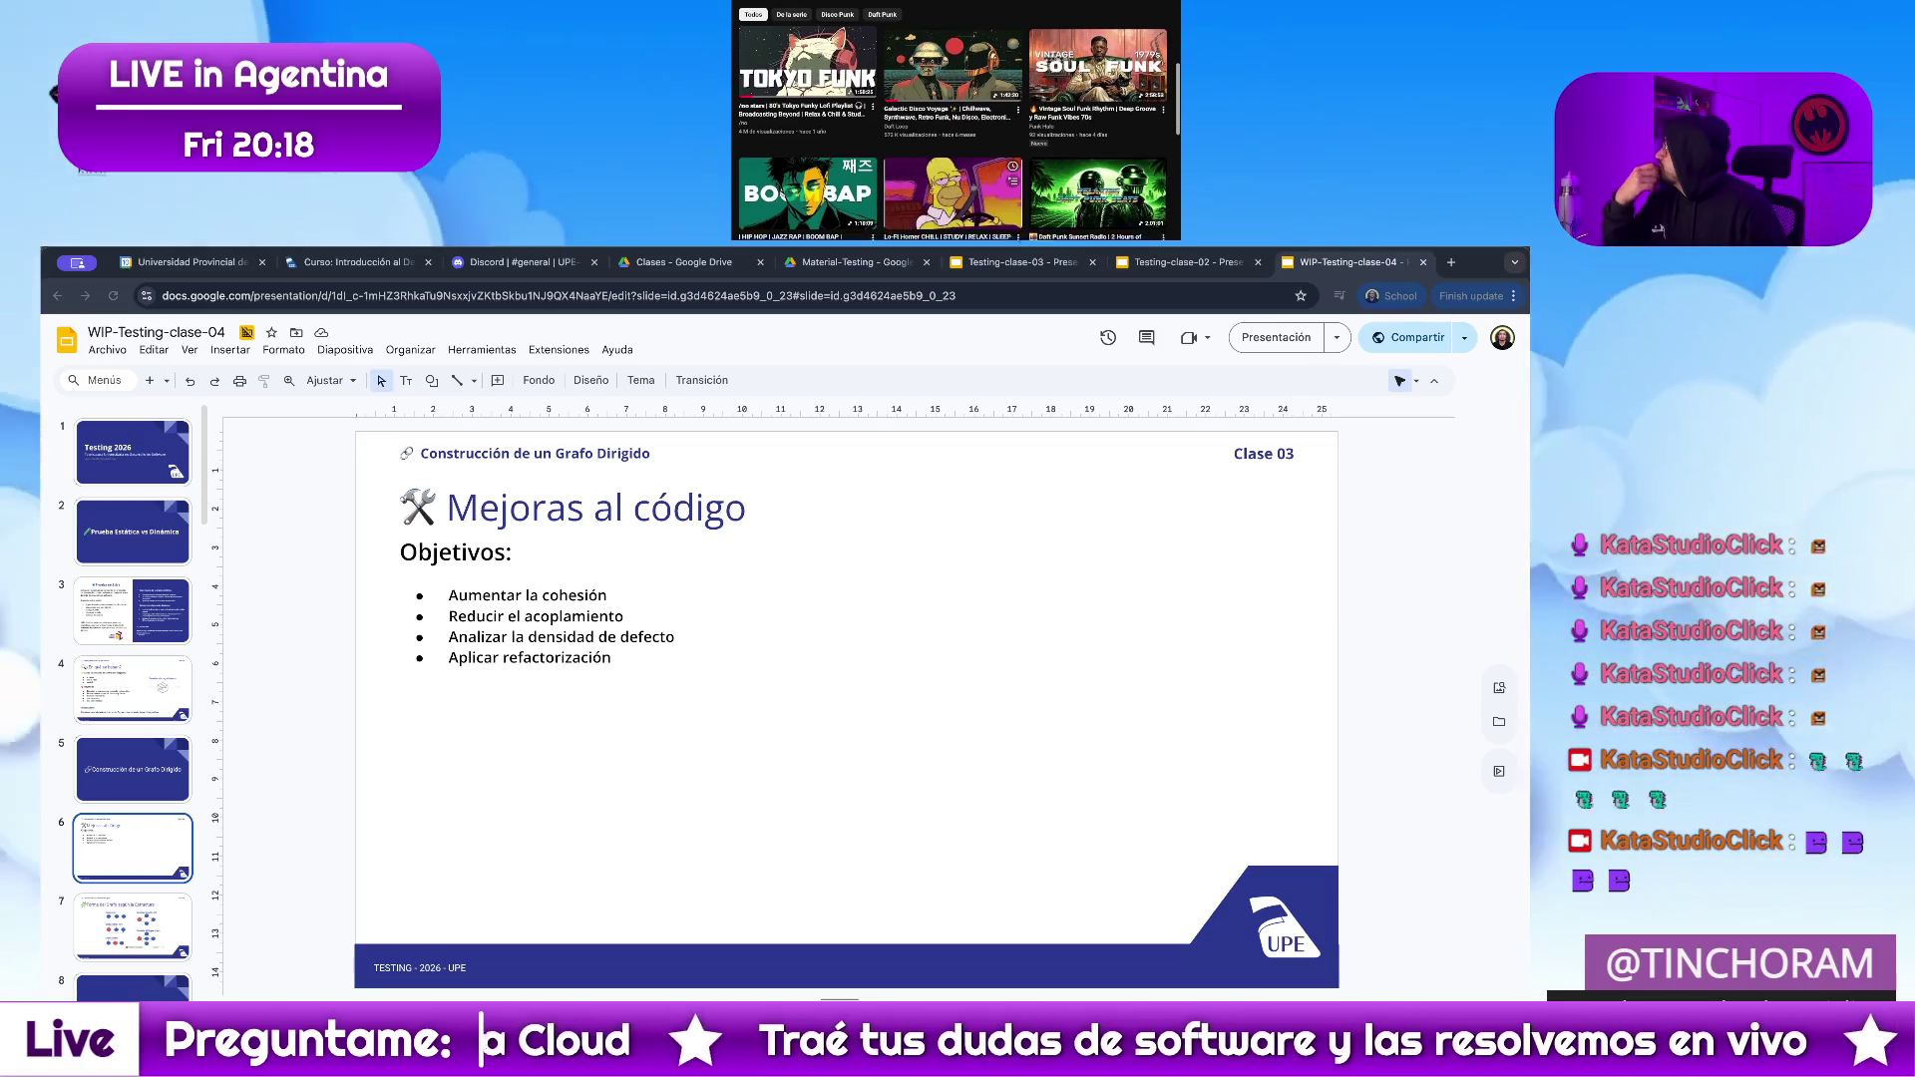
scroll(958, 121, "down", 2)
scroll(957, 120, "down", 3)
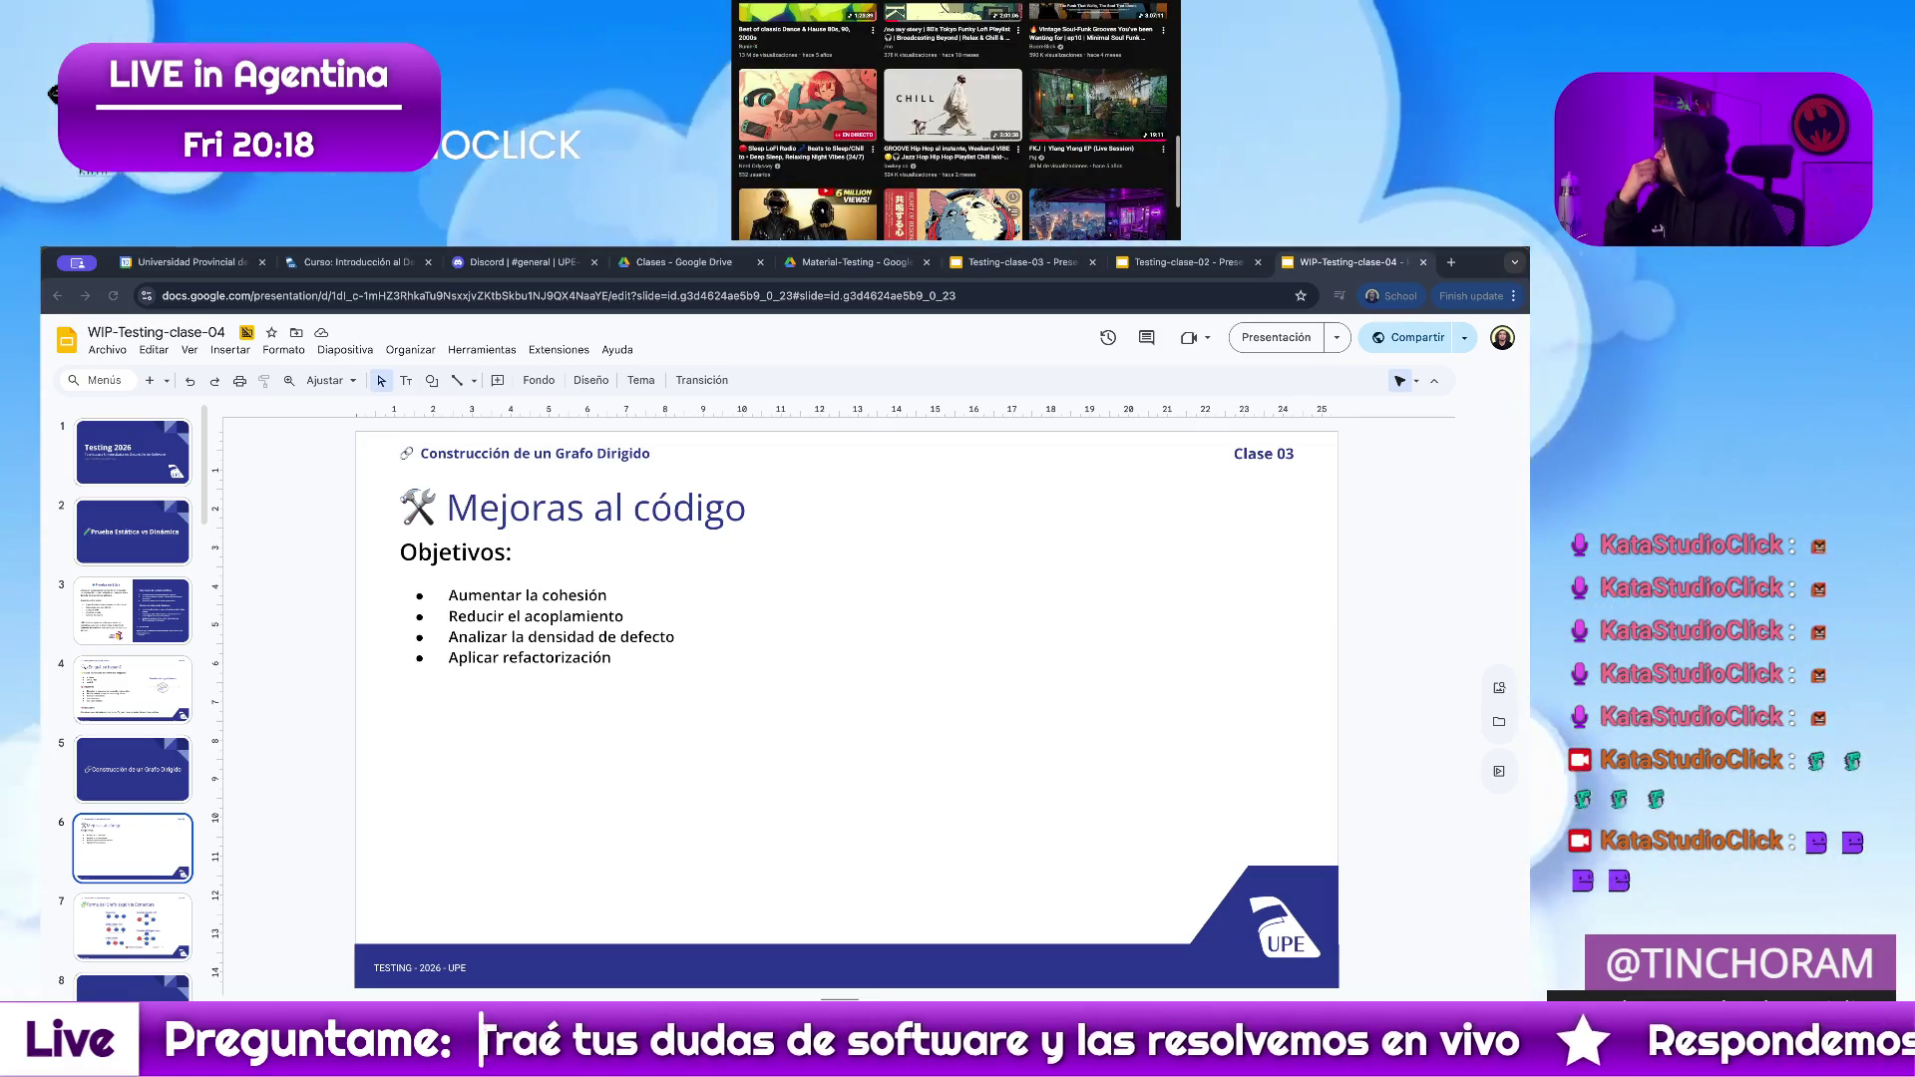
Play the Daft Punk video, then switch the background music to the FKJ video.
left_click(808, 213)
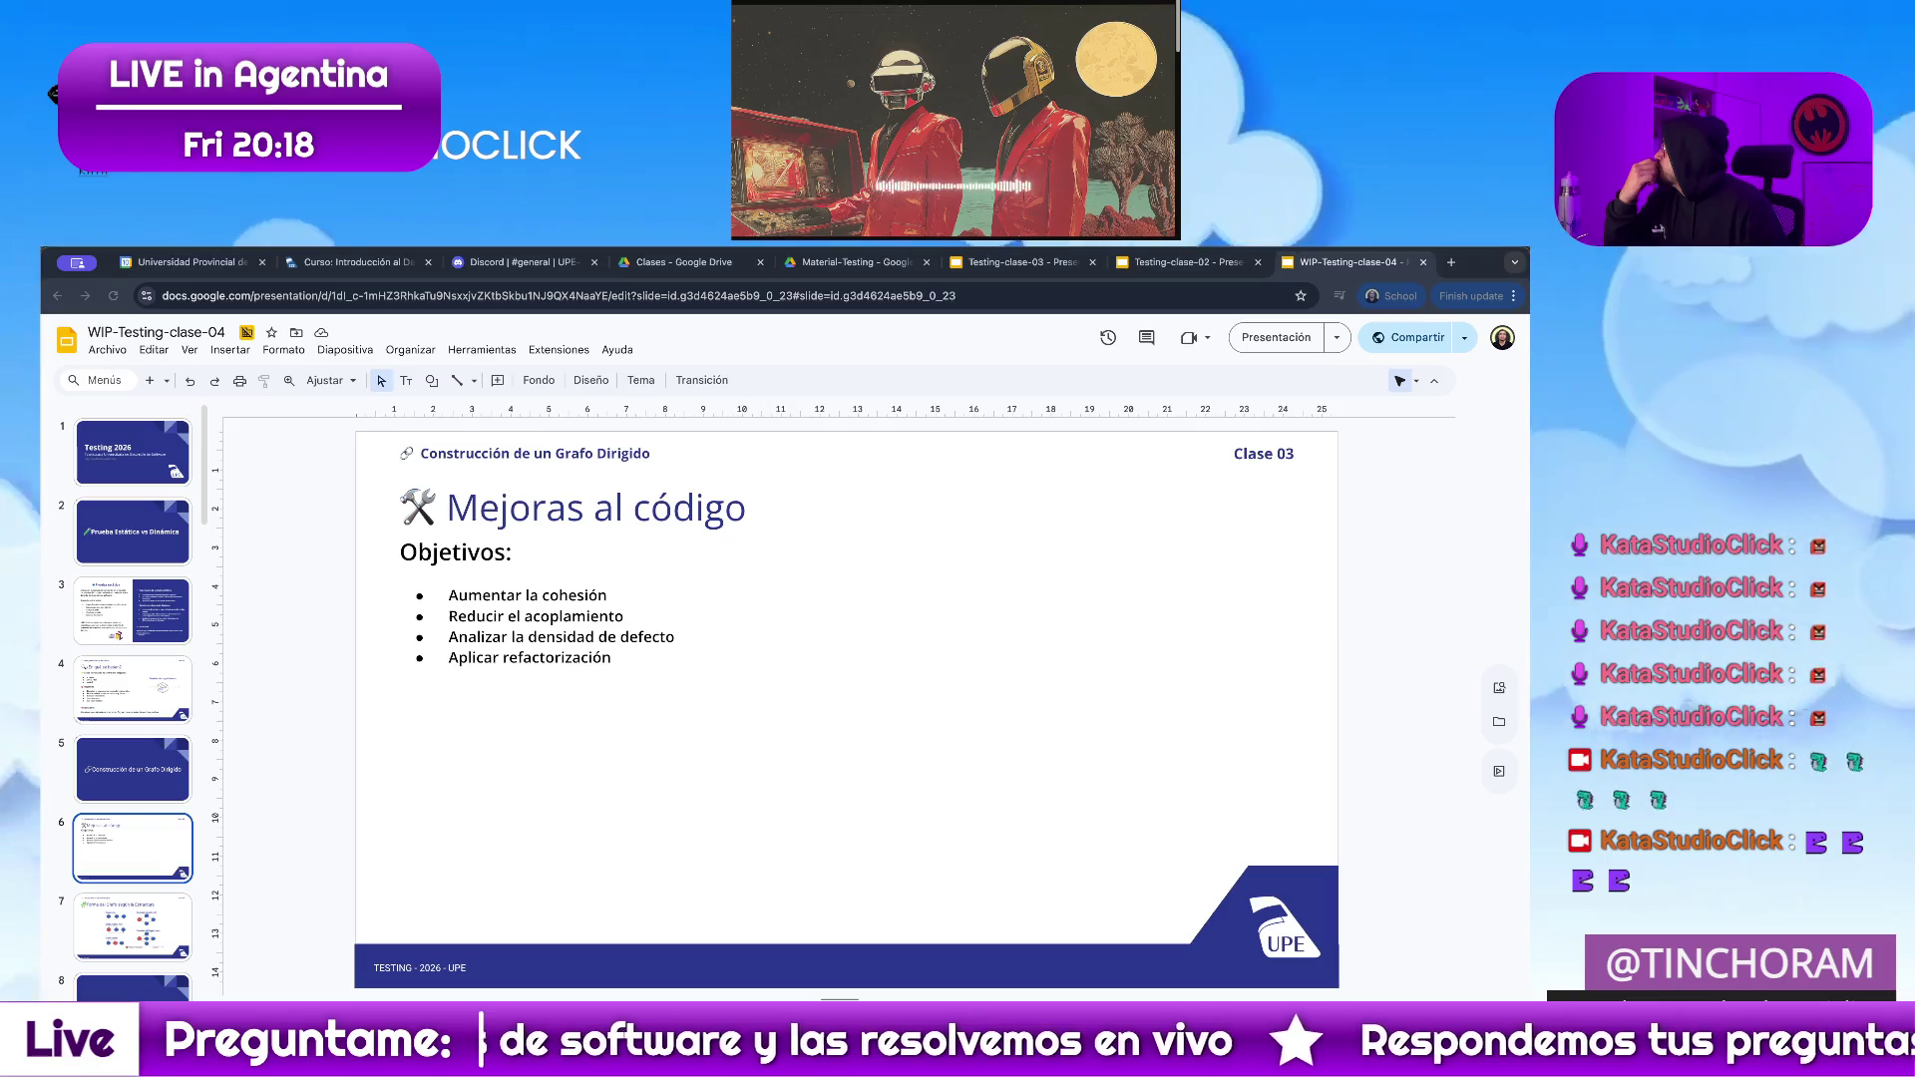
scroll(959, 119, "down", 2)
scroll(959, 119, "down", 2)
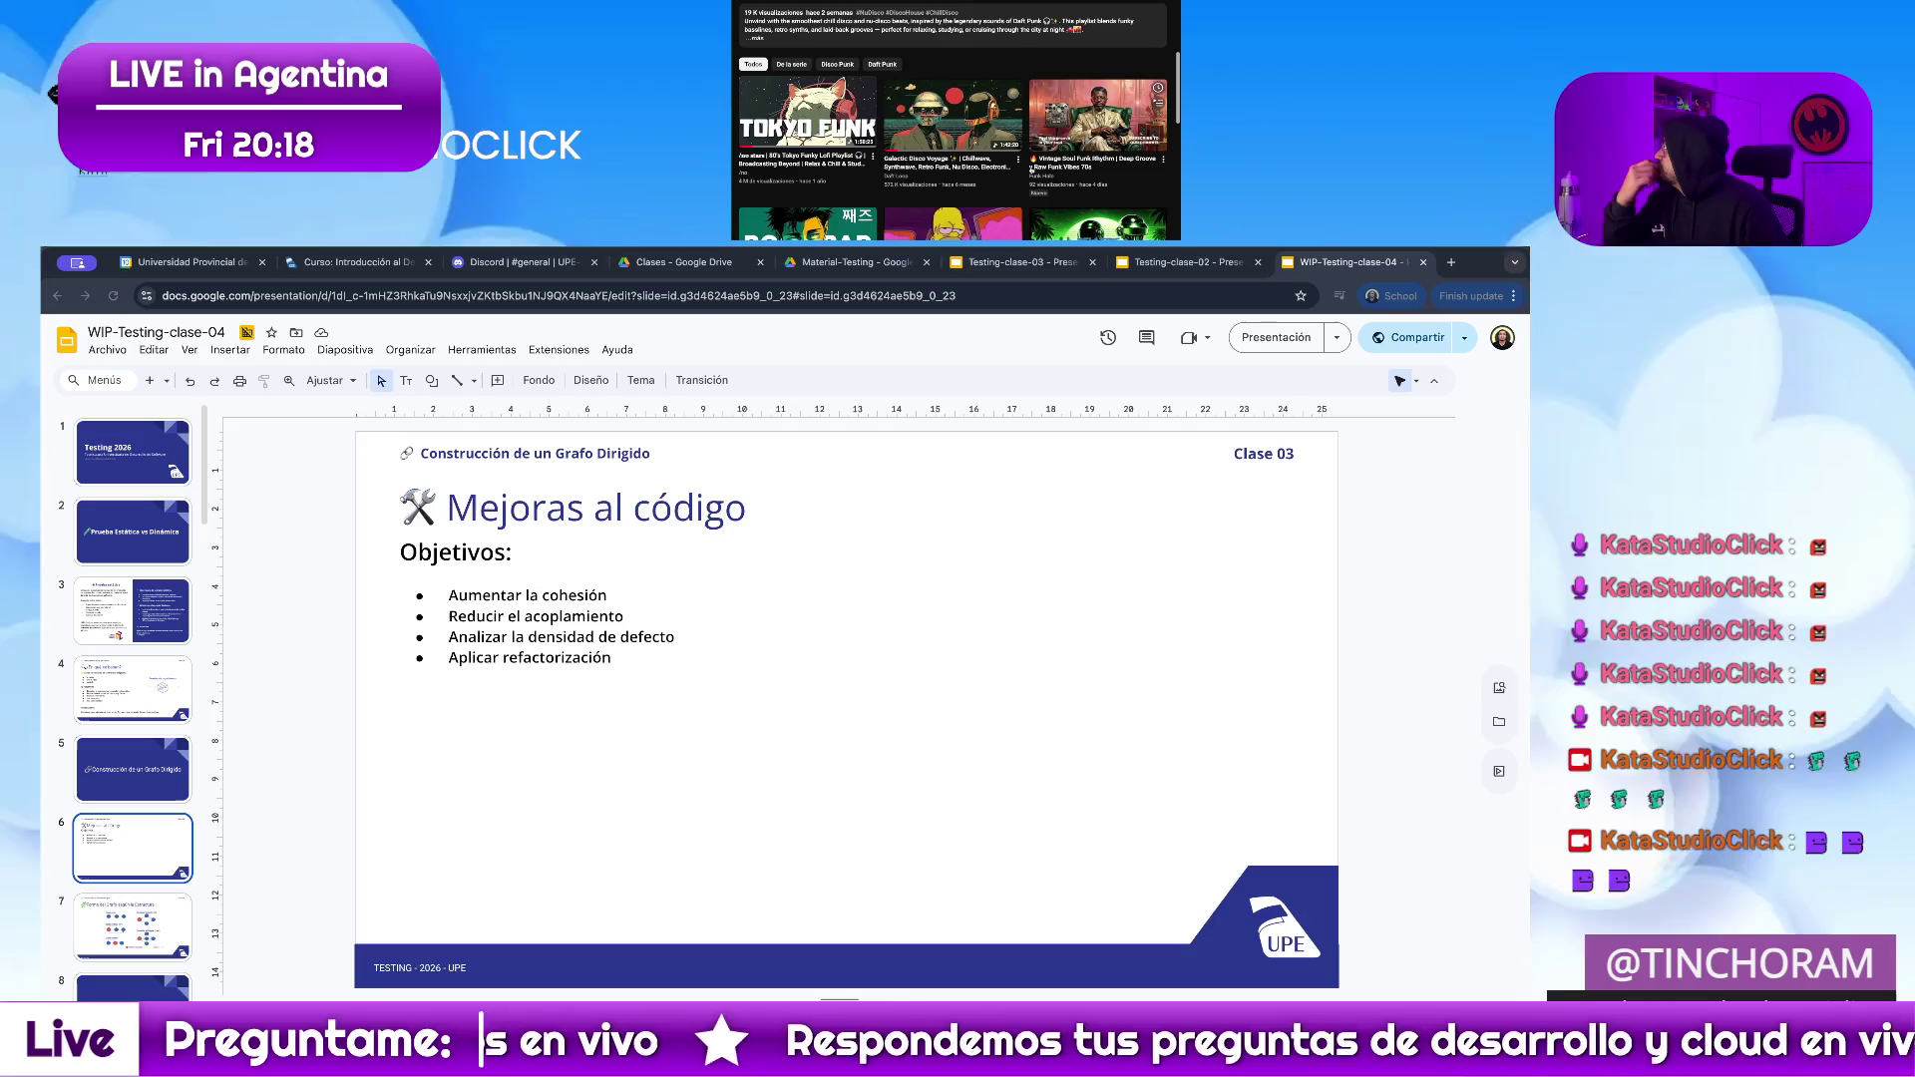
scroll(959, 120, "down", 2)
scroll(928, 19, "up", 3)
scroll(929, 18, "up", 3)
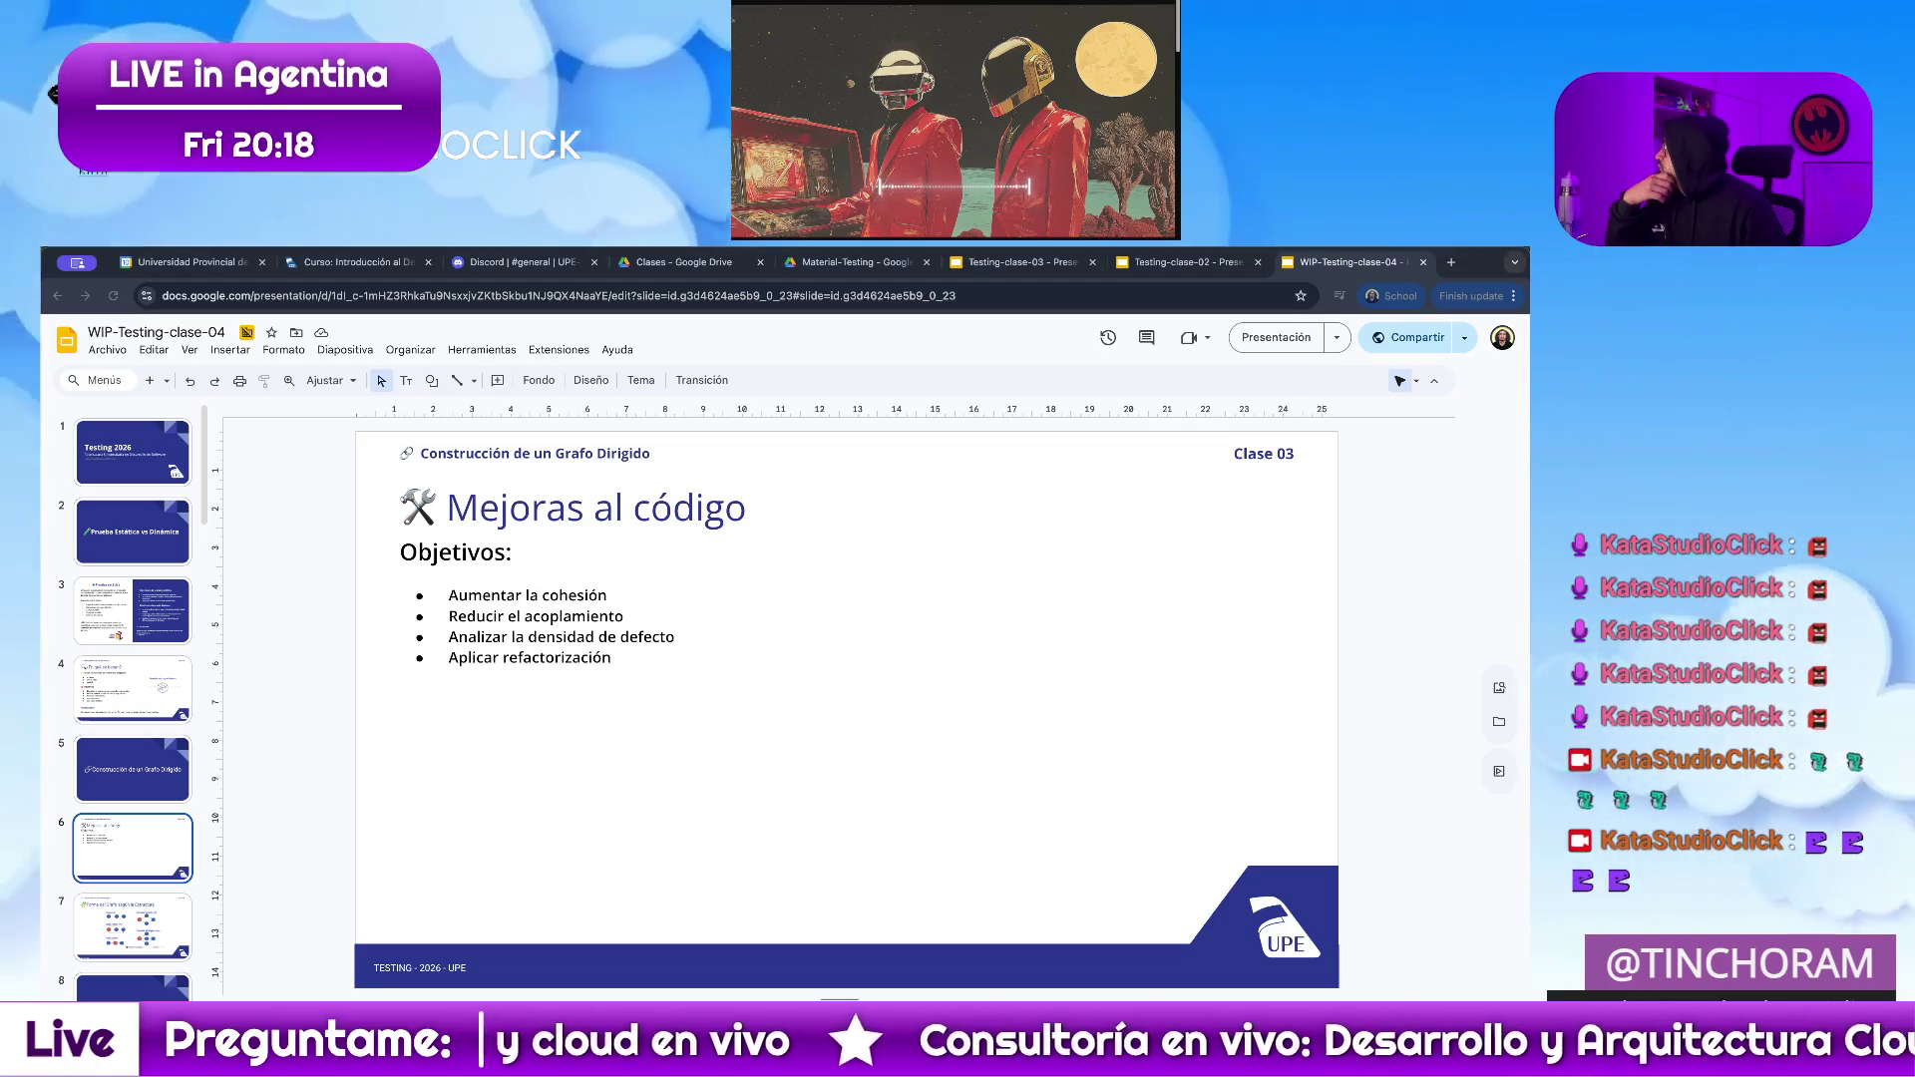
scroll(1026, 176, "down", 3)
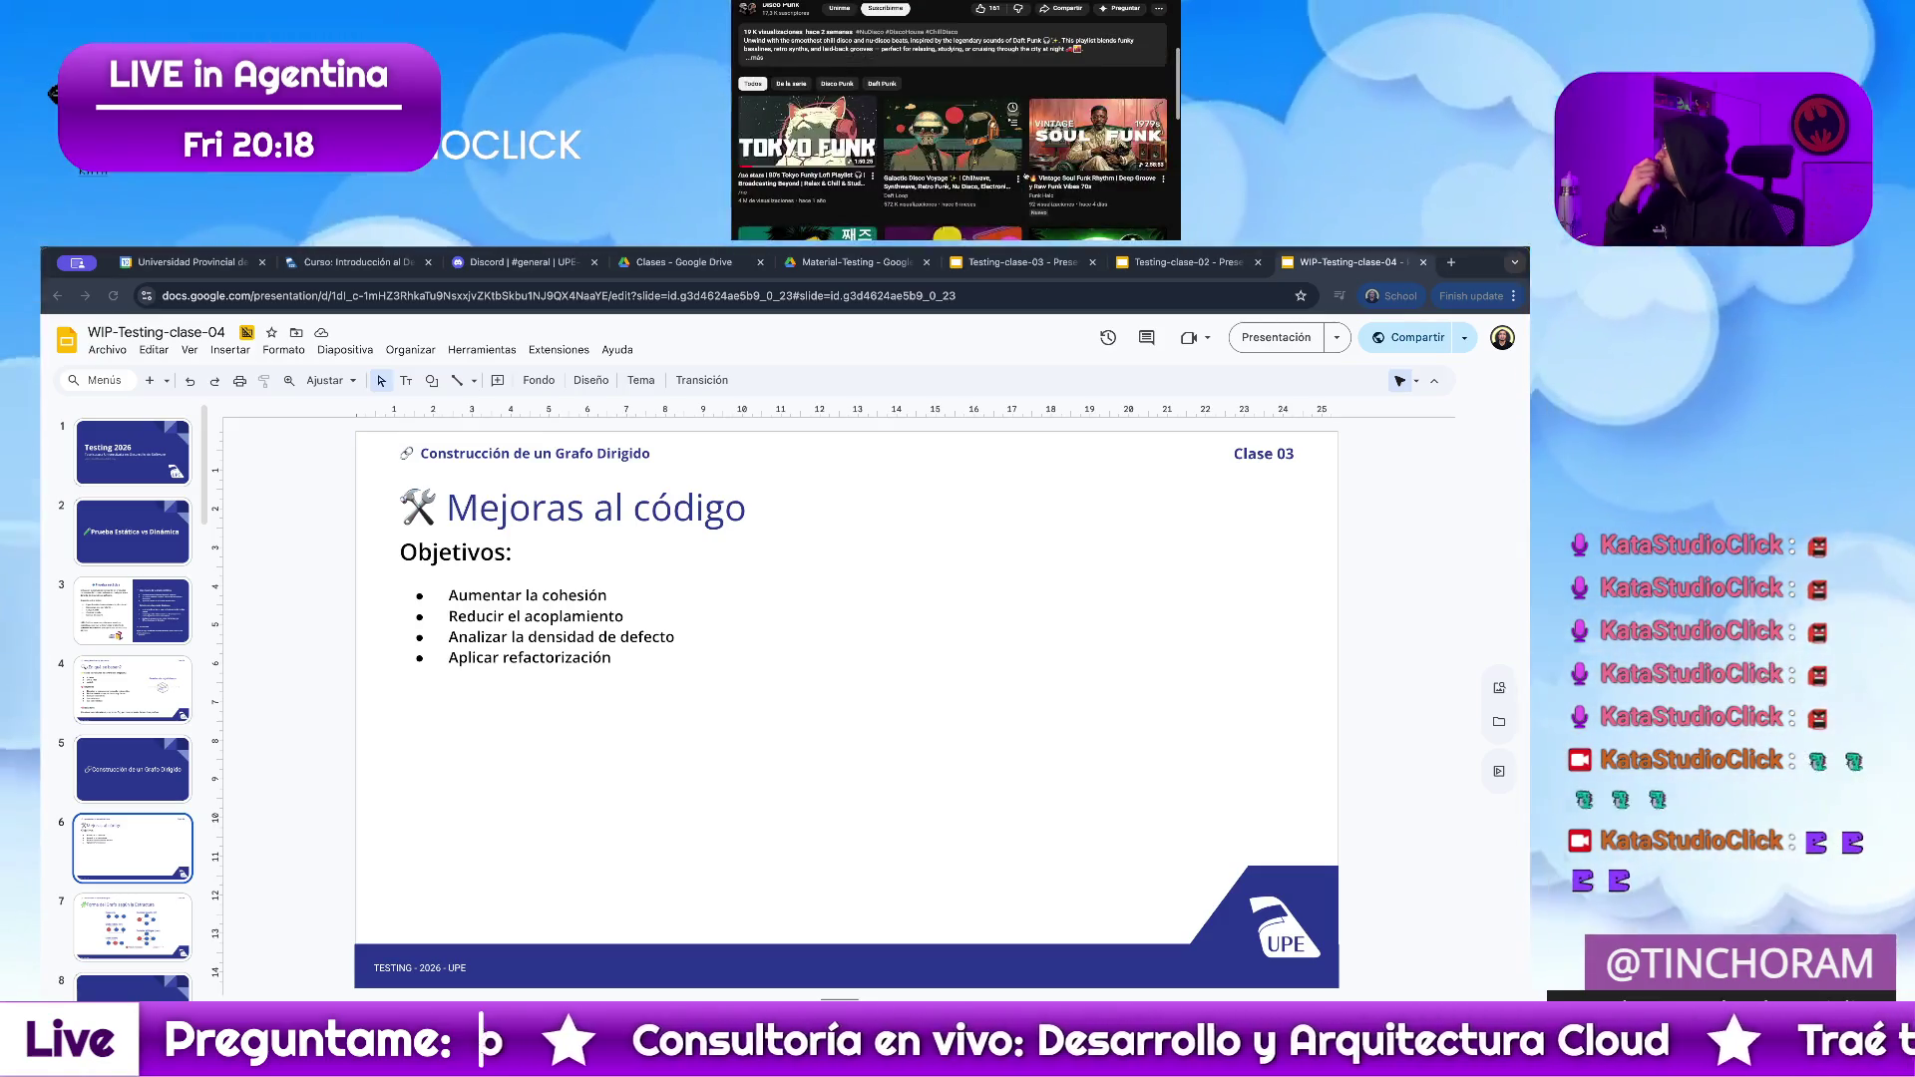
scroll(1026, 209, "down", 2)
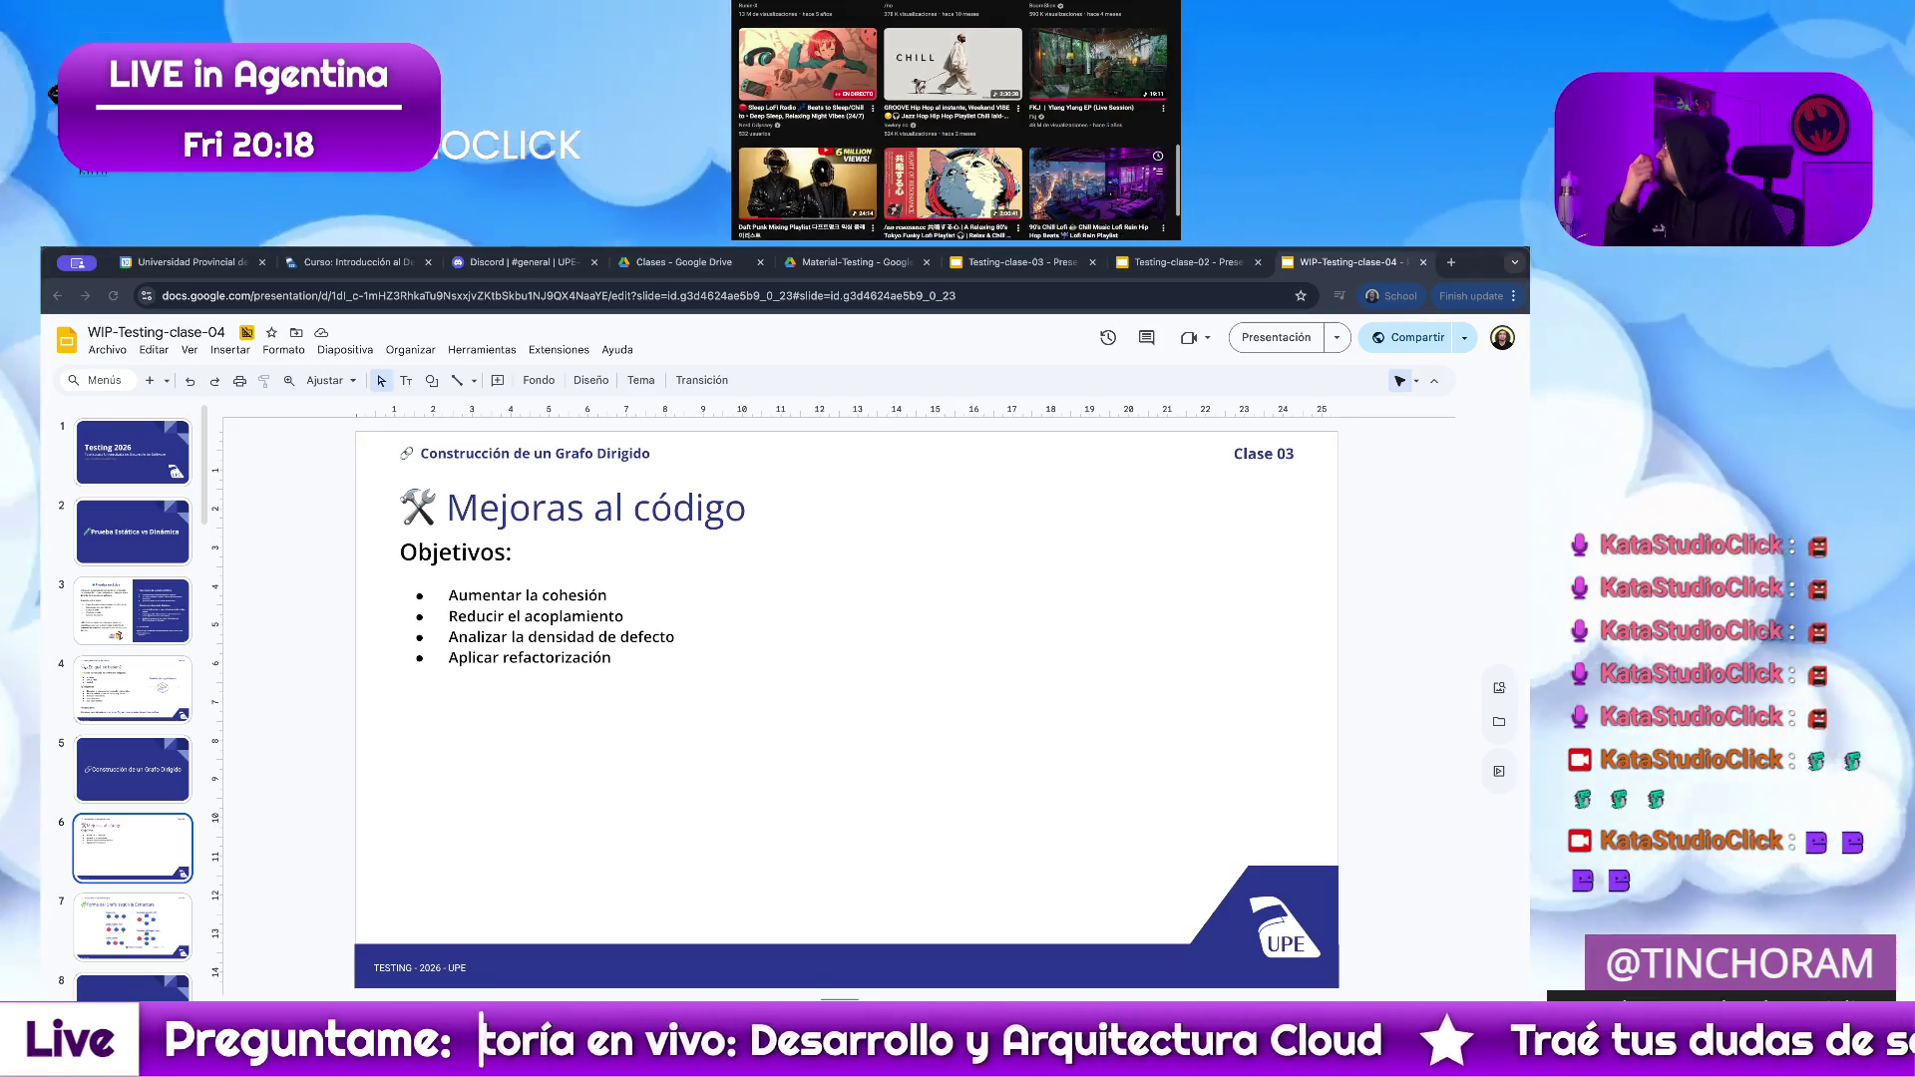
scroll(955, 120, "up", 1)
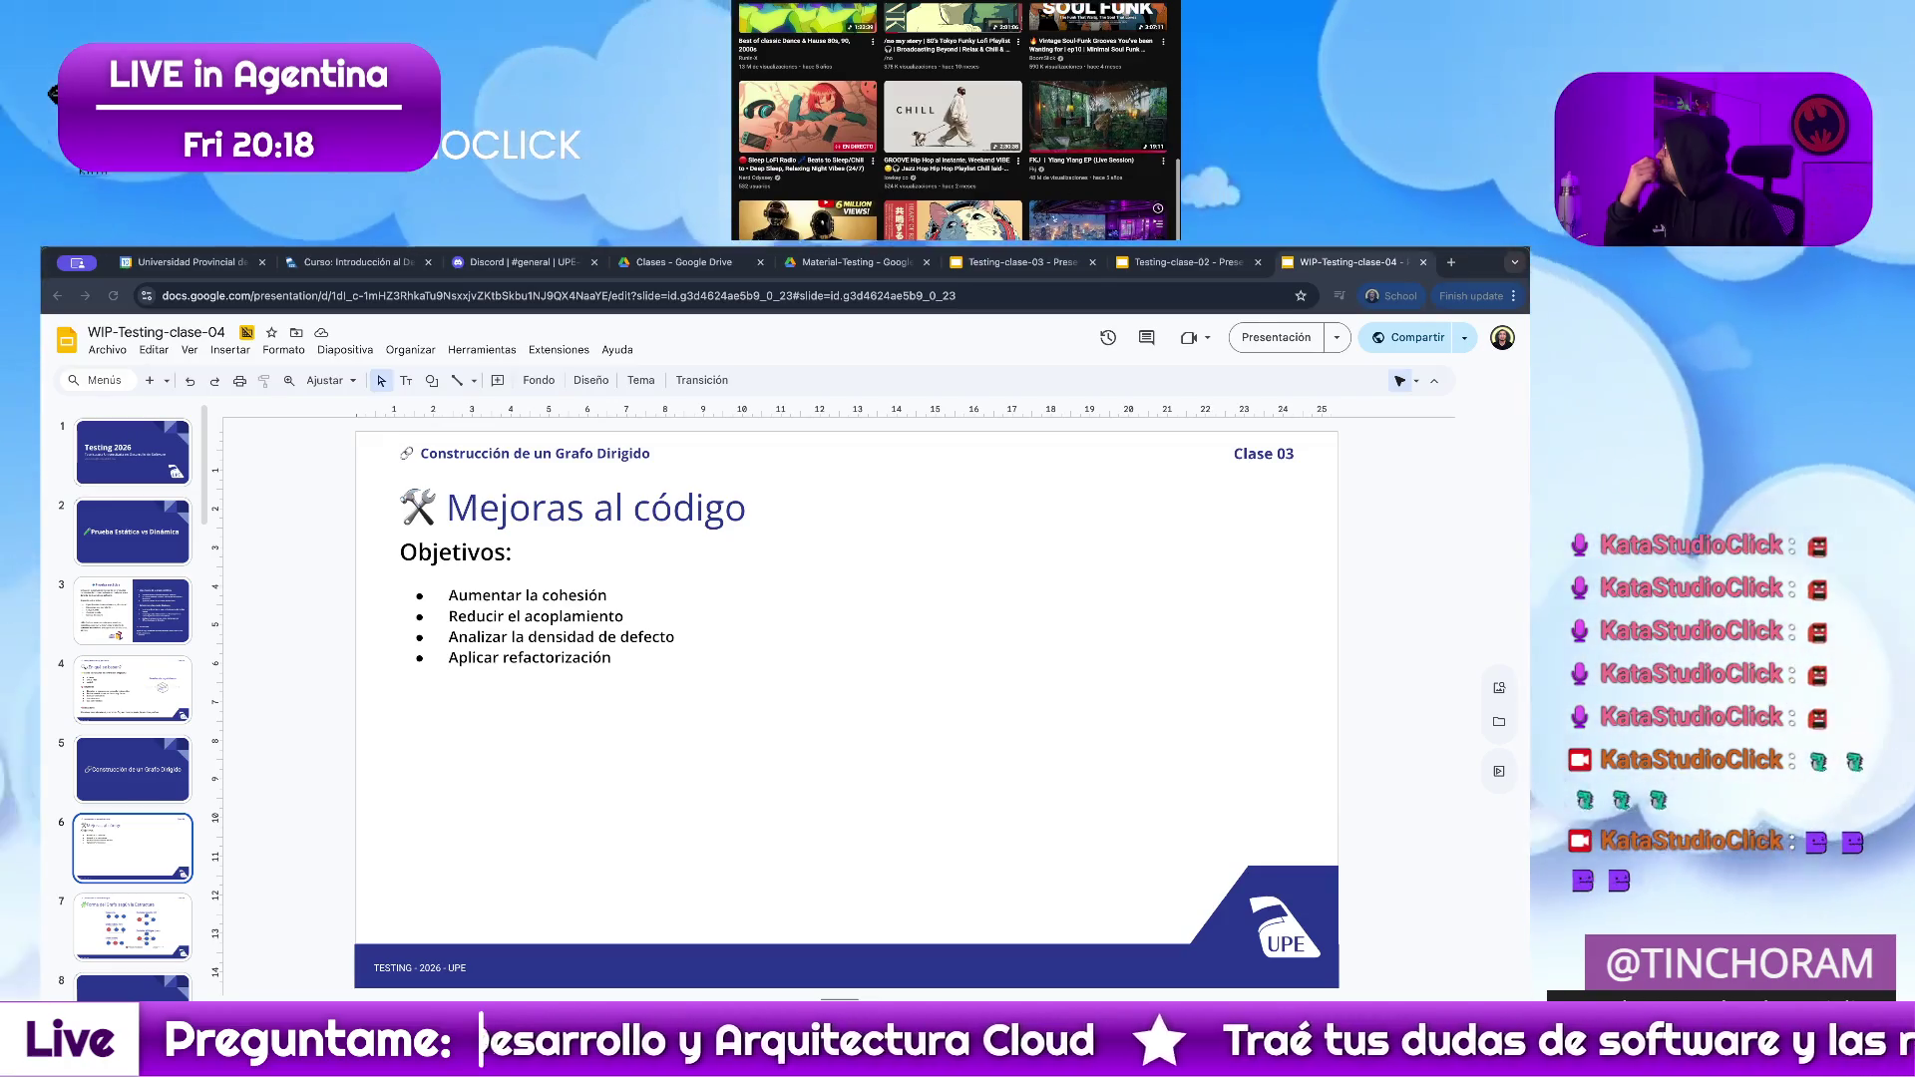
left_click(1083, 142)
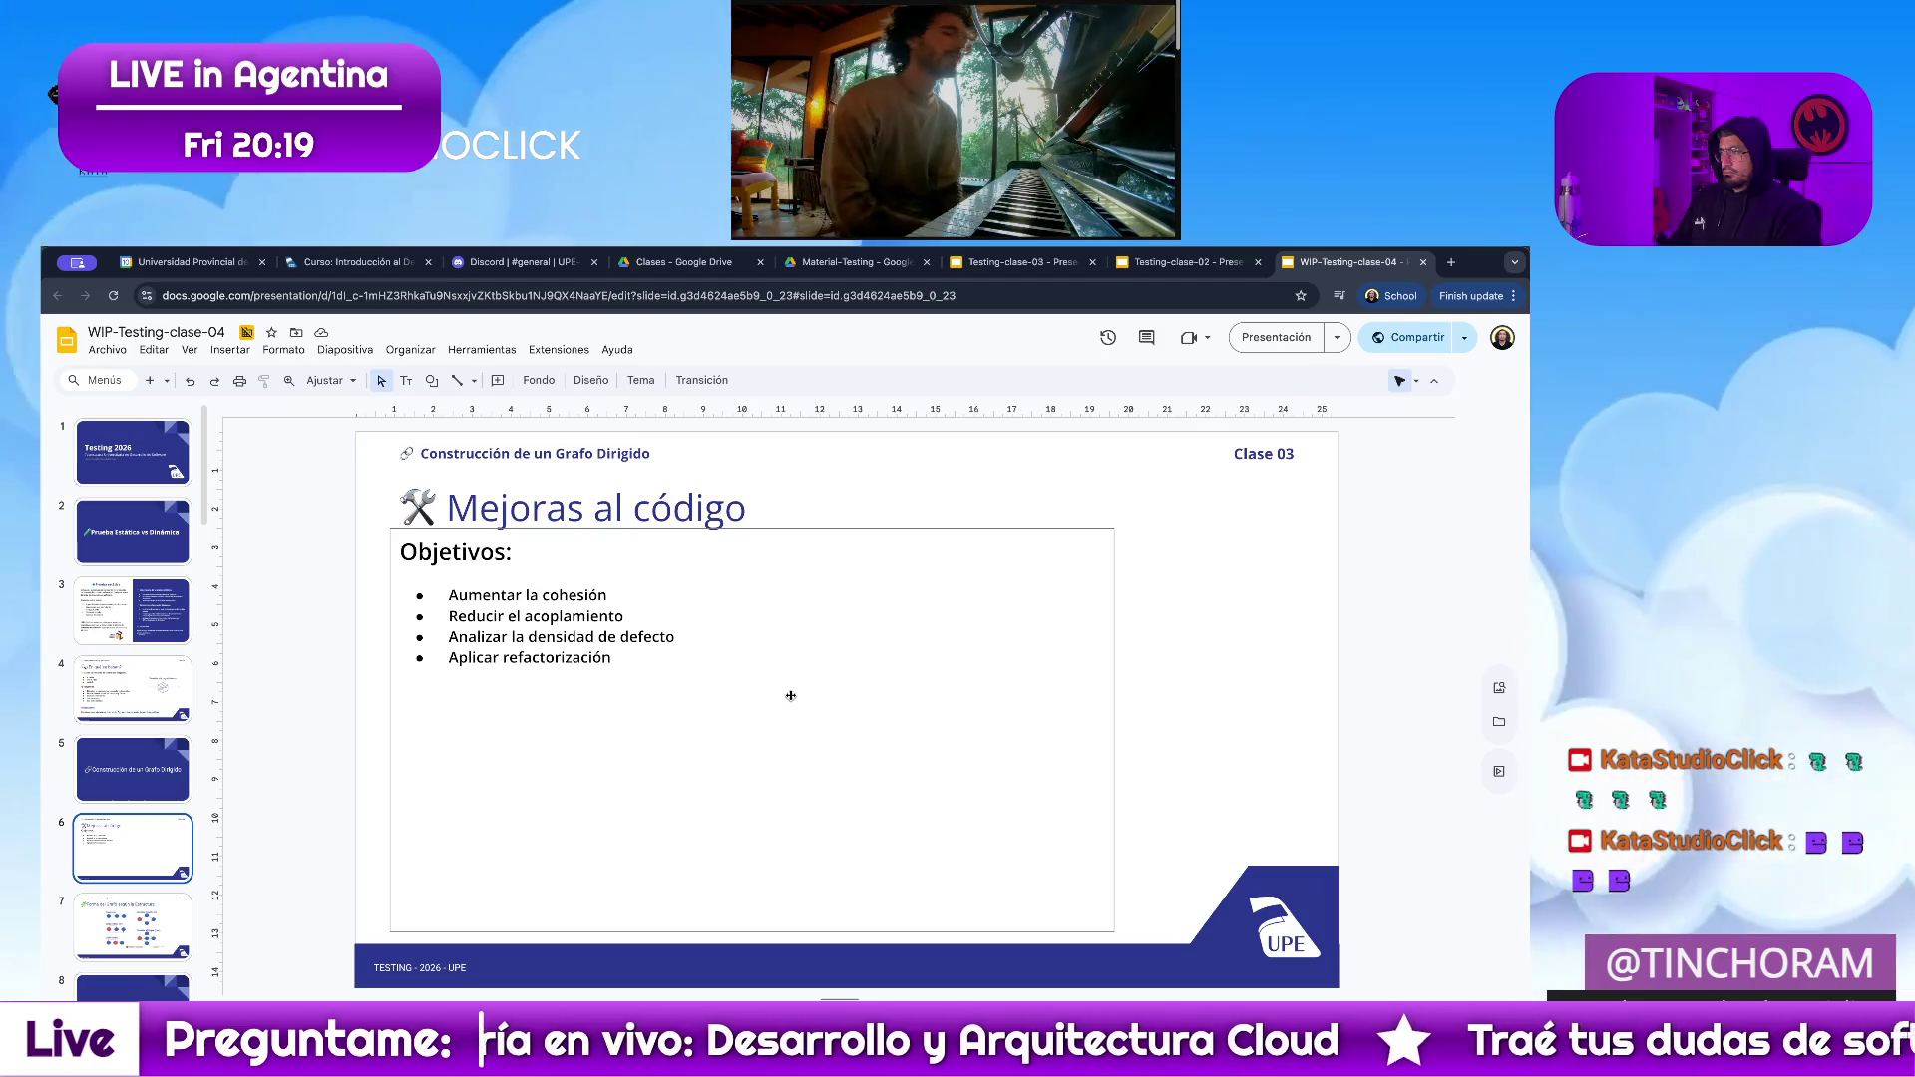
Start an empty line after 'Aplicar refactorización' in the Objetivos box, then go to slide 7.
left_click(790, 695)
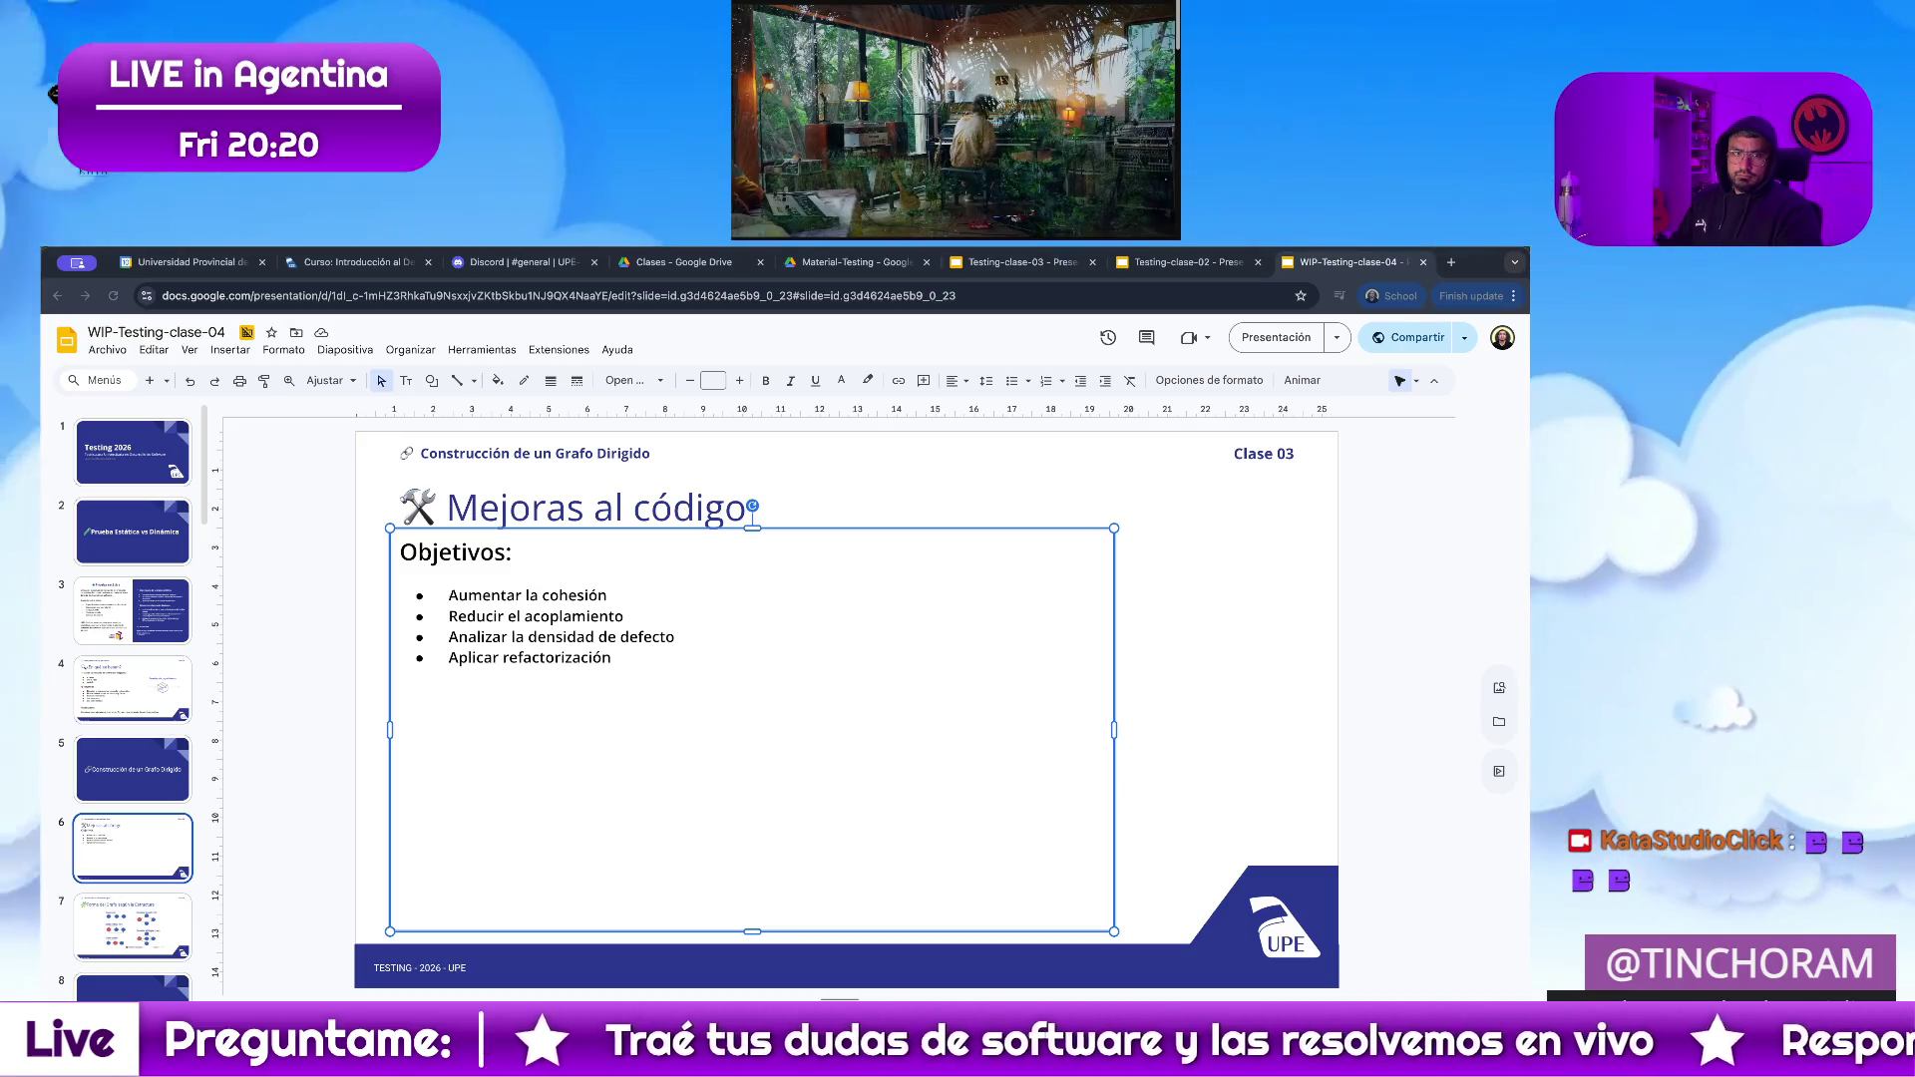
left_click(601, 658)
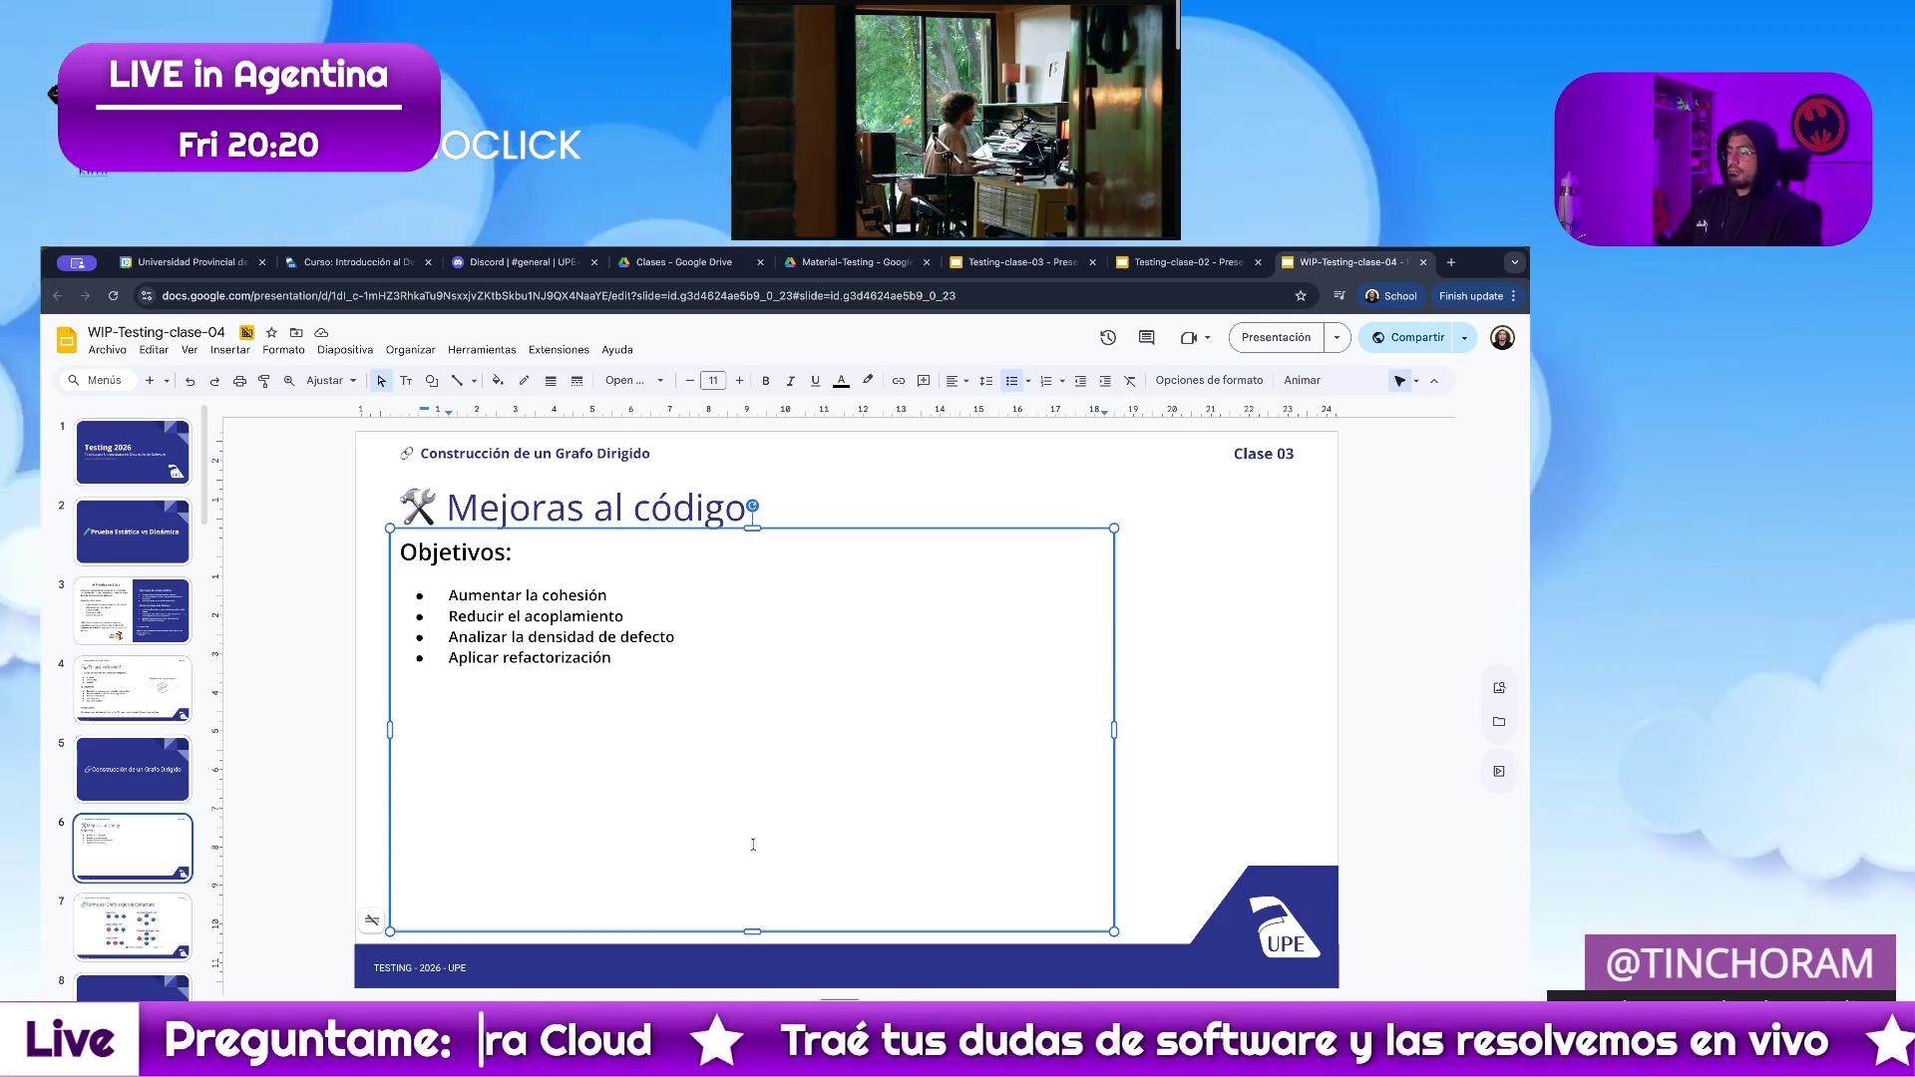
double_click(638, 663)
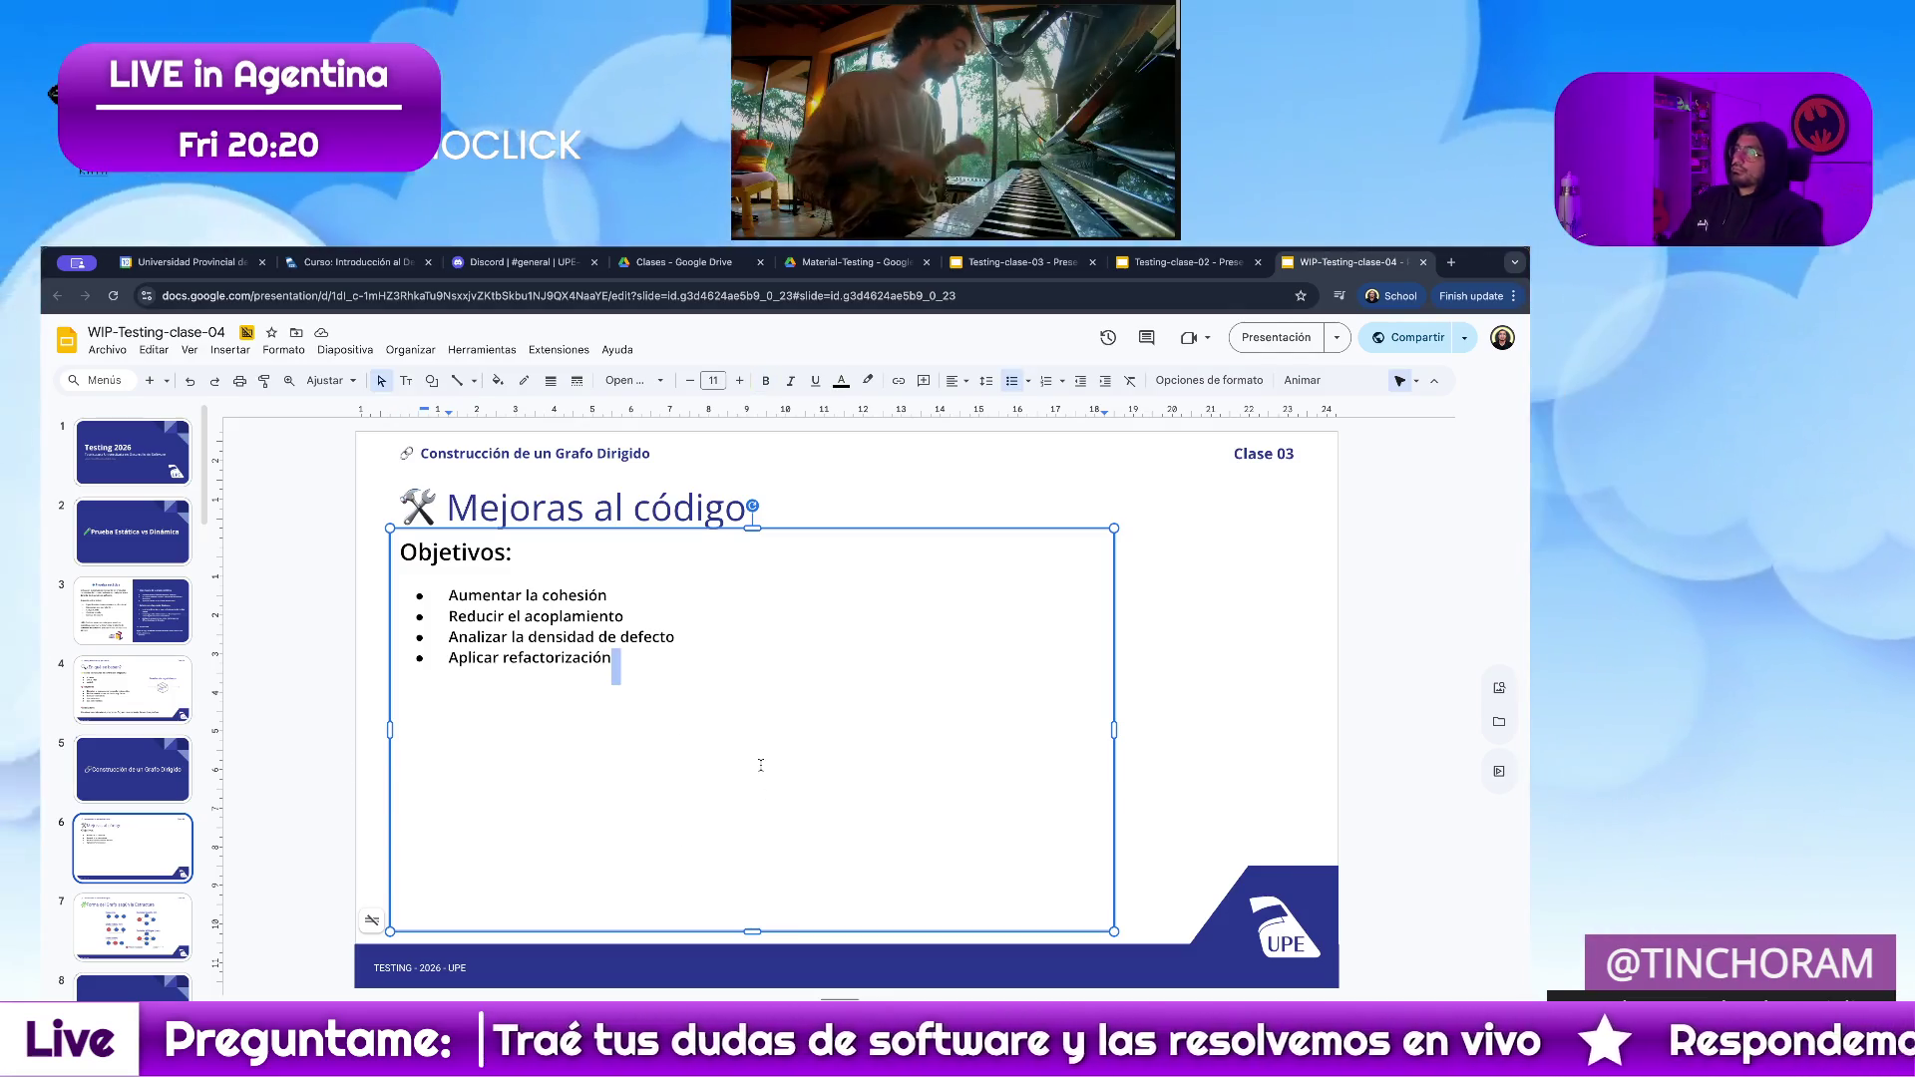
left_click(760, 765)
left_click(154, 944)
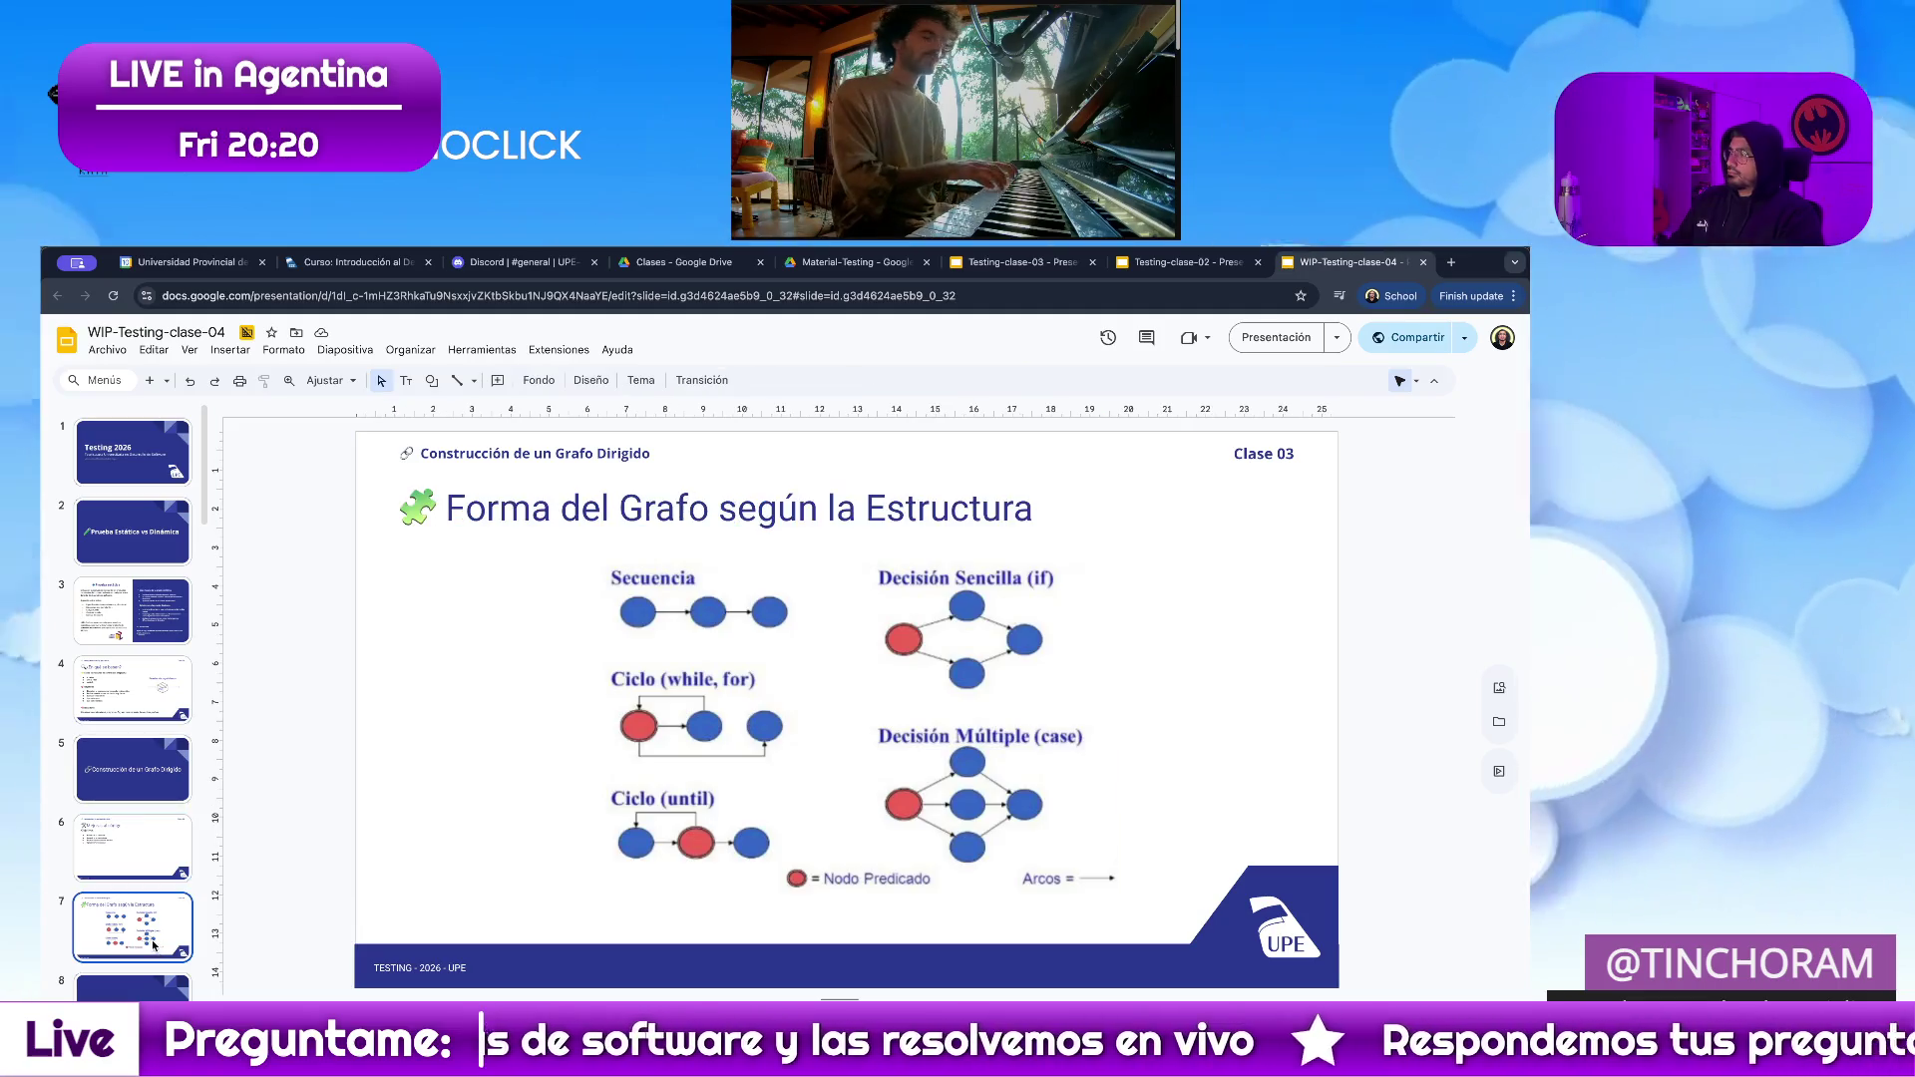
Browse between slides 6, 3 and 4 in the filmstrip, ending on slide 3 'Prueba estática'.
left_click(151, 850)
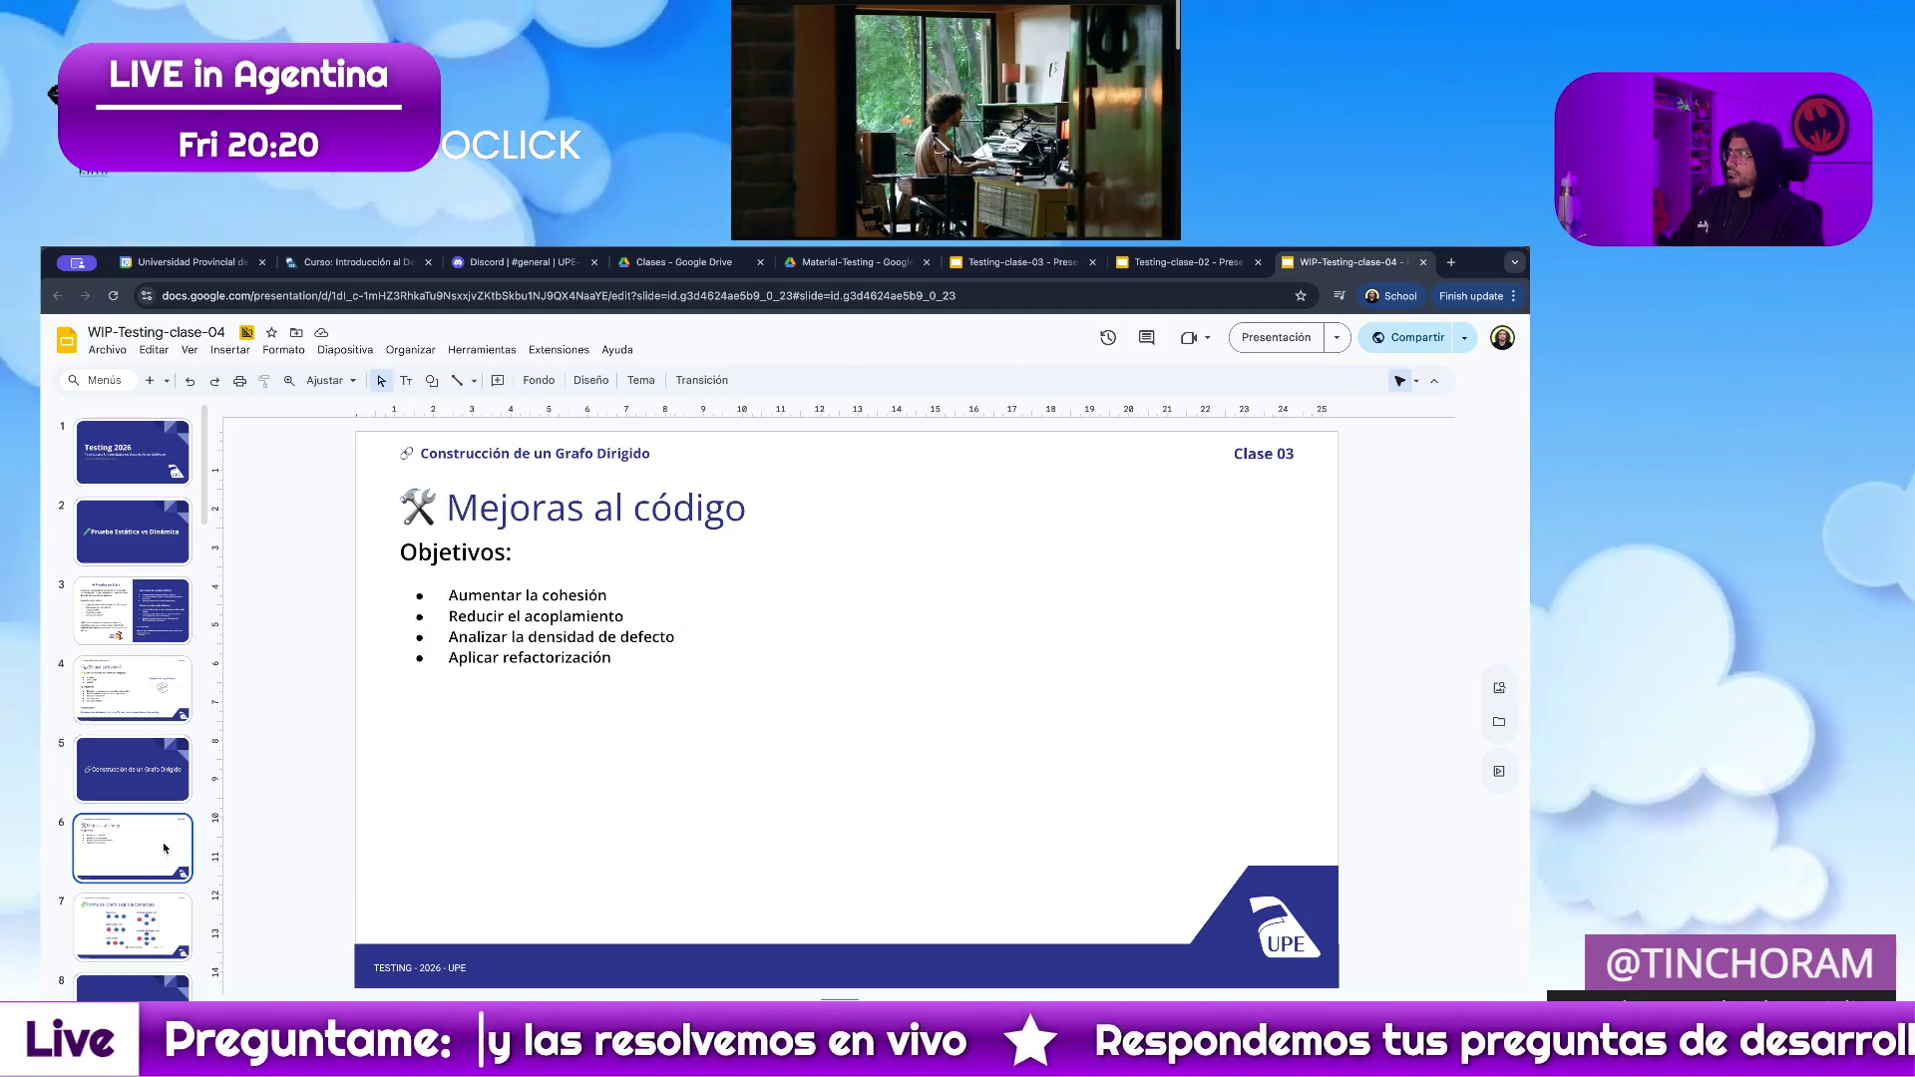
left_click(133, 616)
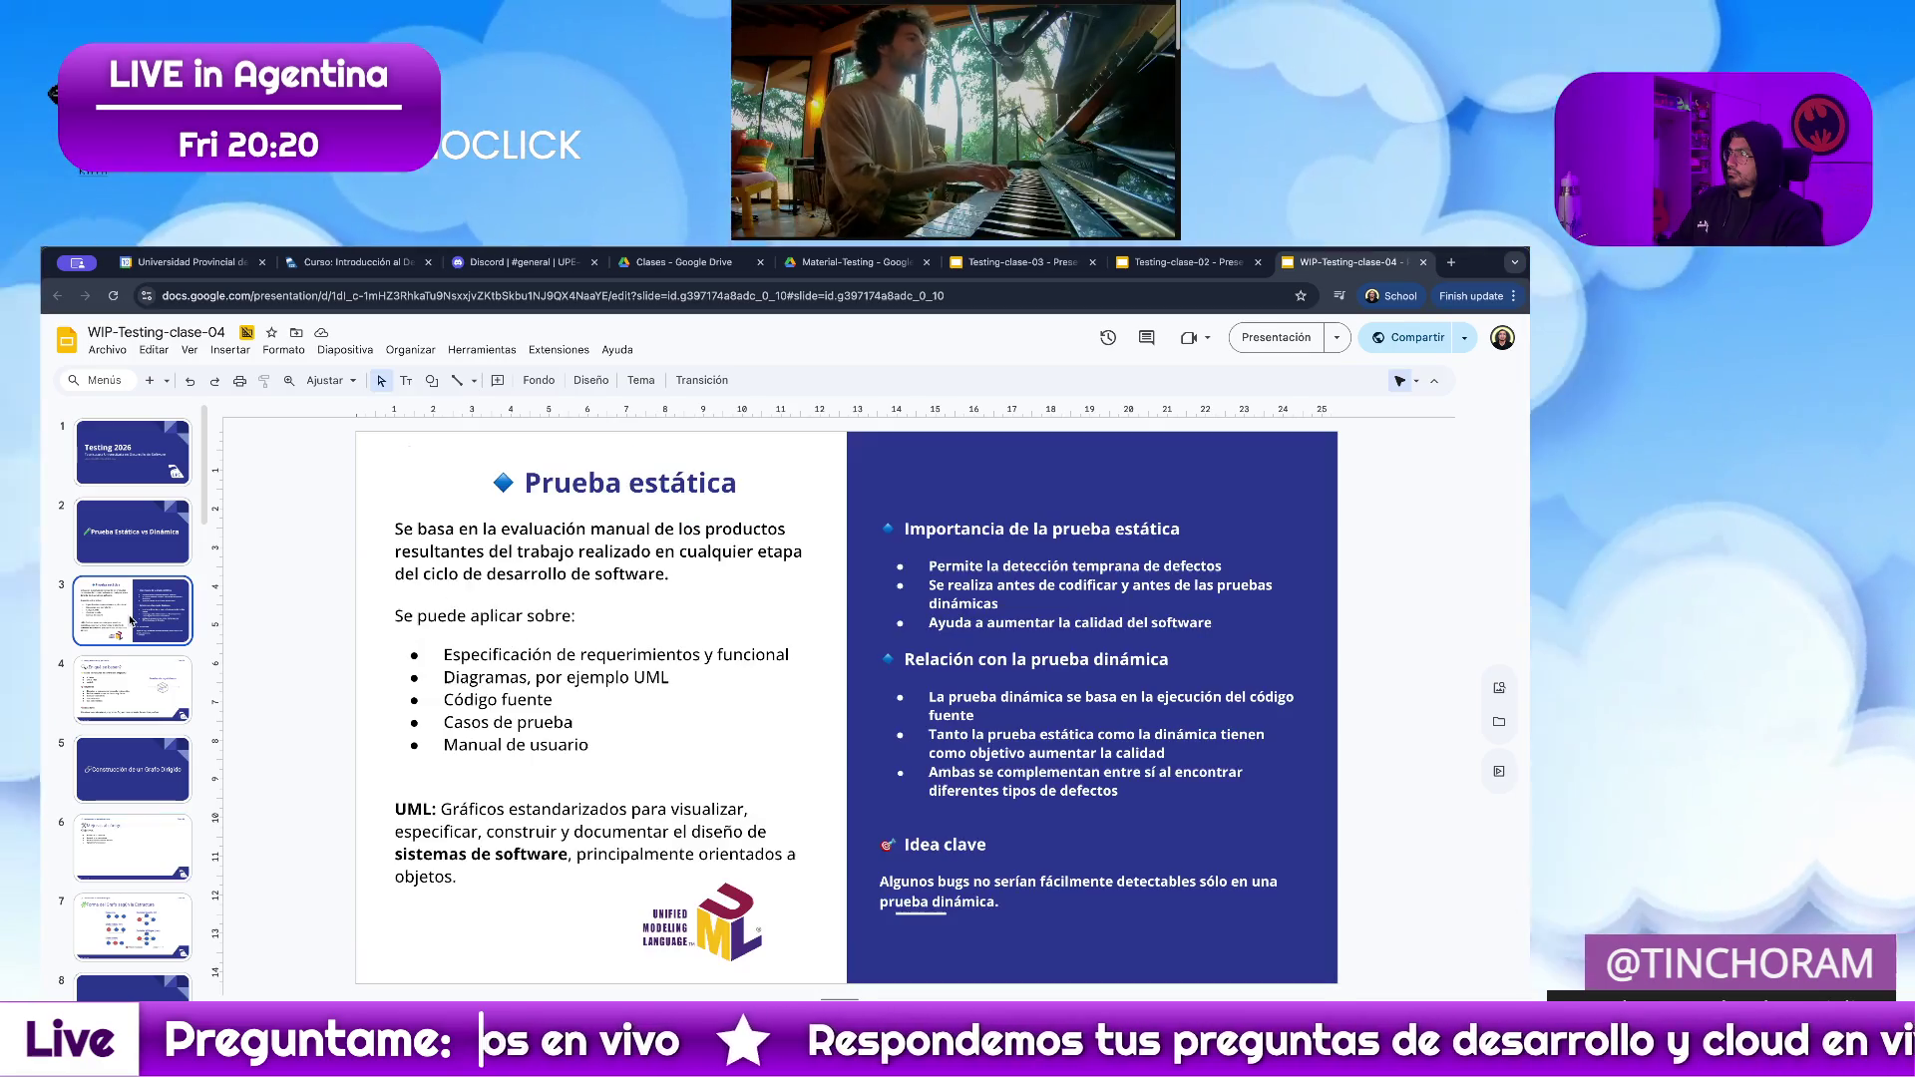
key("Down")
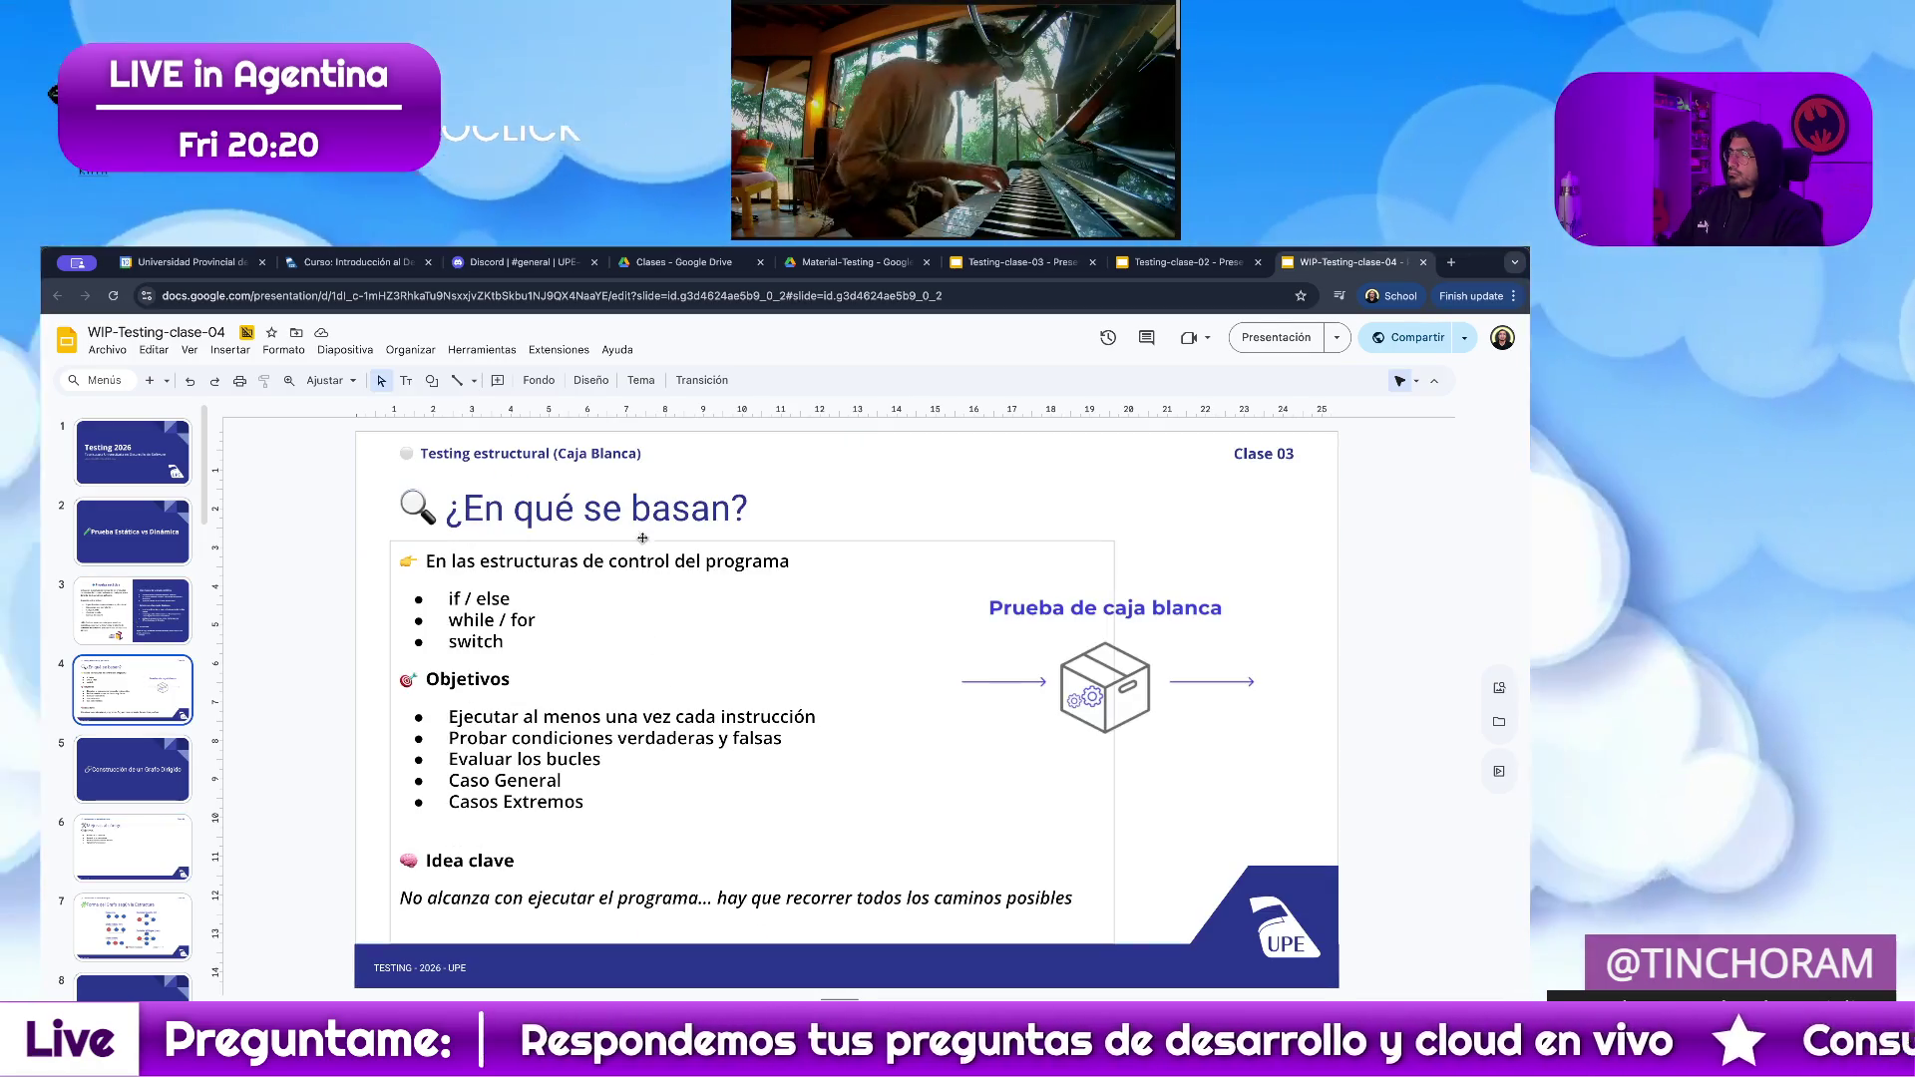
left_click(135, 618)
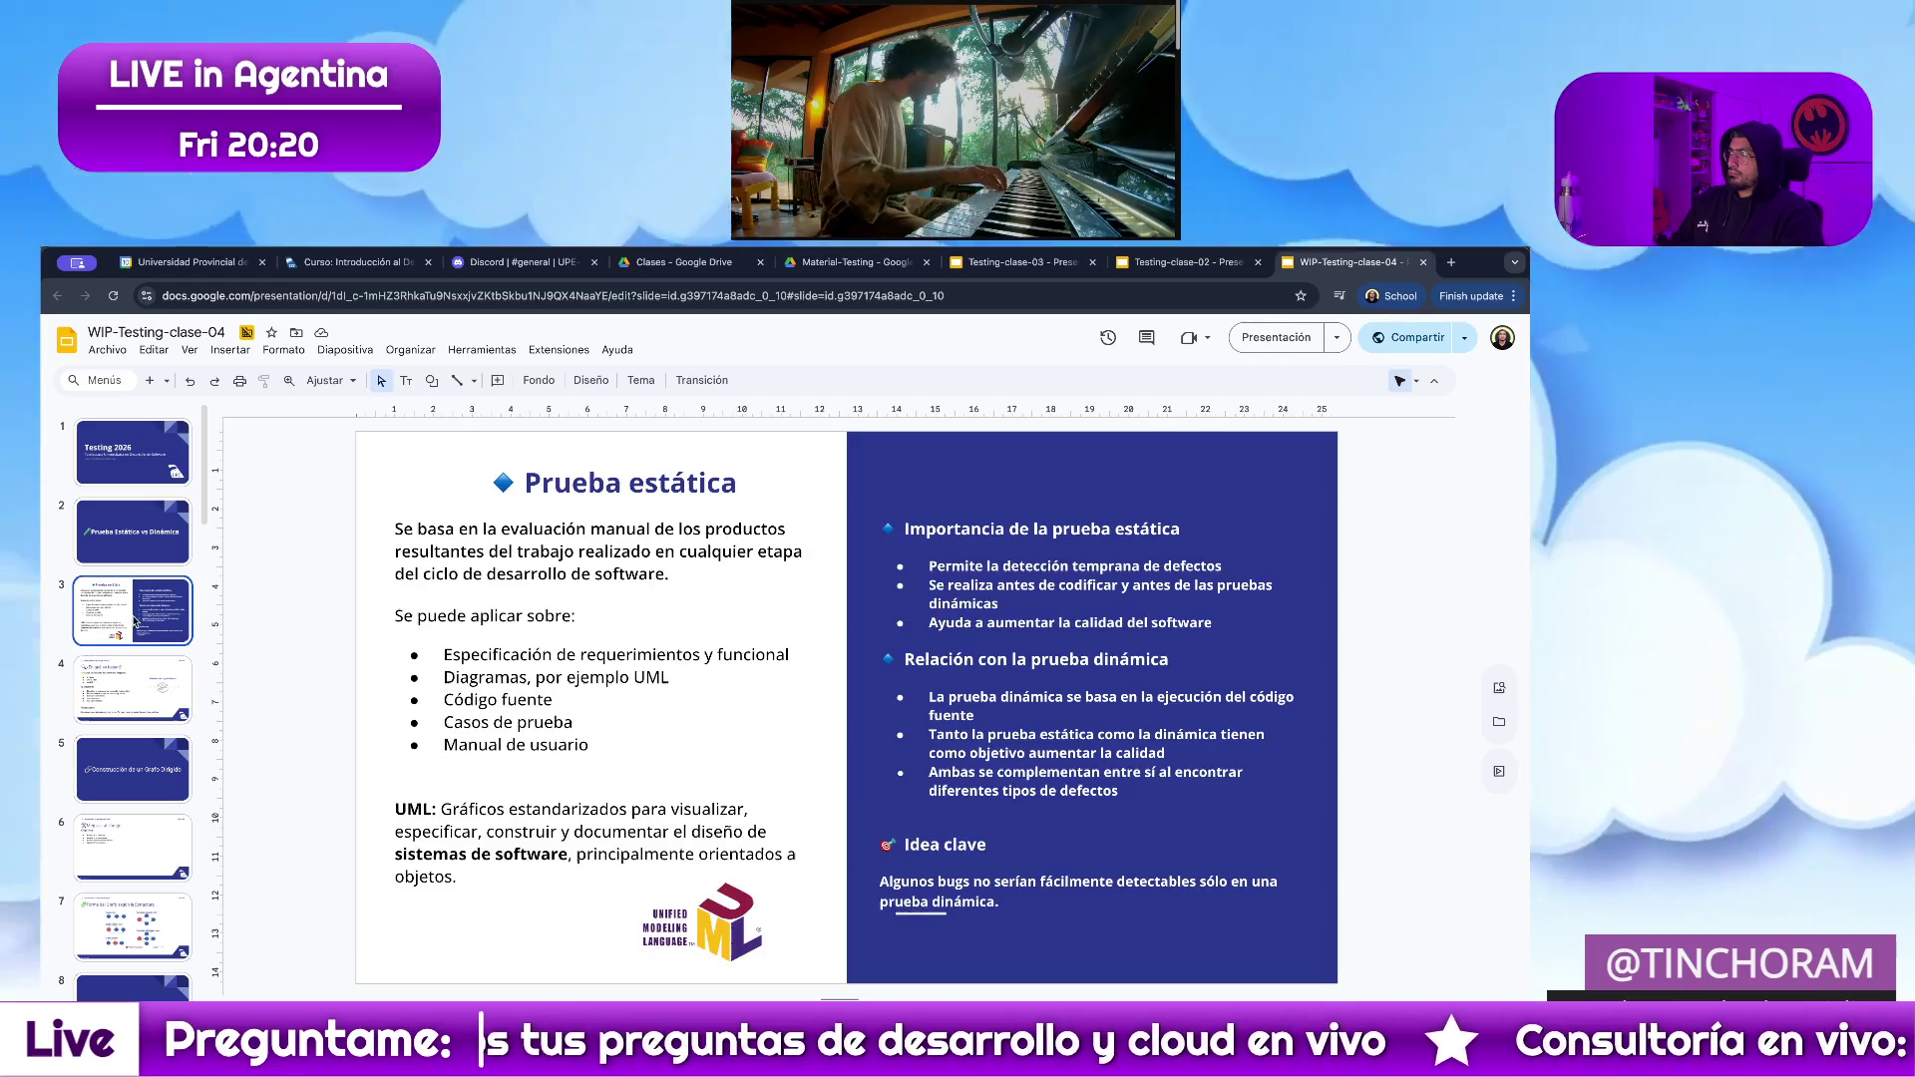
left_click(135, 682)
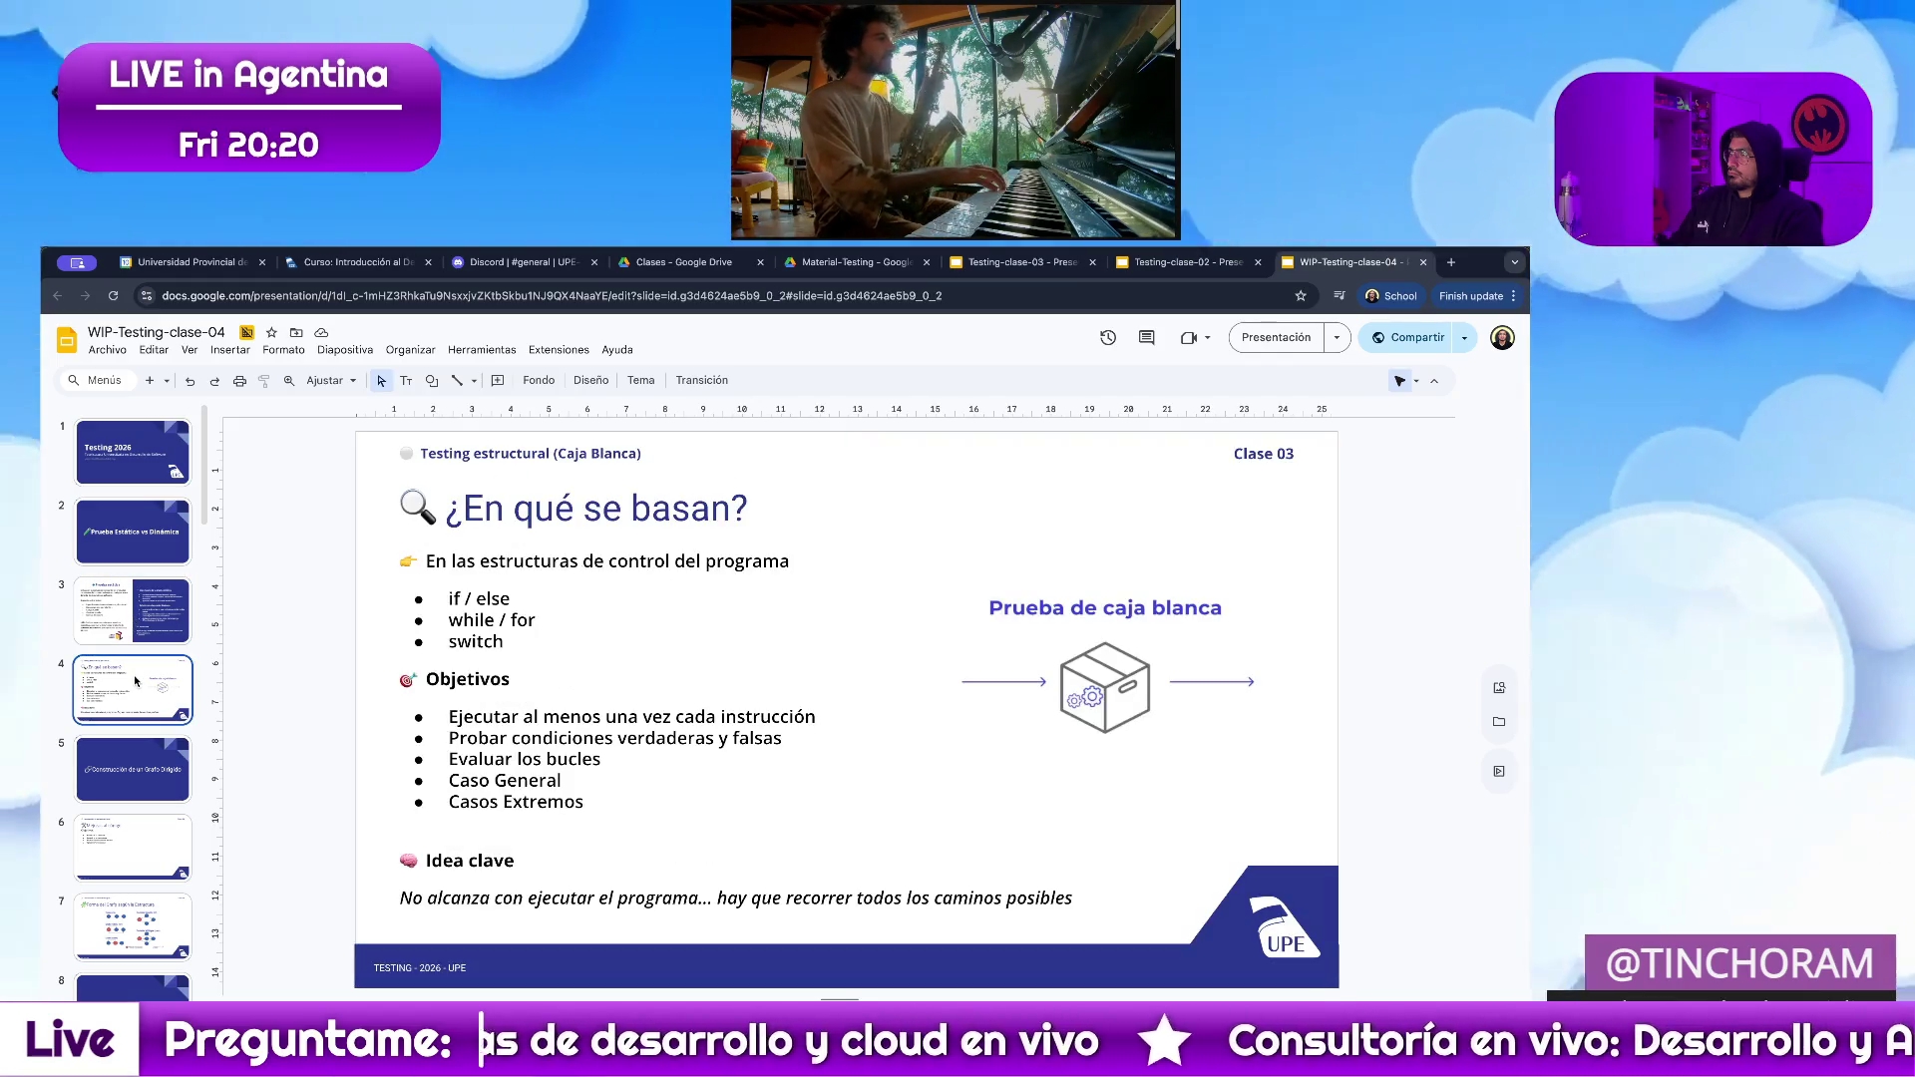
left_click(144, 633)
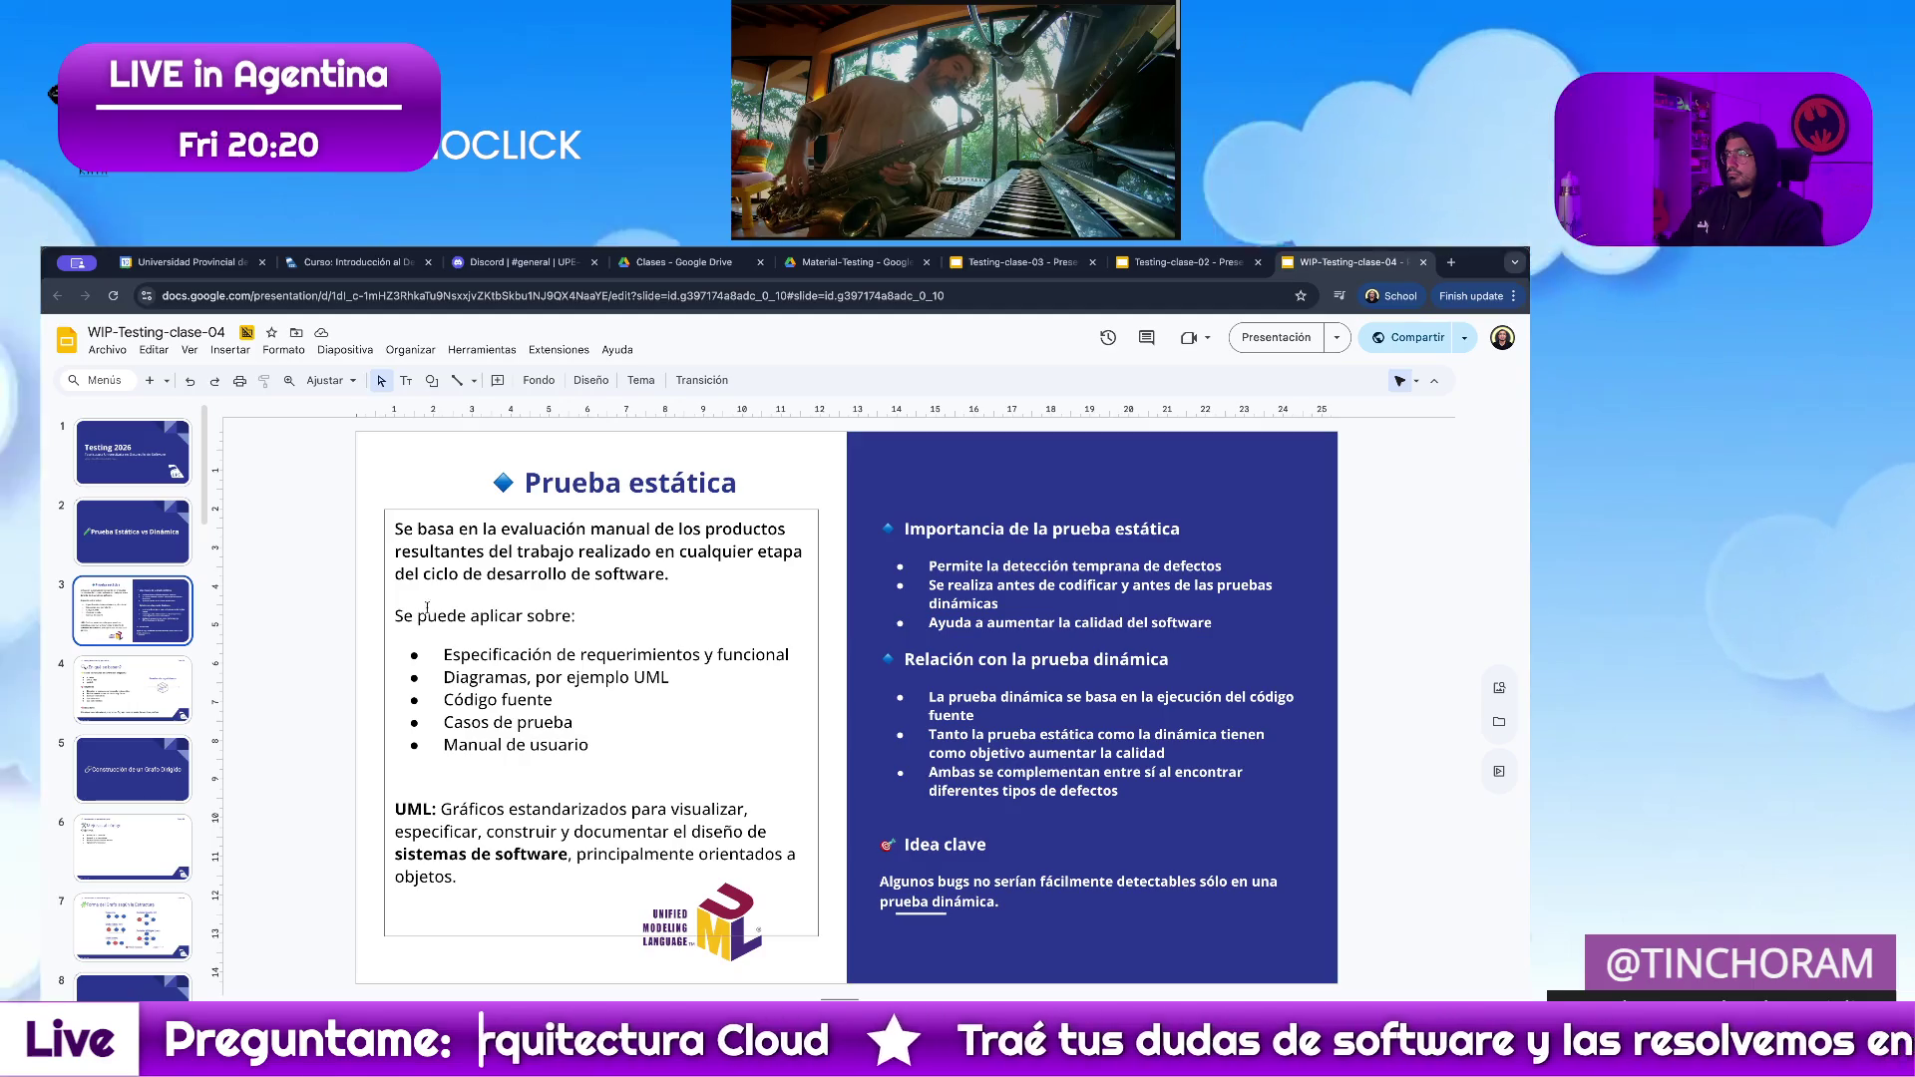
Move 'Mejoras al código' to position 4 and 'return 0;' to position 5, then return to slide 3.
left_click_drag(120, 865, 116, 693)
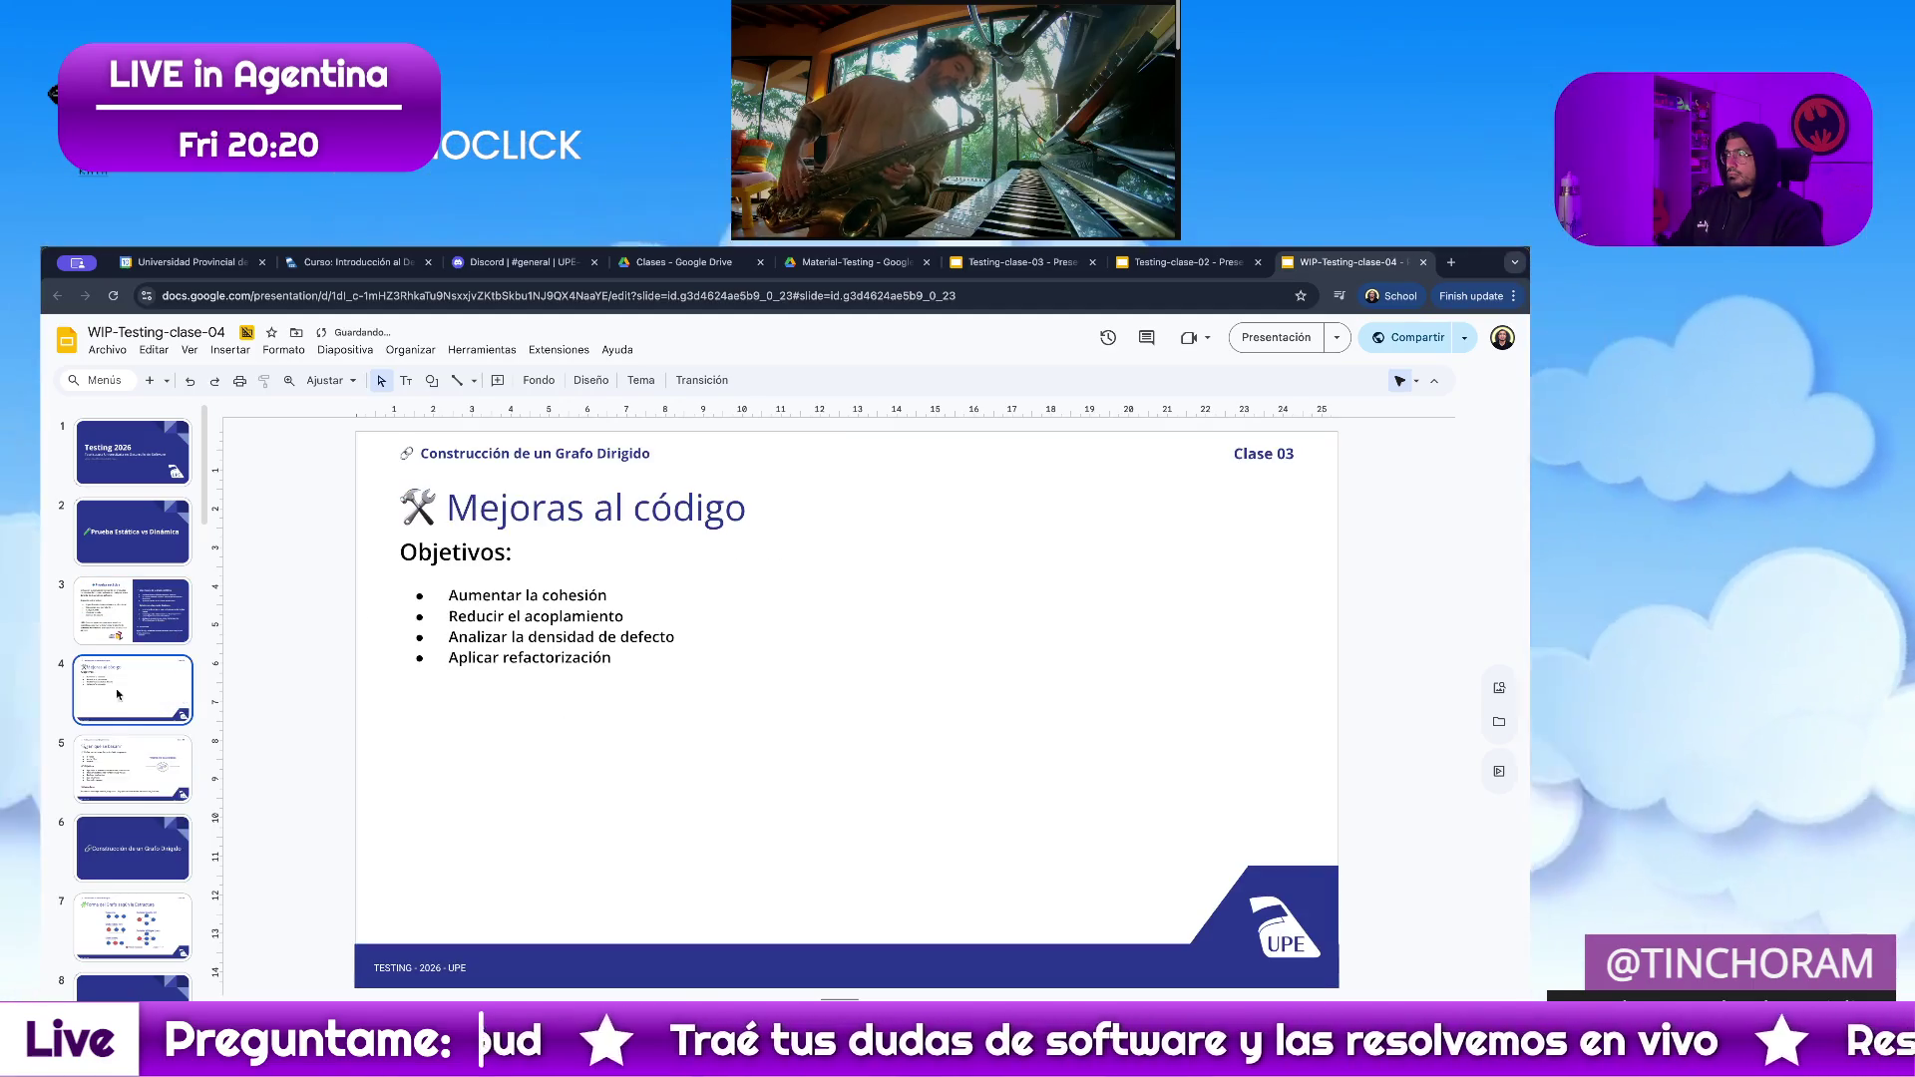
scroll(125, 838, "down", 15)
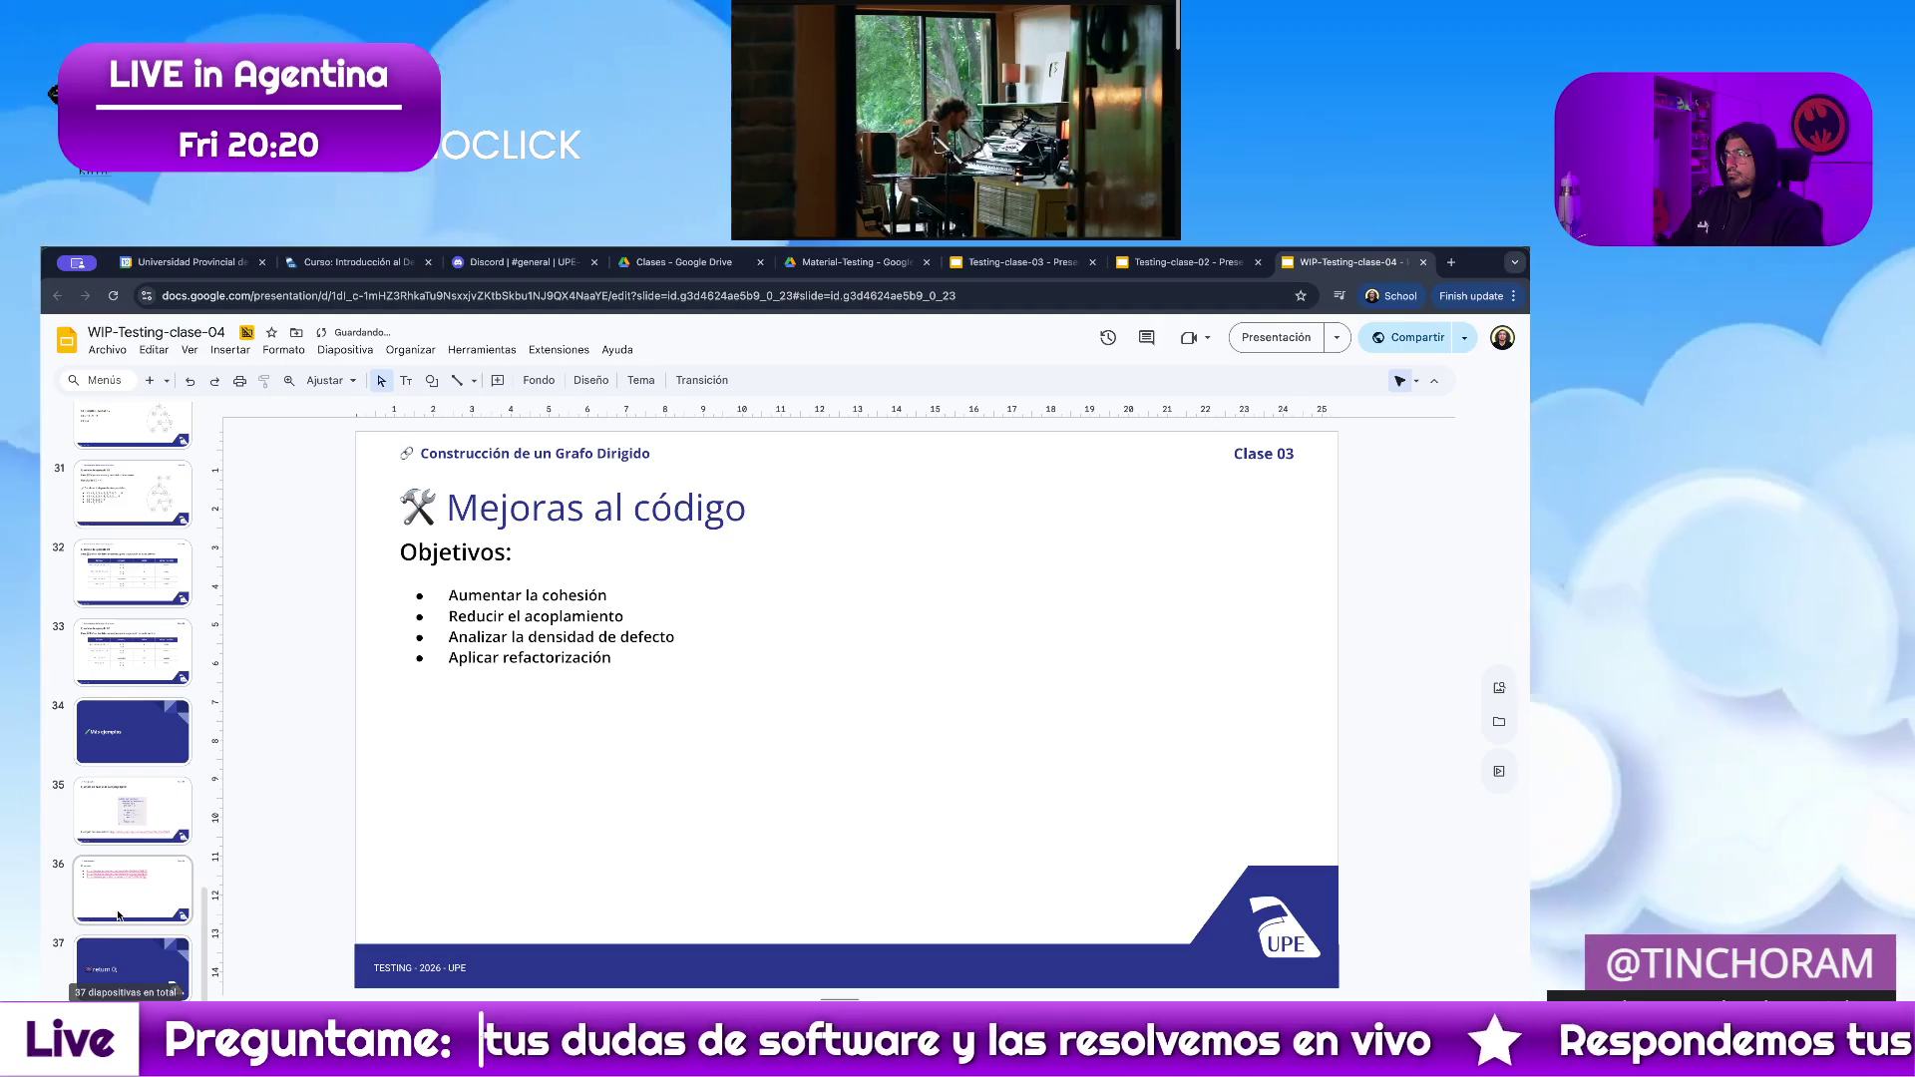
left_click_drag(124, 976, 143, 810)
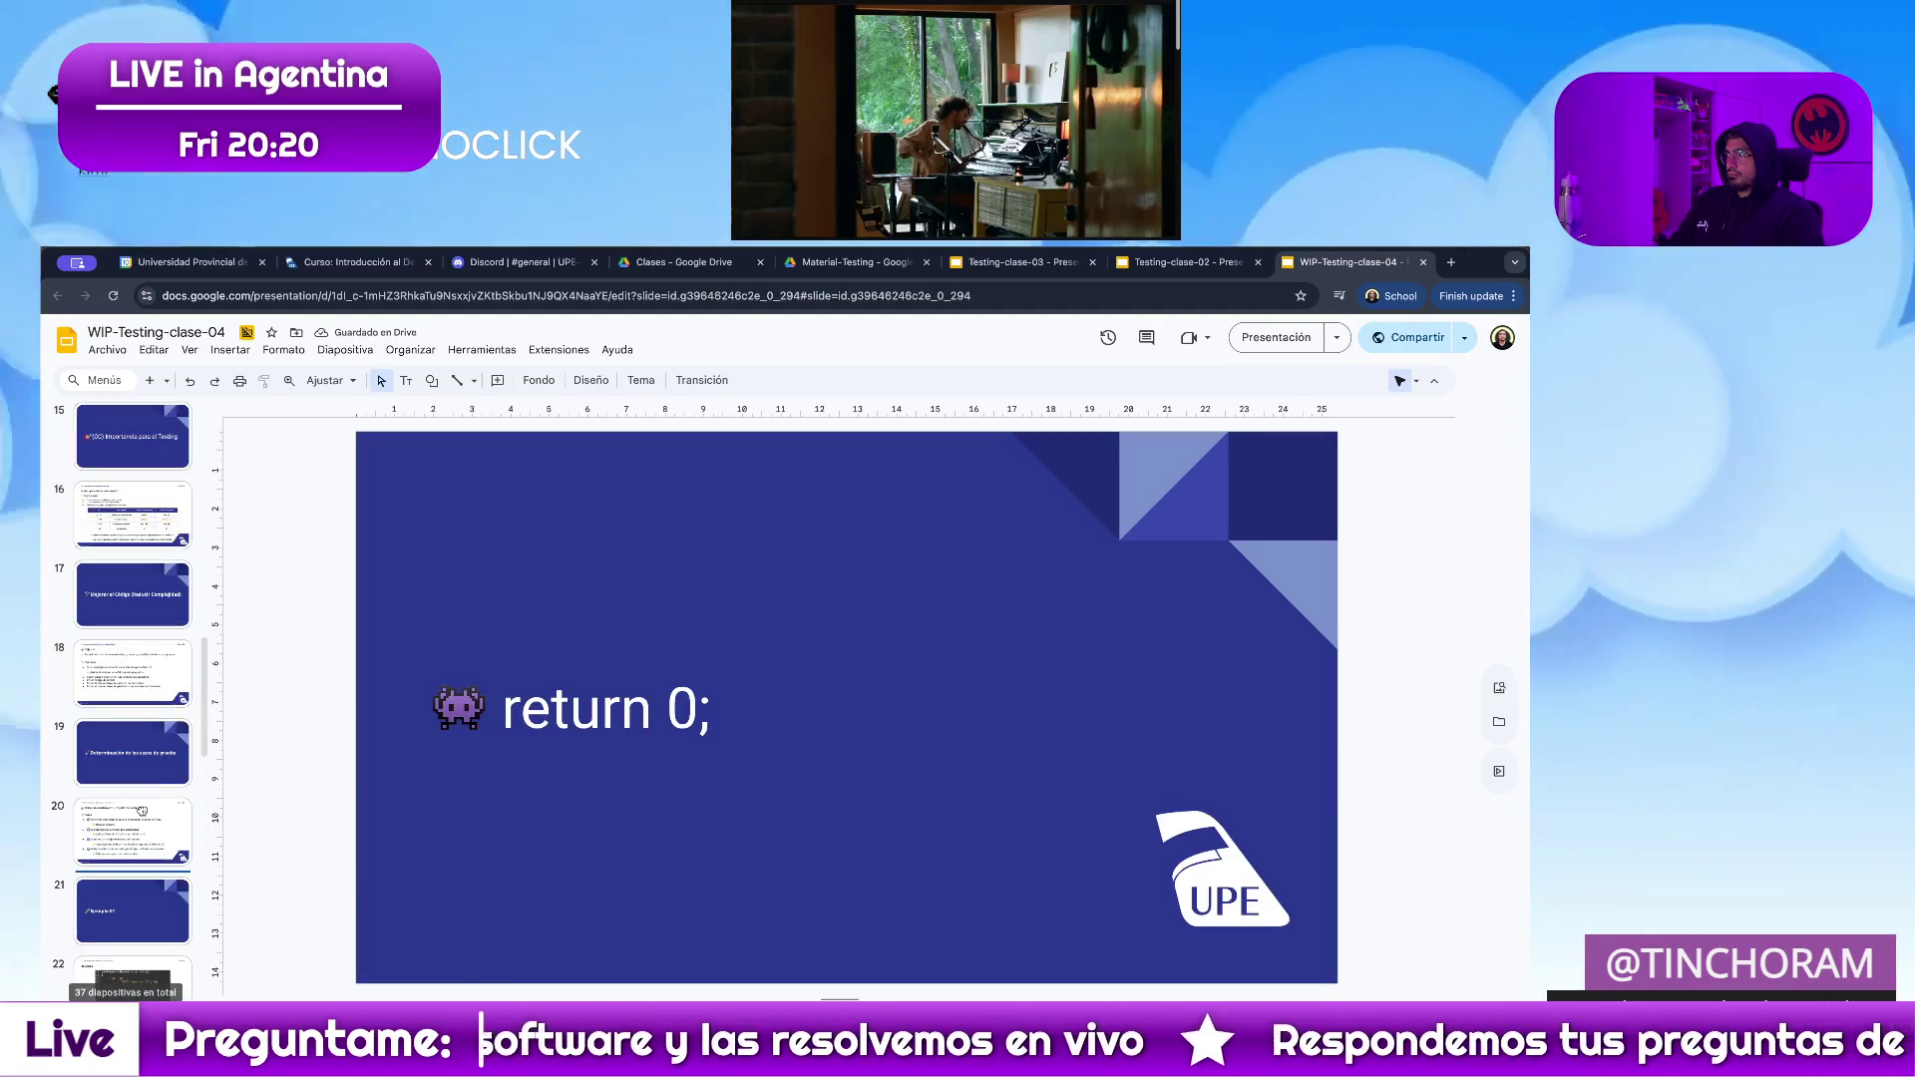
mouse_move(143, 809)
left_mouse_down()
mouse_move(134, 707)
mouse_move(145, 797)
left_mouse_up()
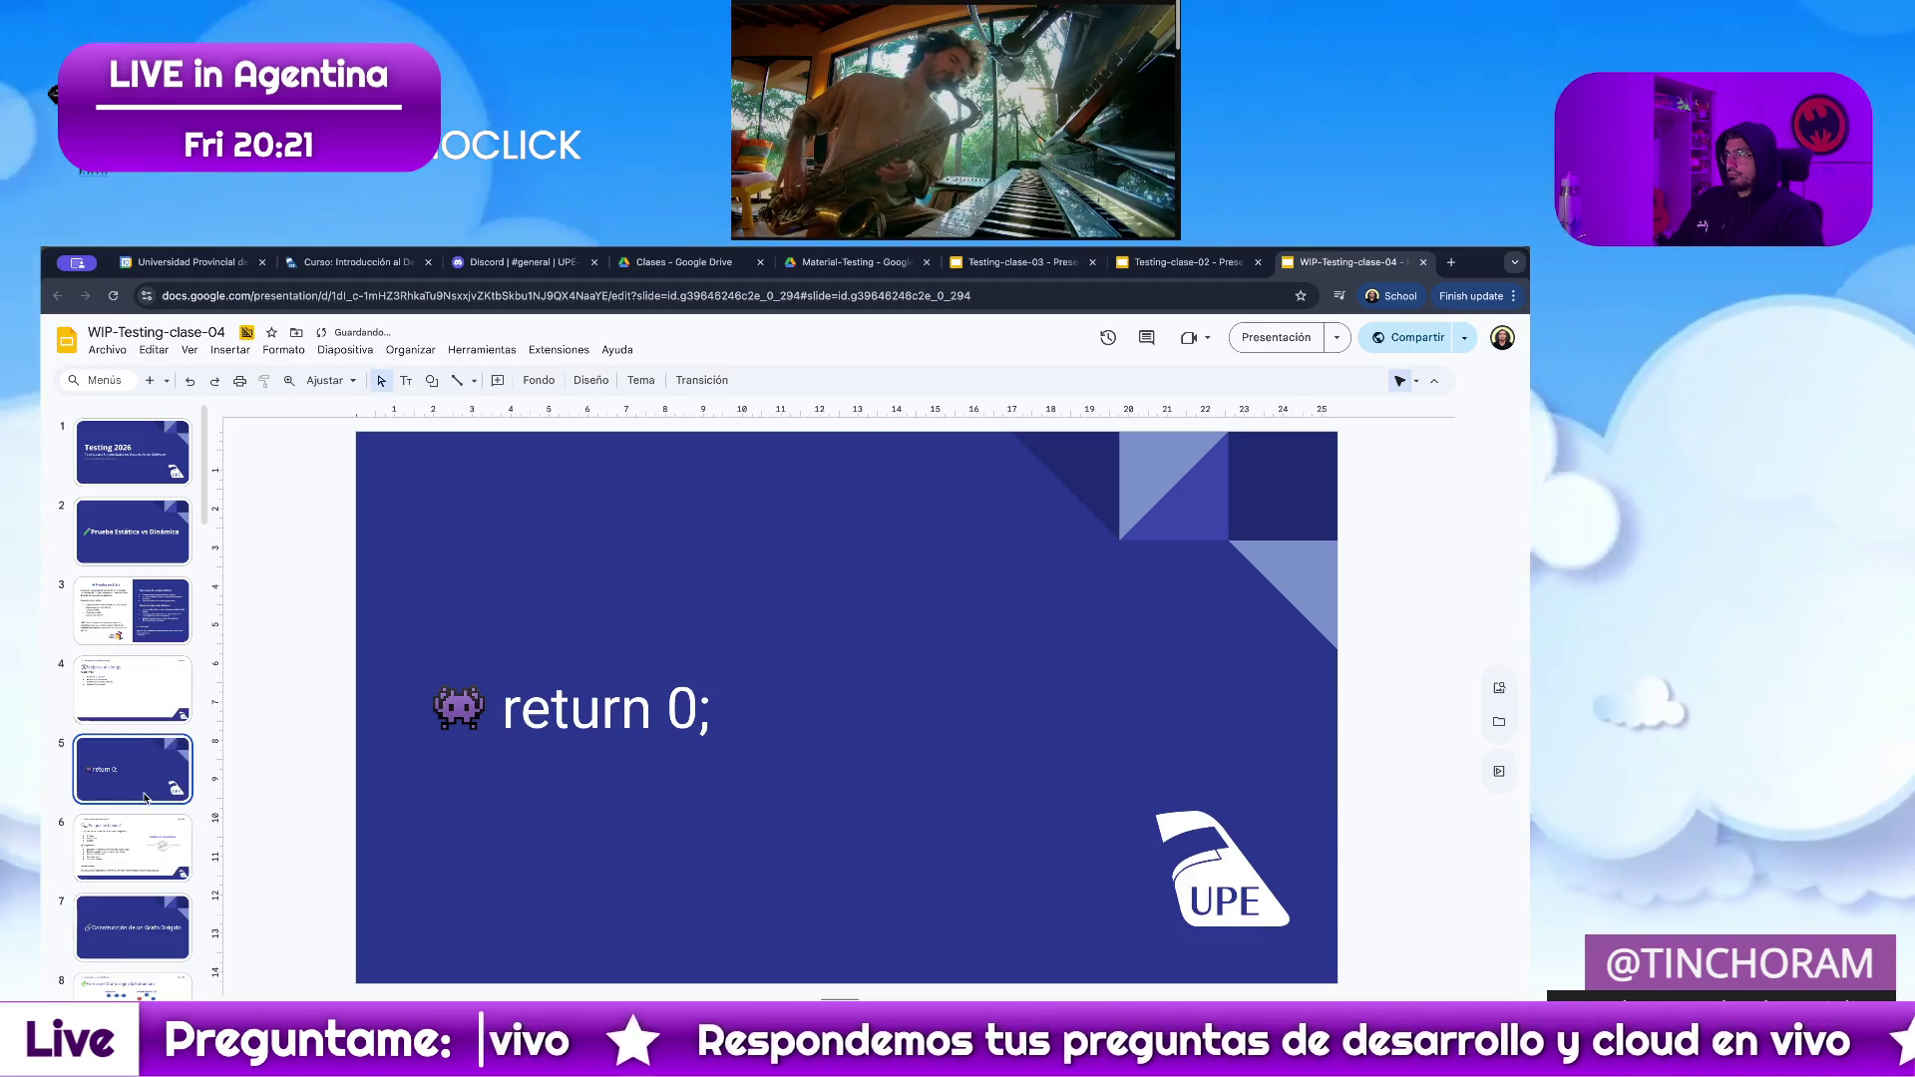
left_click(133, 703)
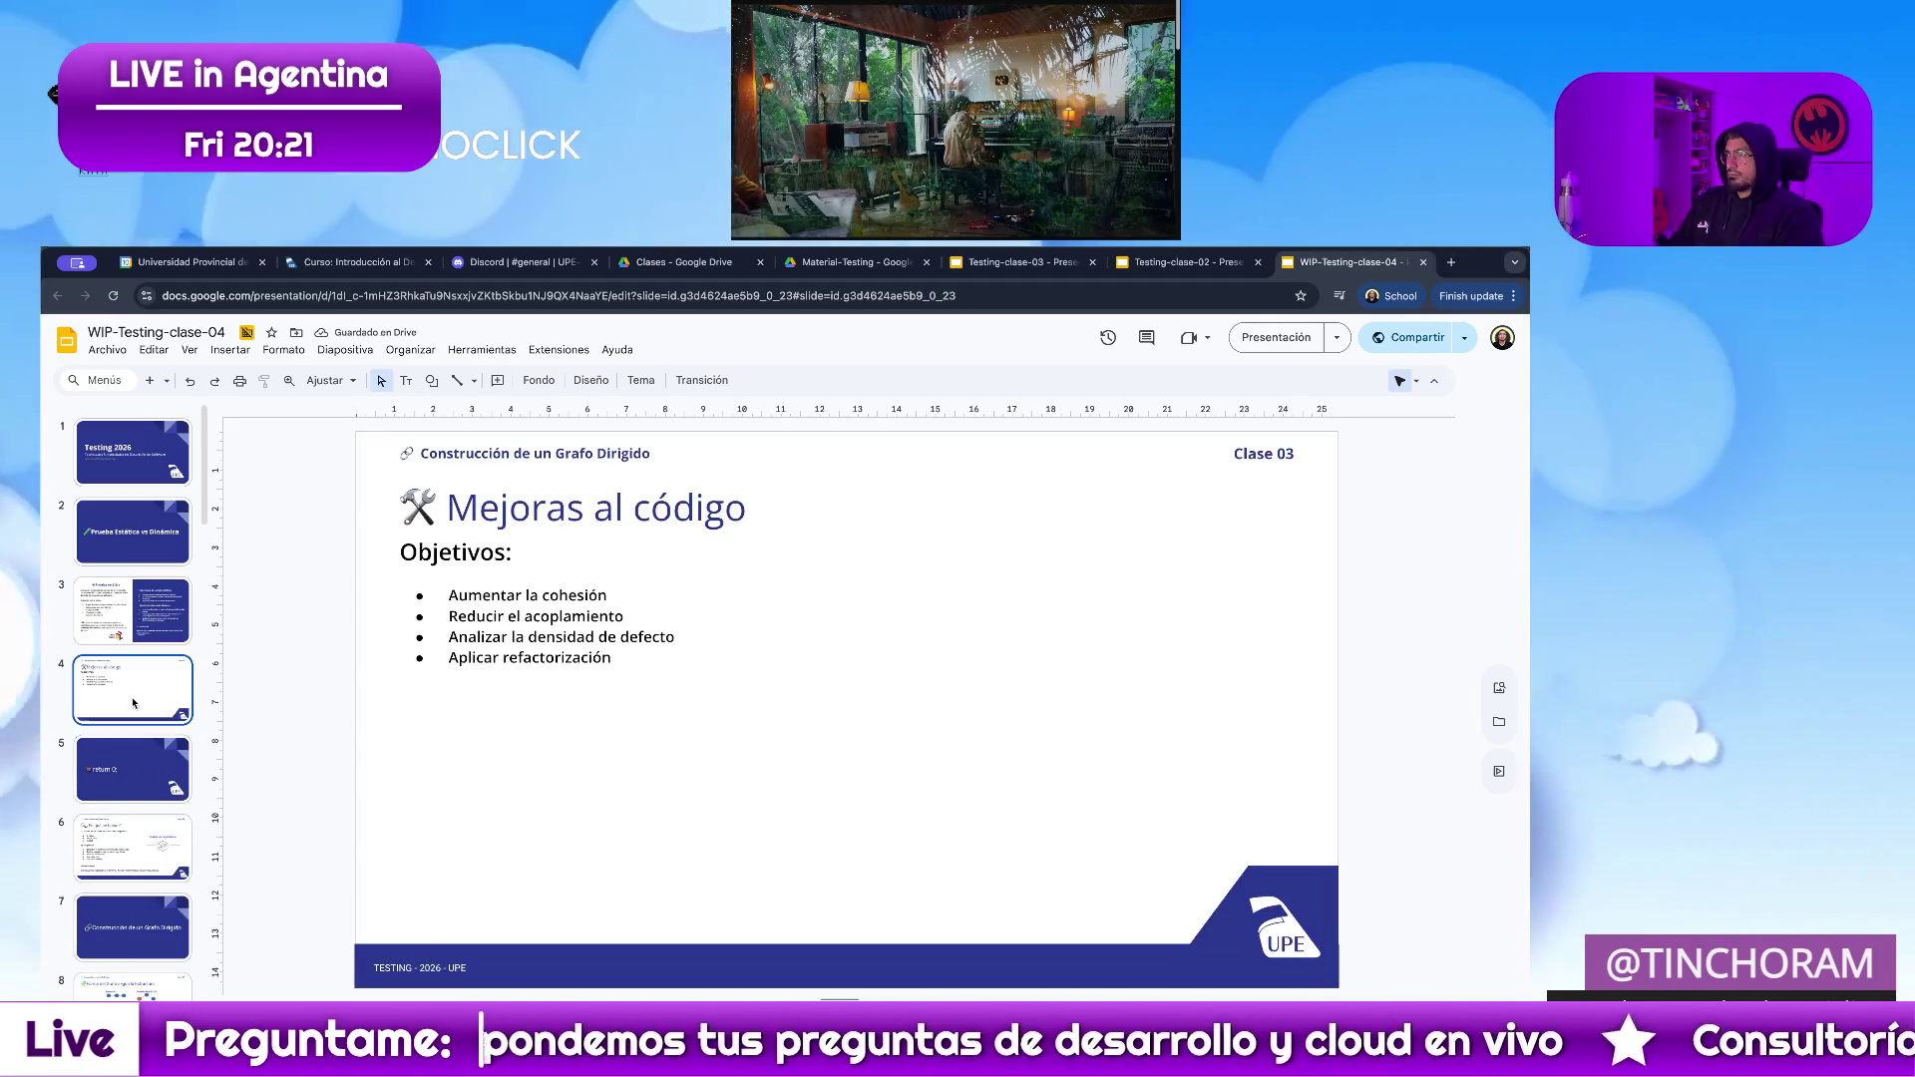
left_click(144, 641)
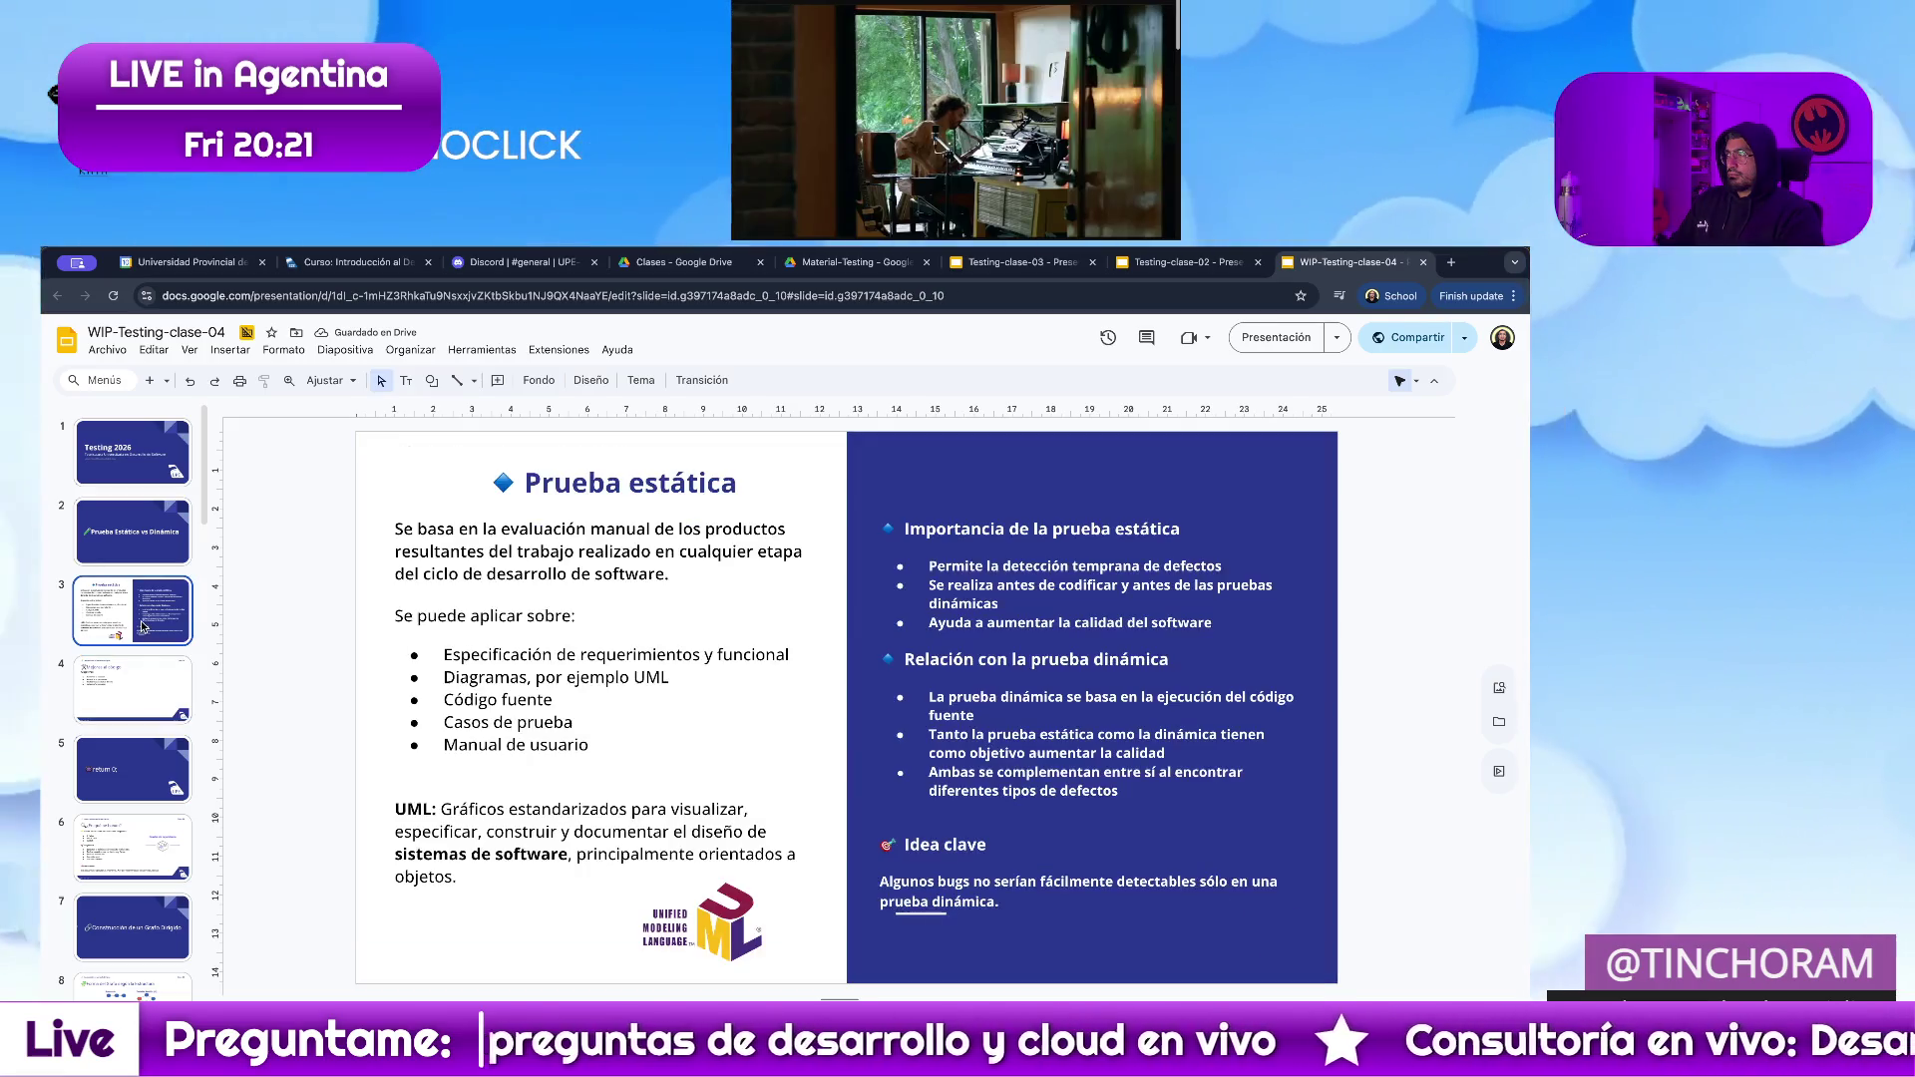
left_click(140, 702)
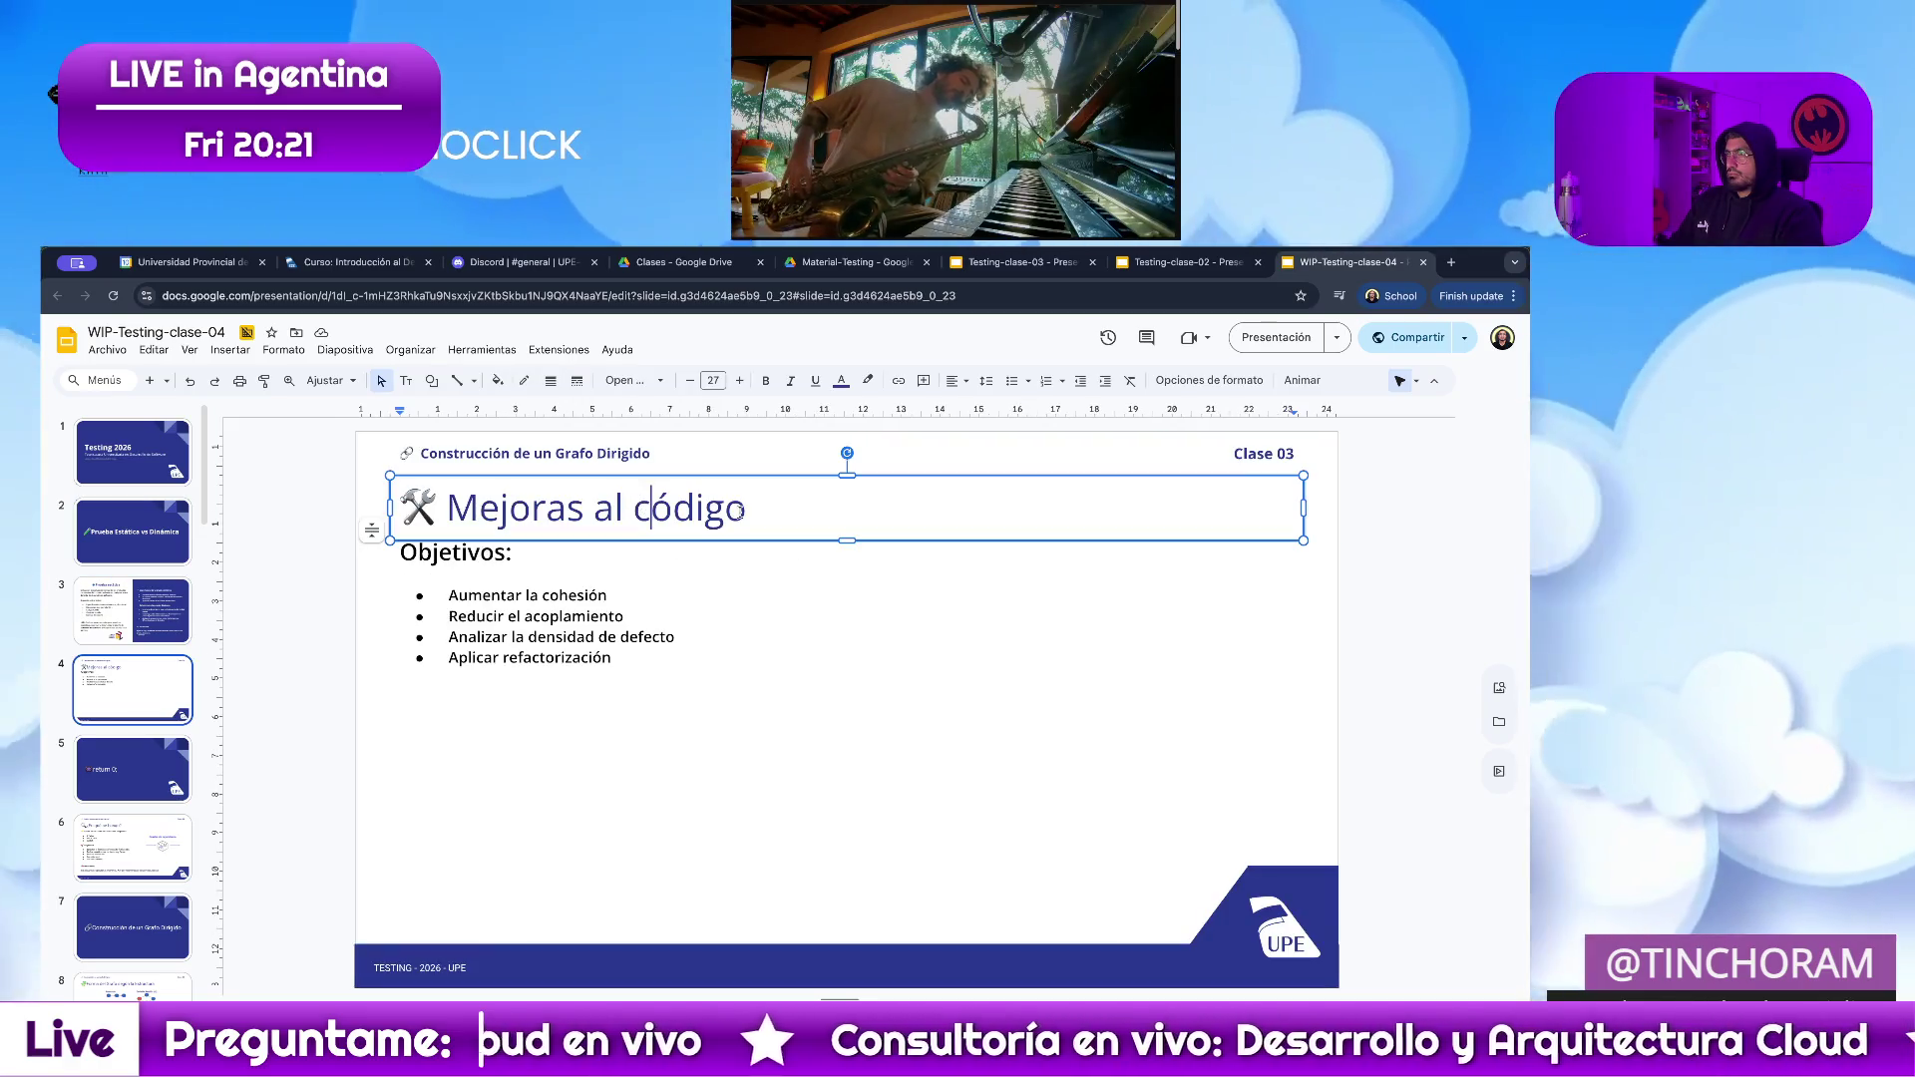
left_click(166, 636)
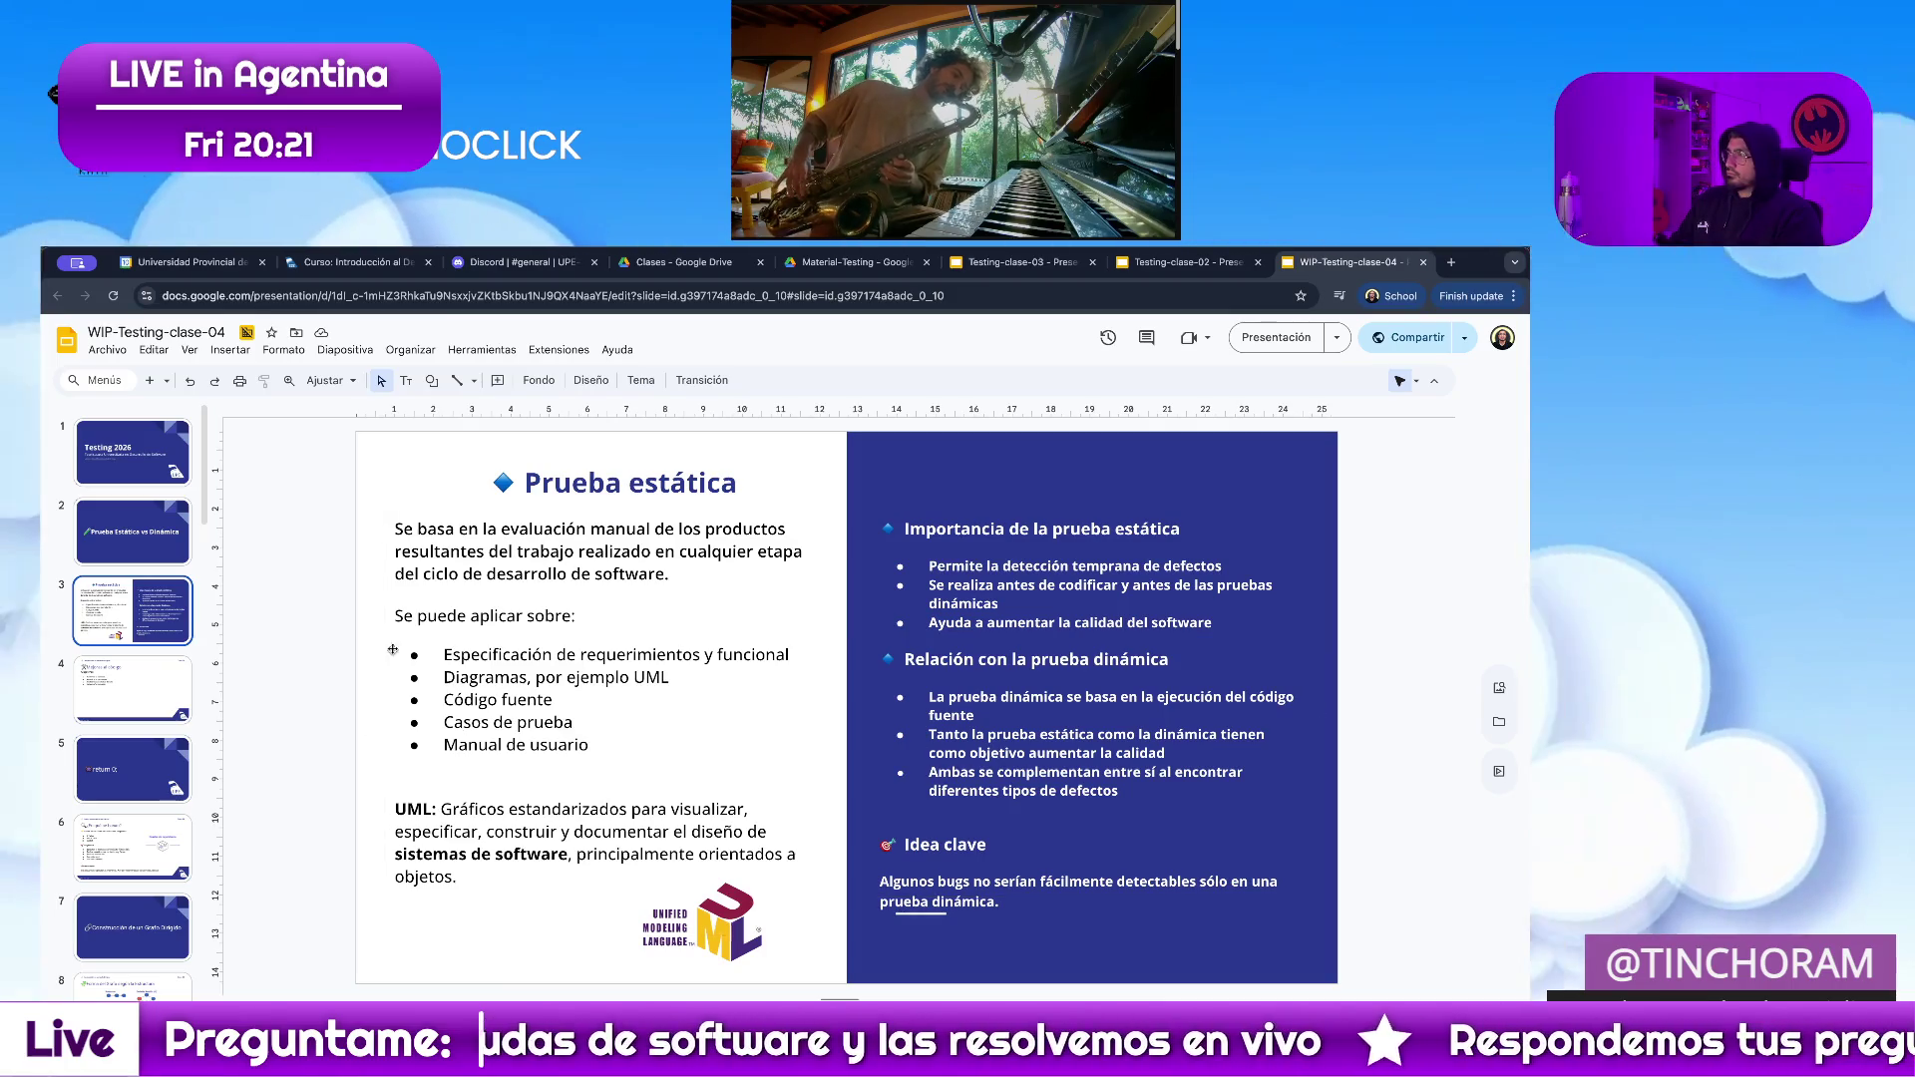
left_click(101, 689)
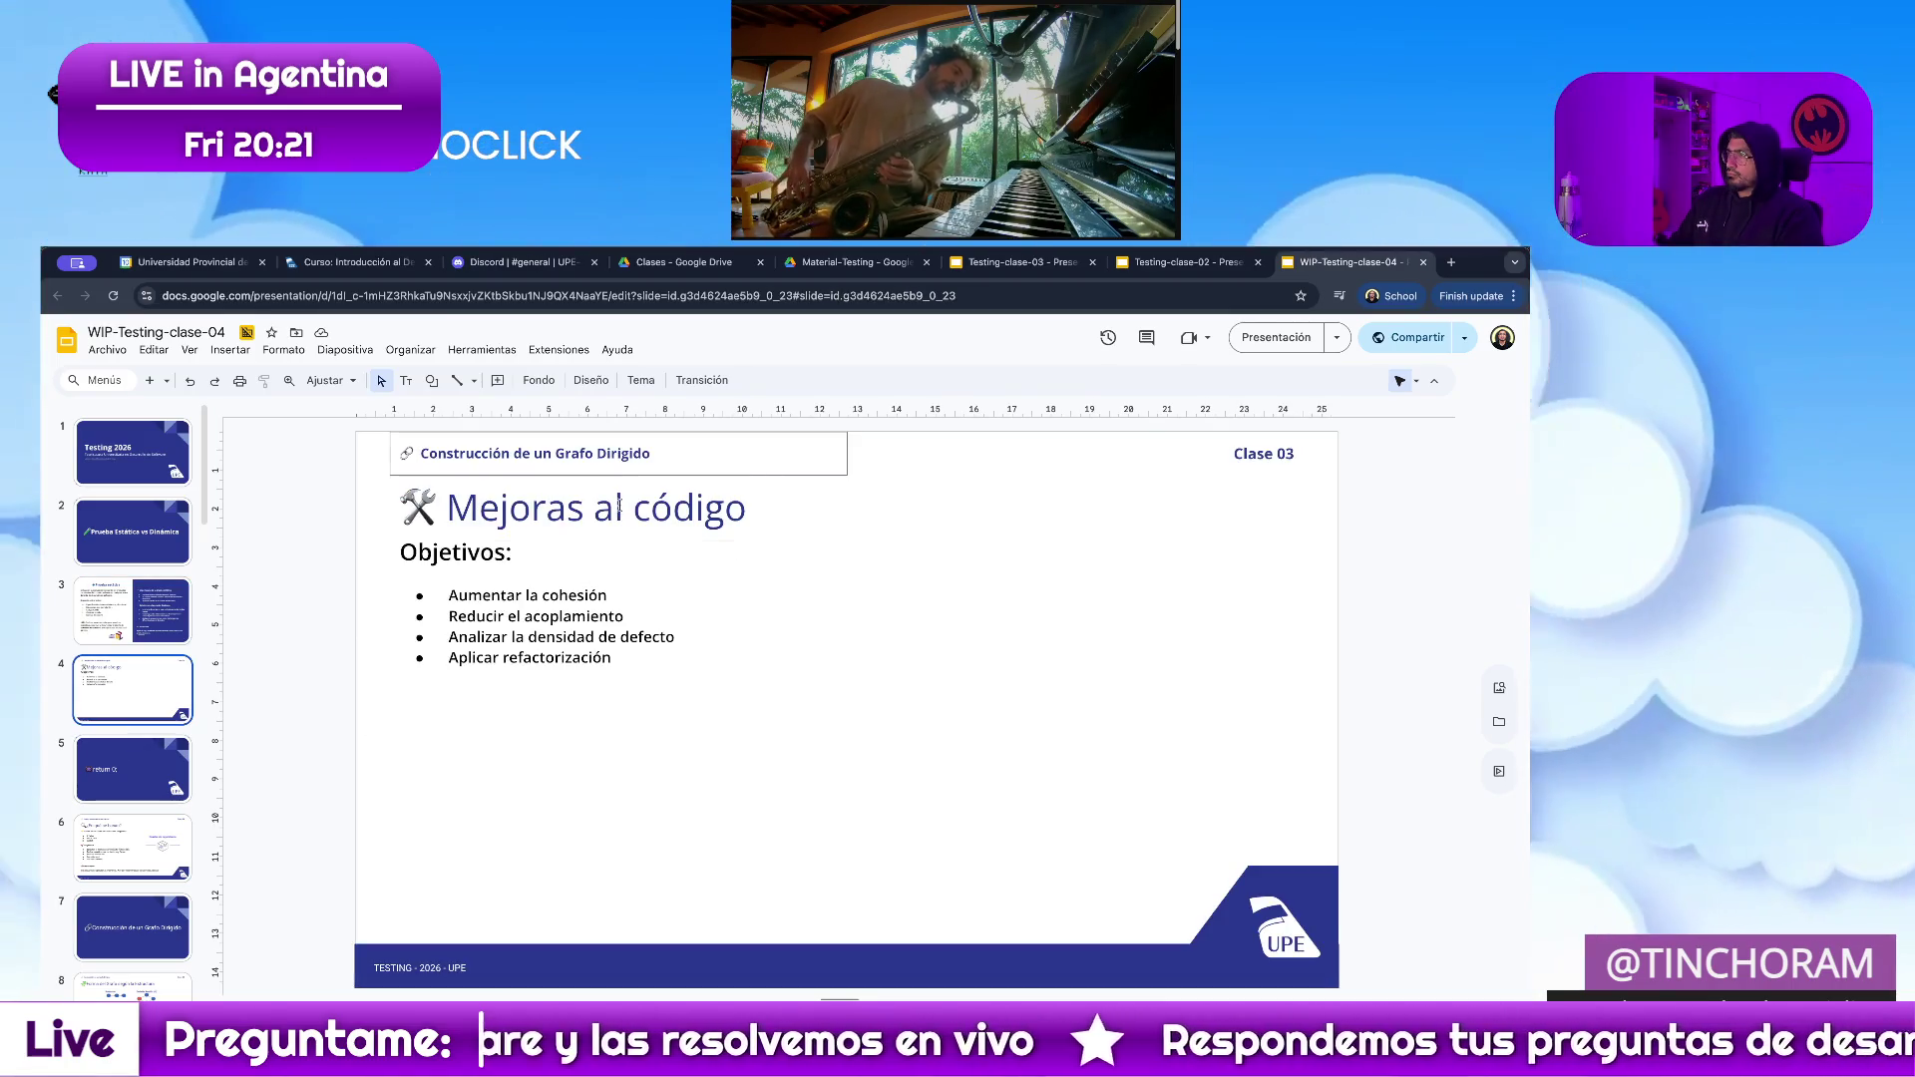
left_click_drag(765, 508, 321, 506)
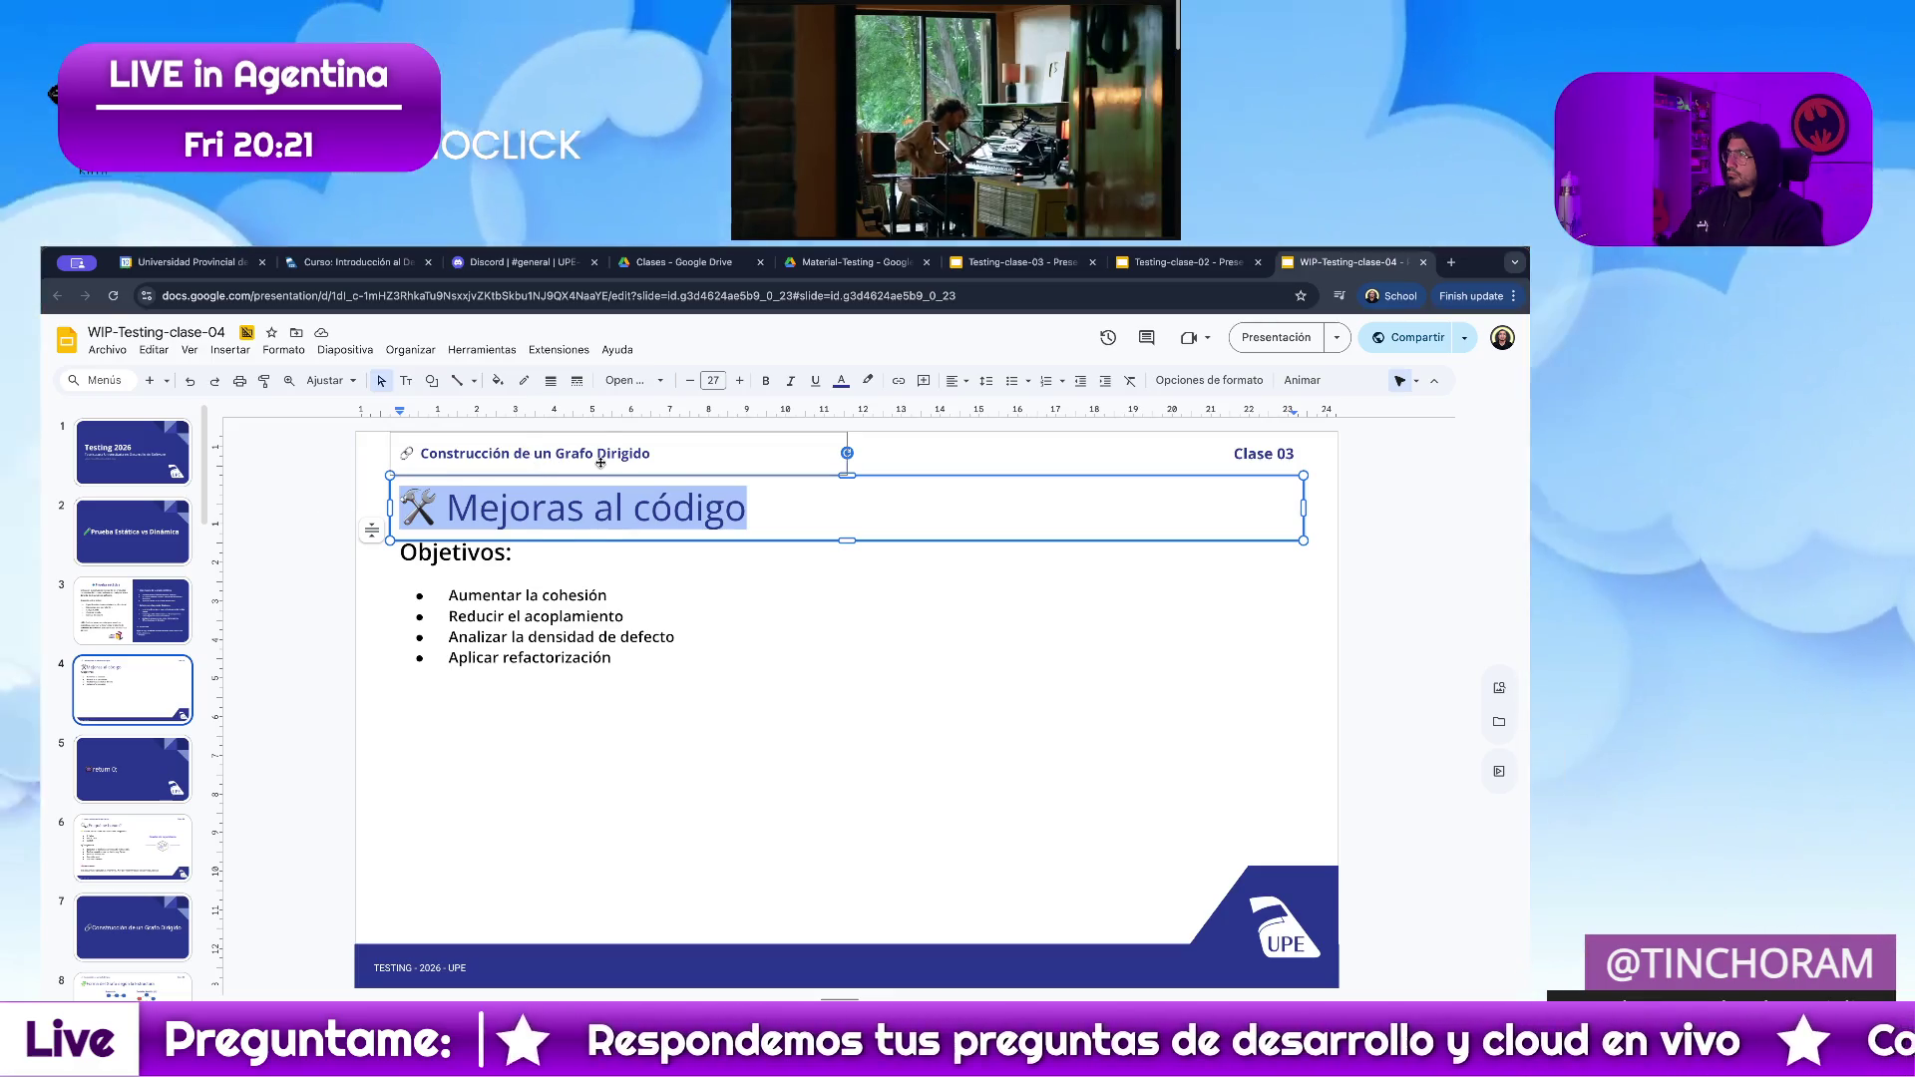
left_click(609, 450)
left_click(150, 611)
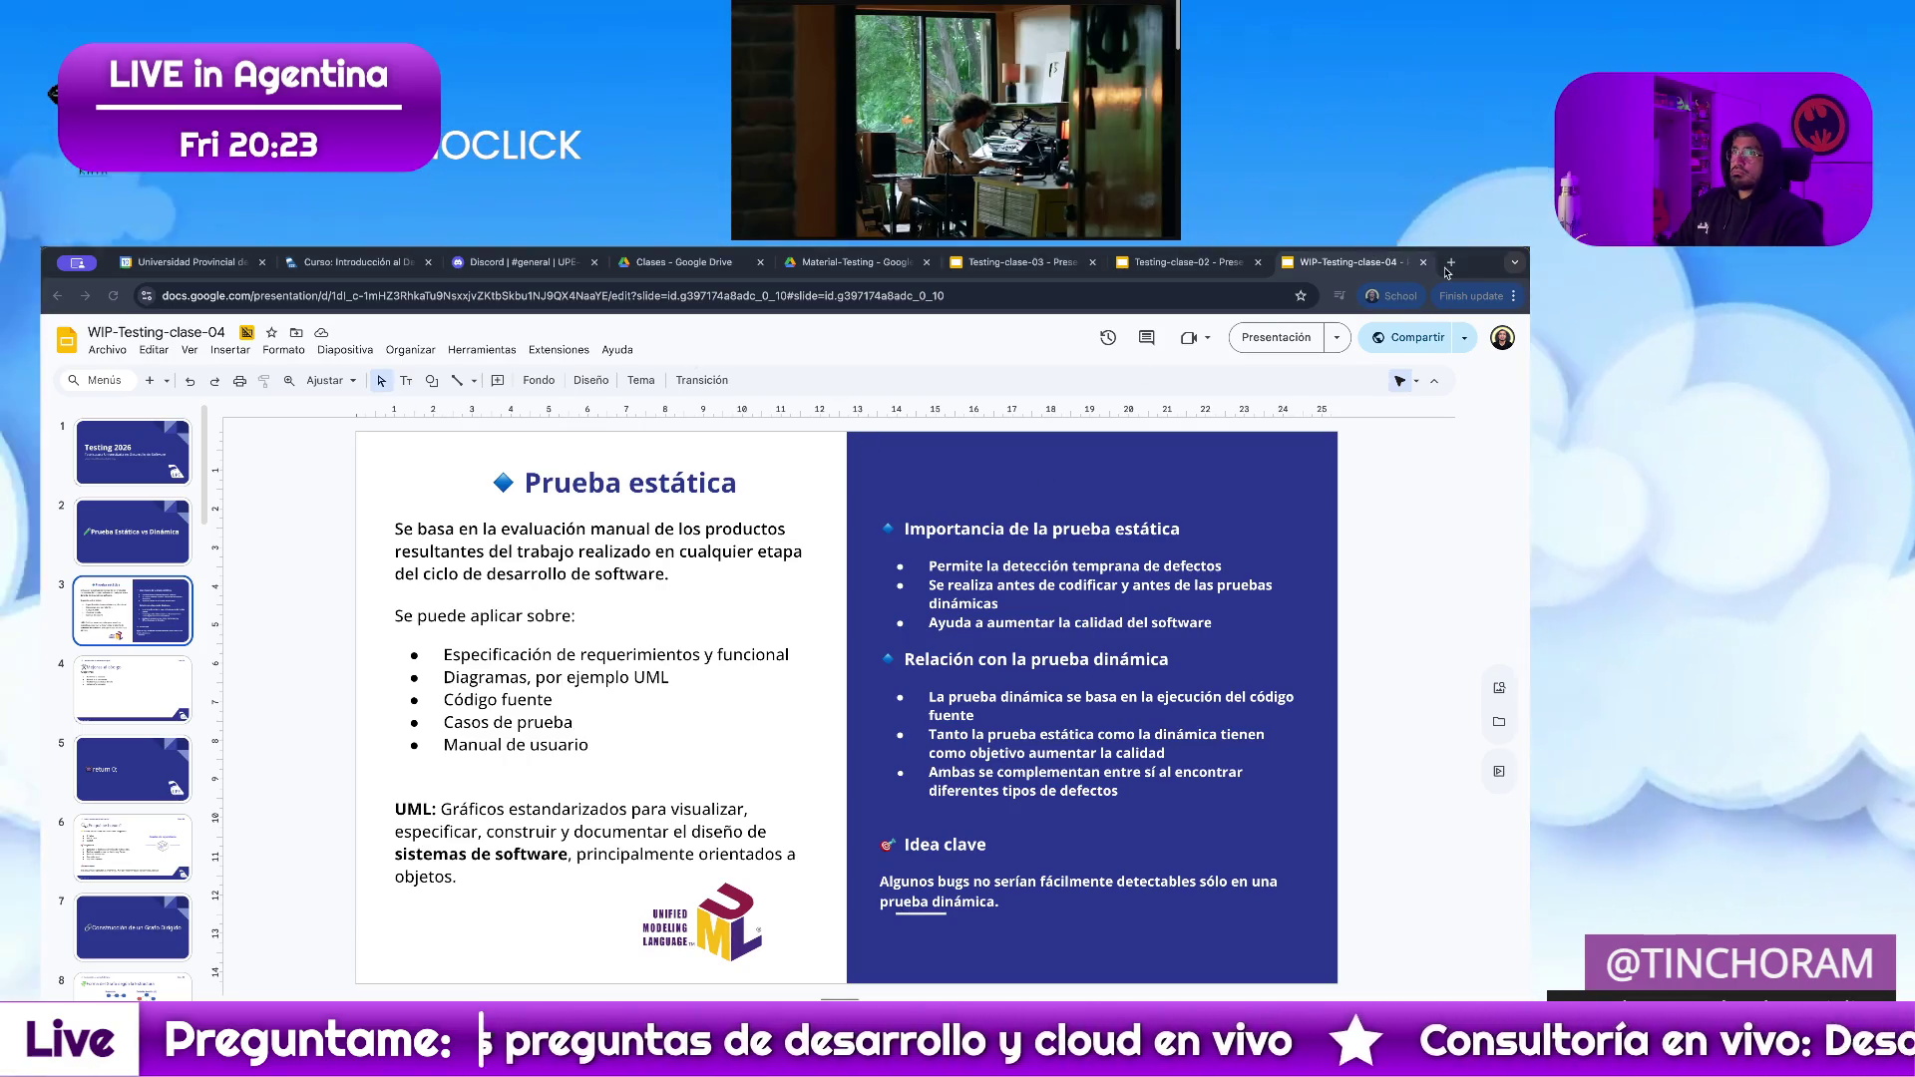
Load slido.com in a new browser tab.
left_click(1450, 265)
type("slido.com")
key("Return")
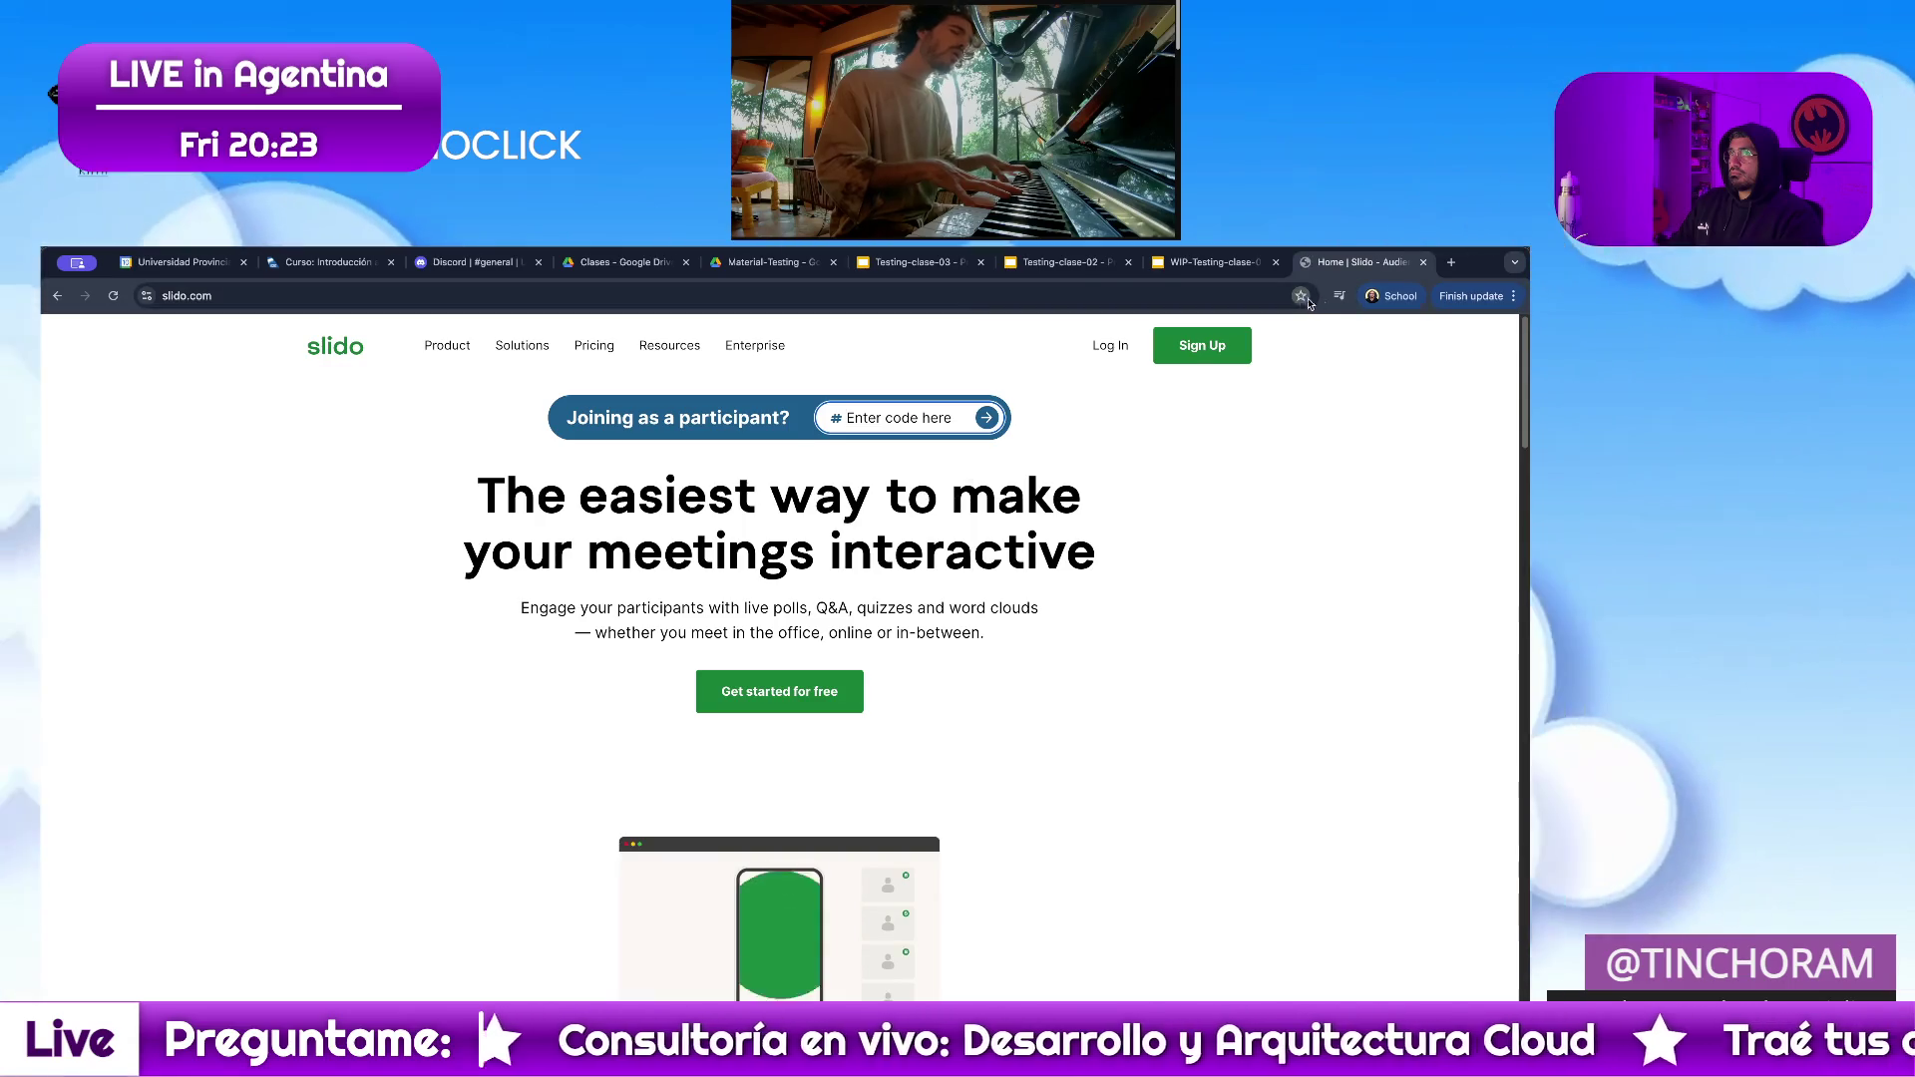
Bookmark the Slido homepage, close its tab, and move to slide 4 in the deck.
left_click(1299, 297)
left_click(1267, 450)
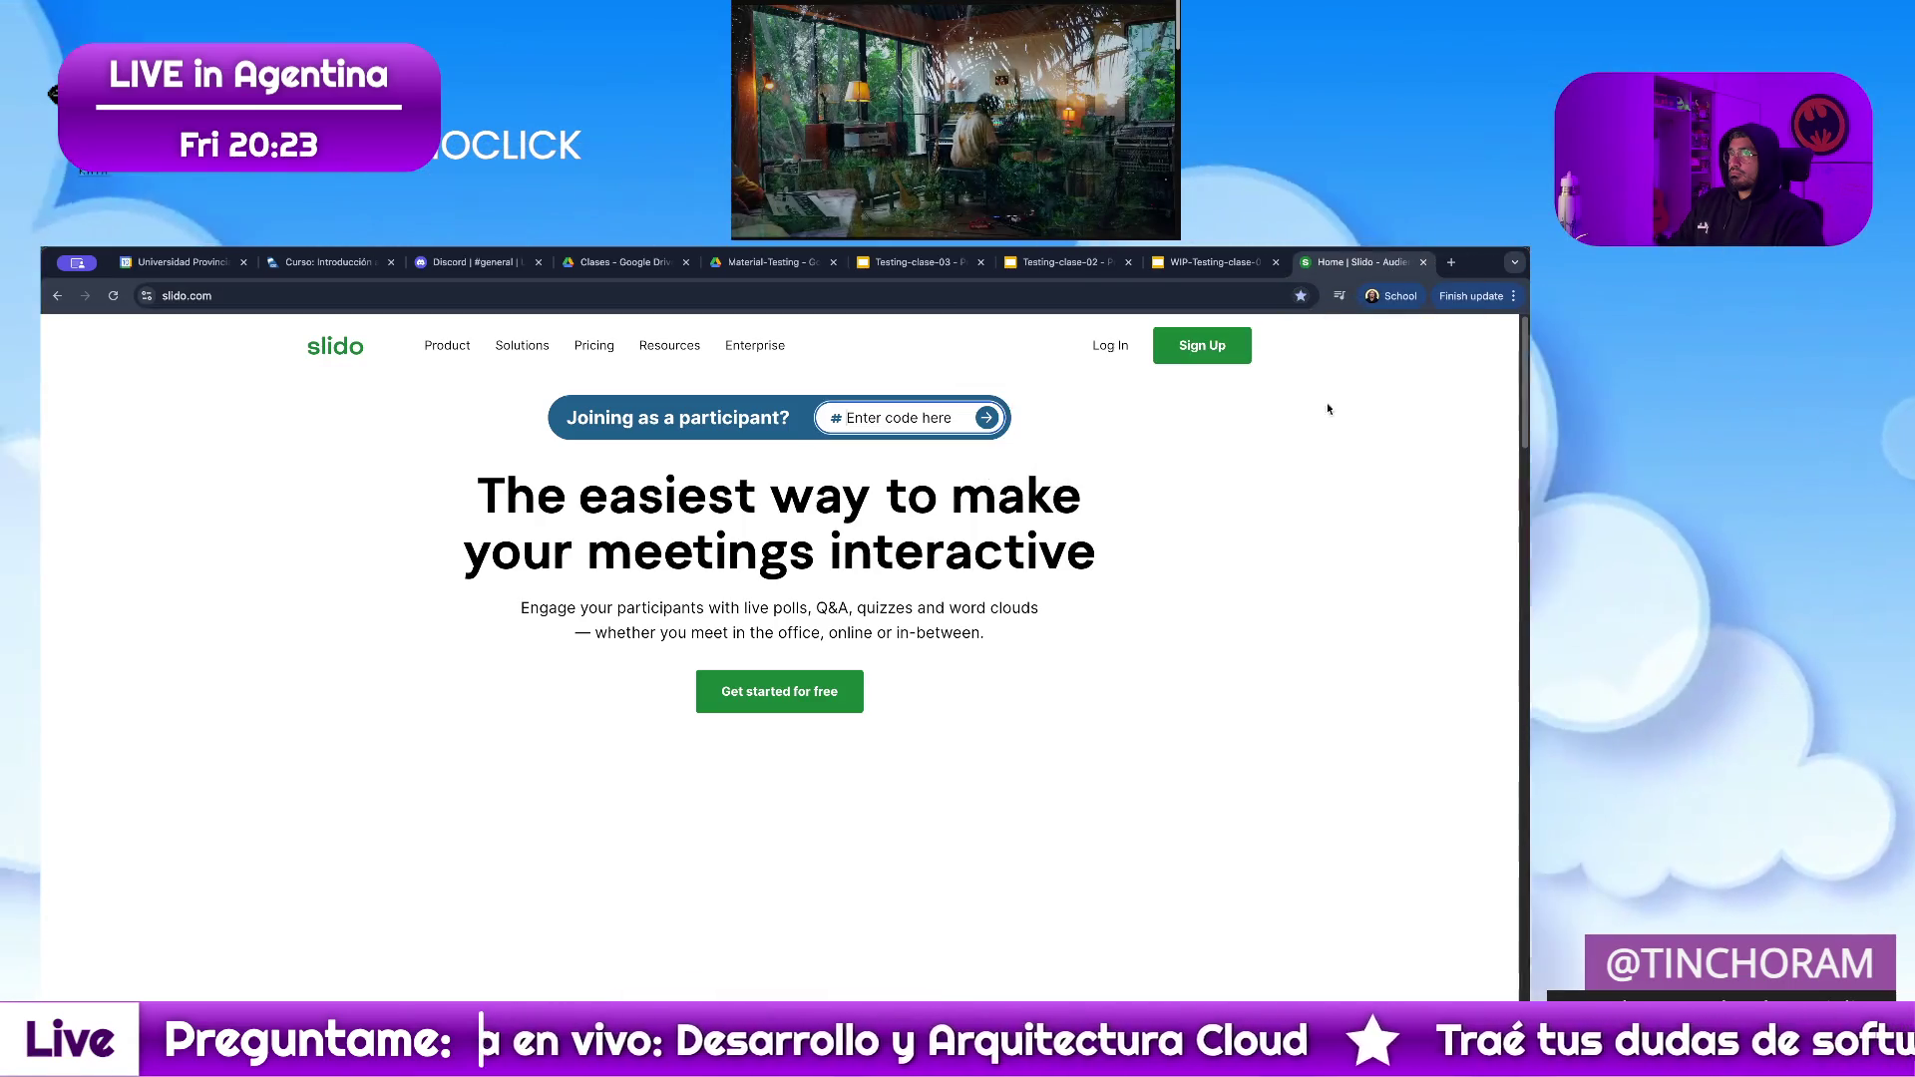
key("ctrl+w")
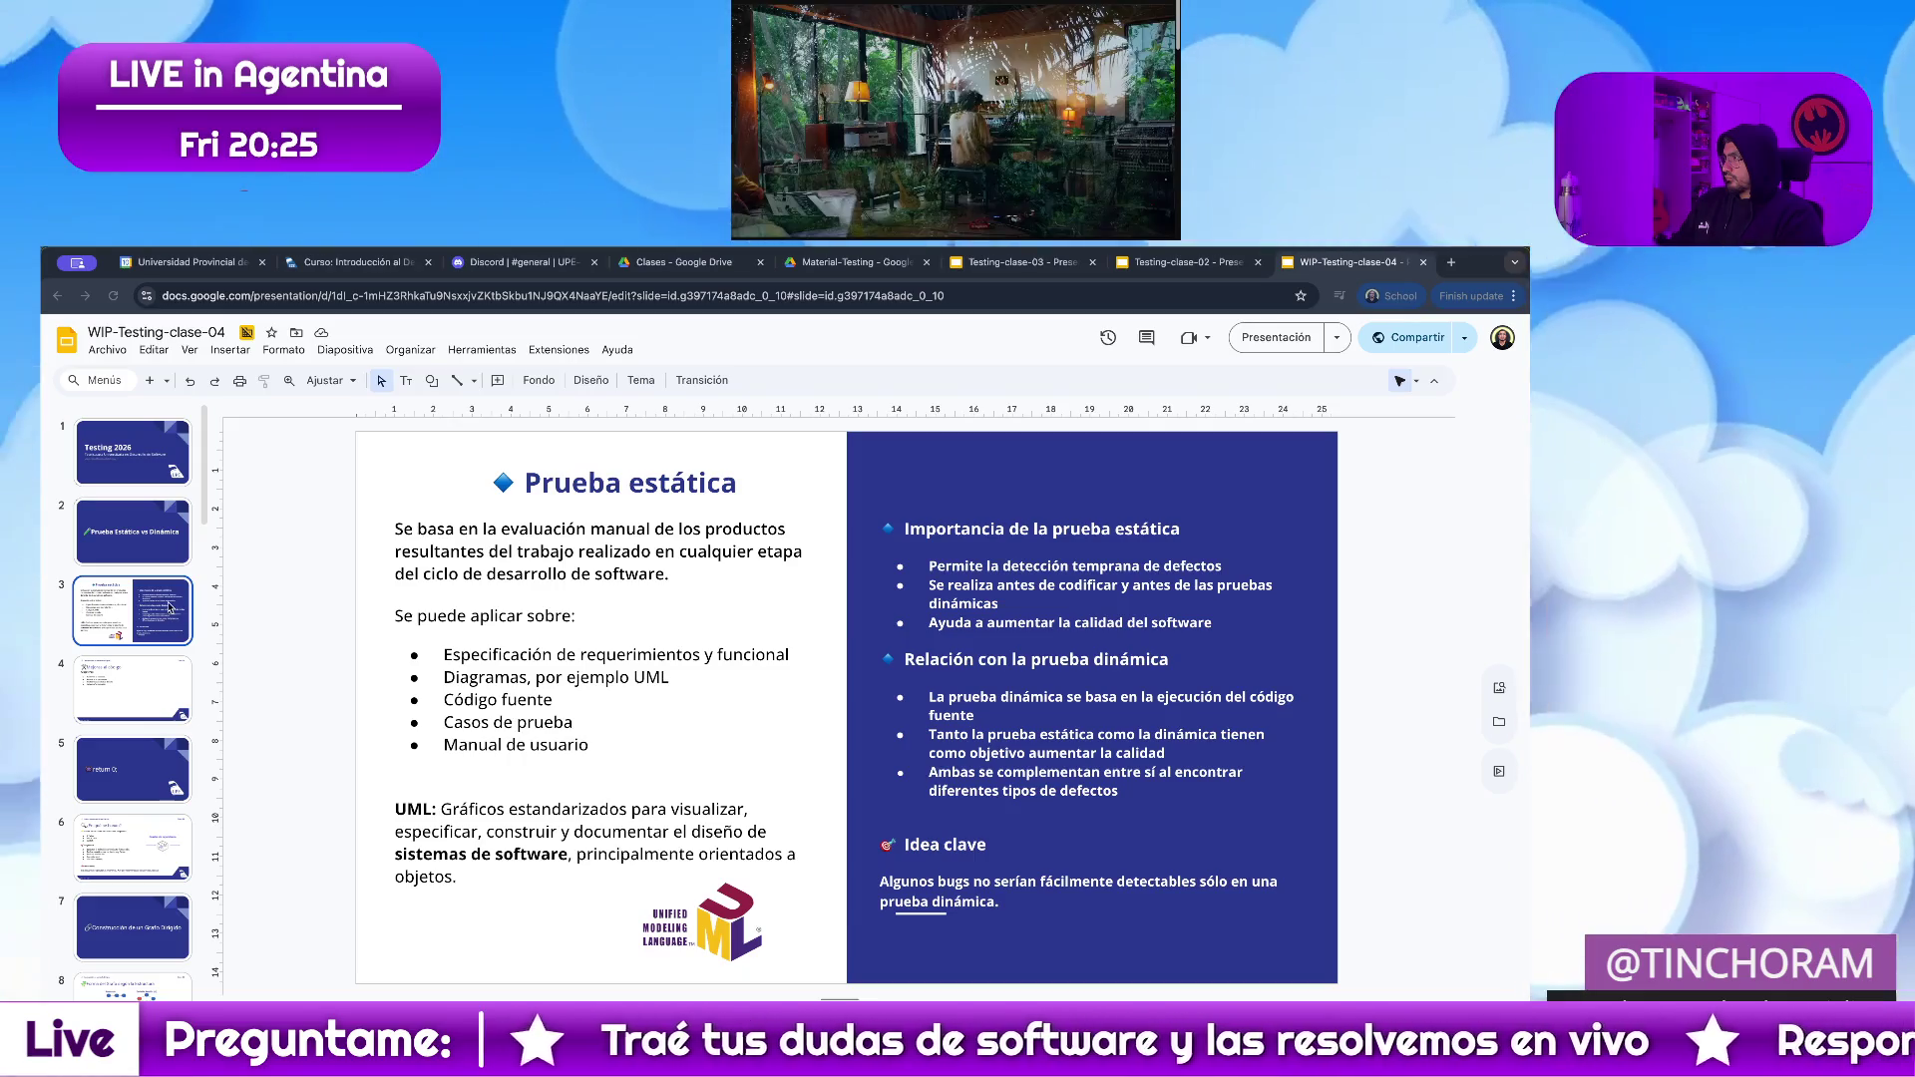
key("Down")
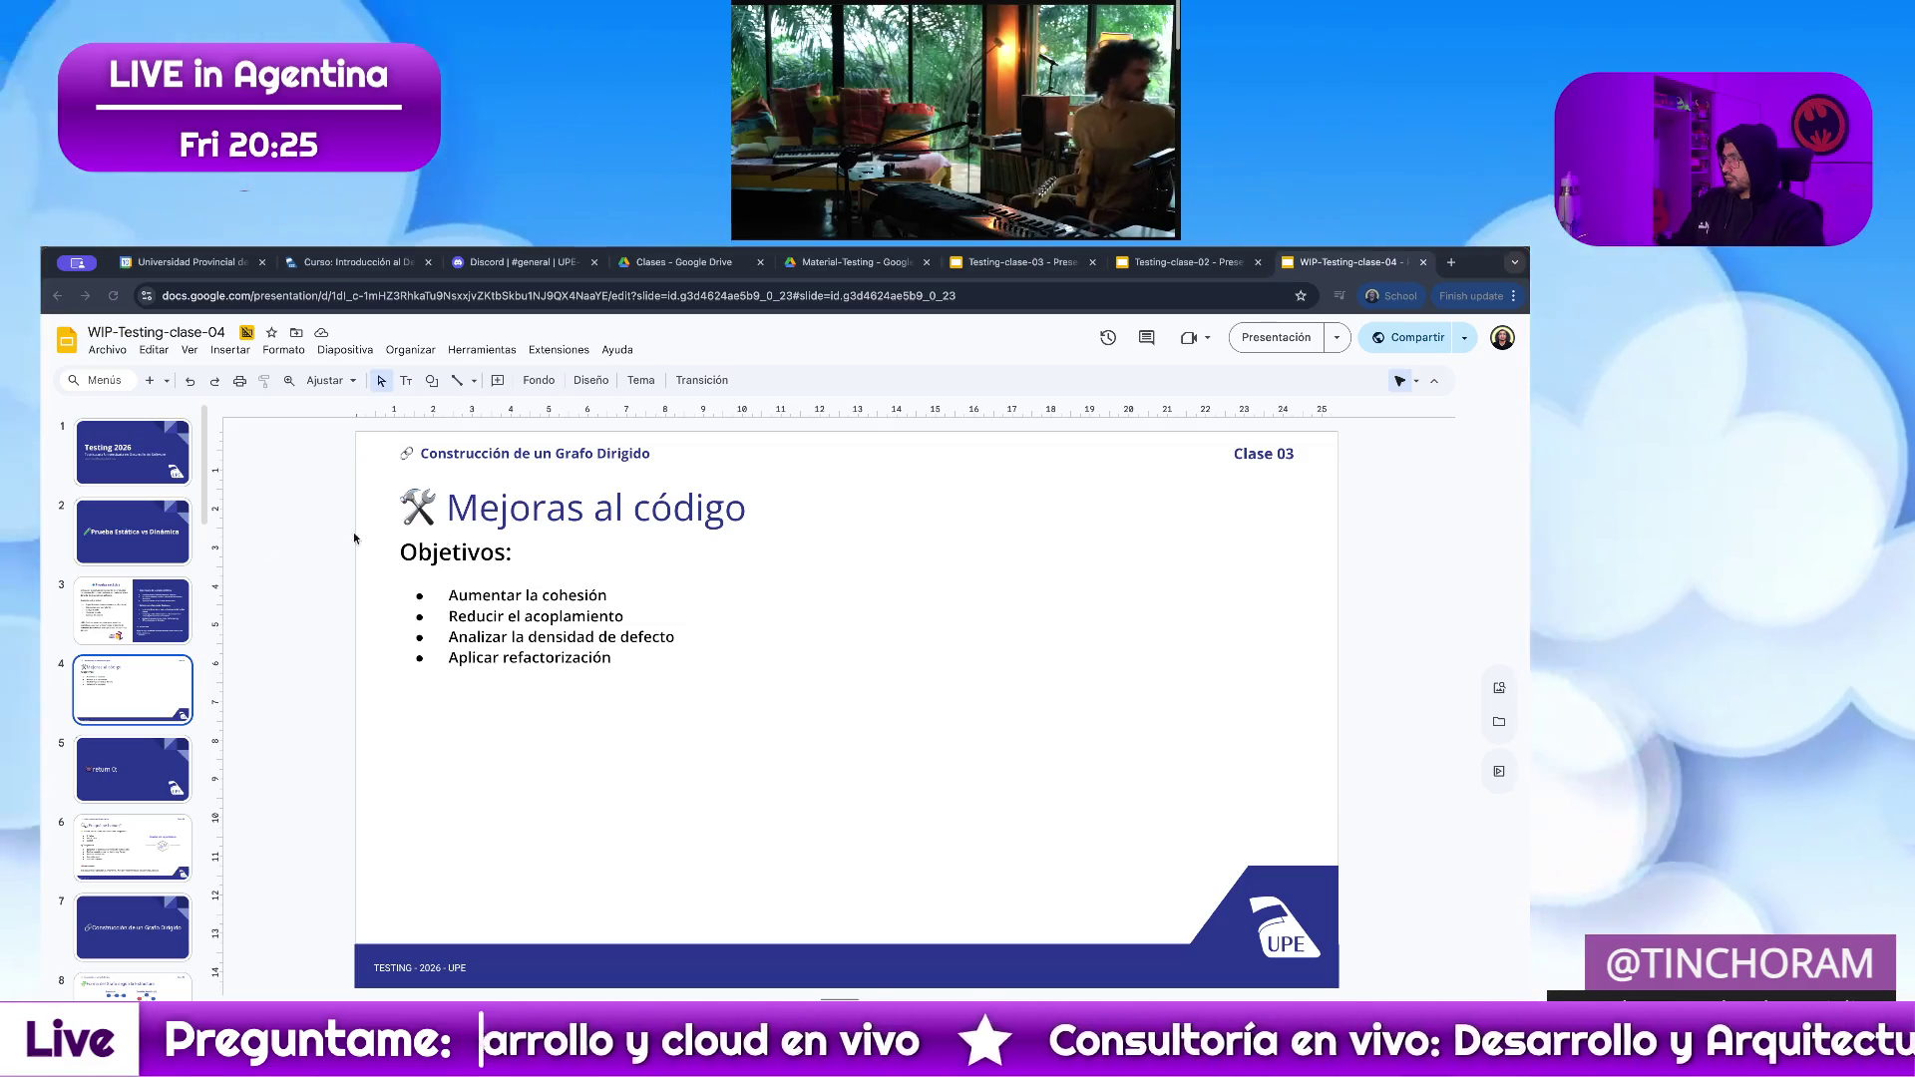
Delete the 'Construcción de un Grafo Dirigido' header text on slide 4.
left_click(546, 510)
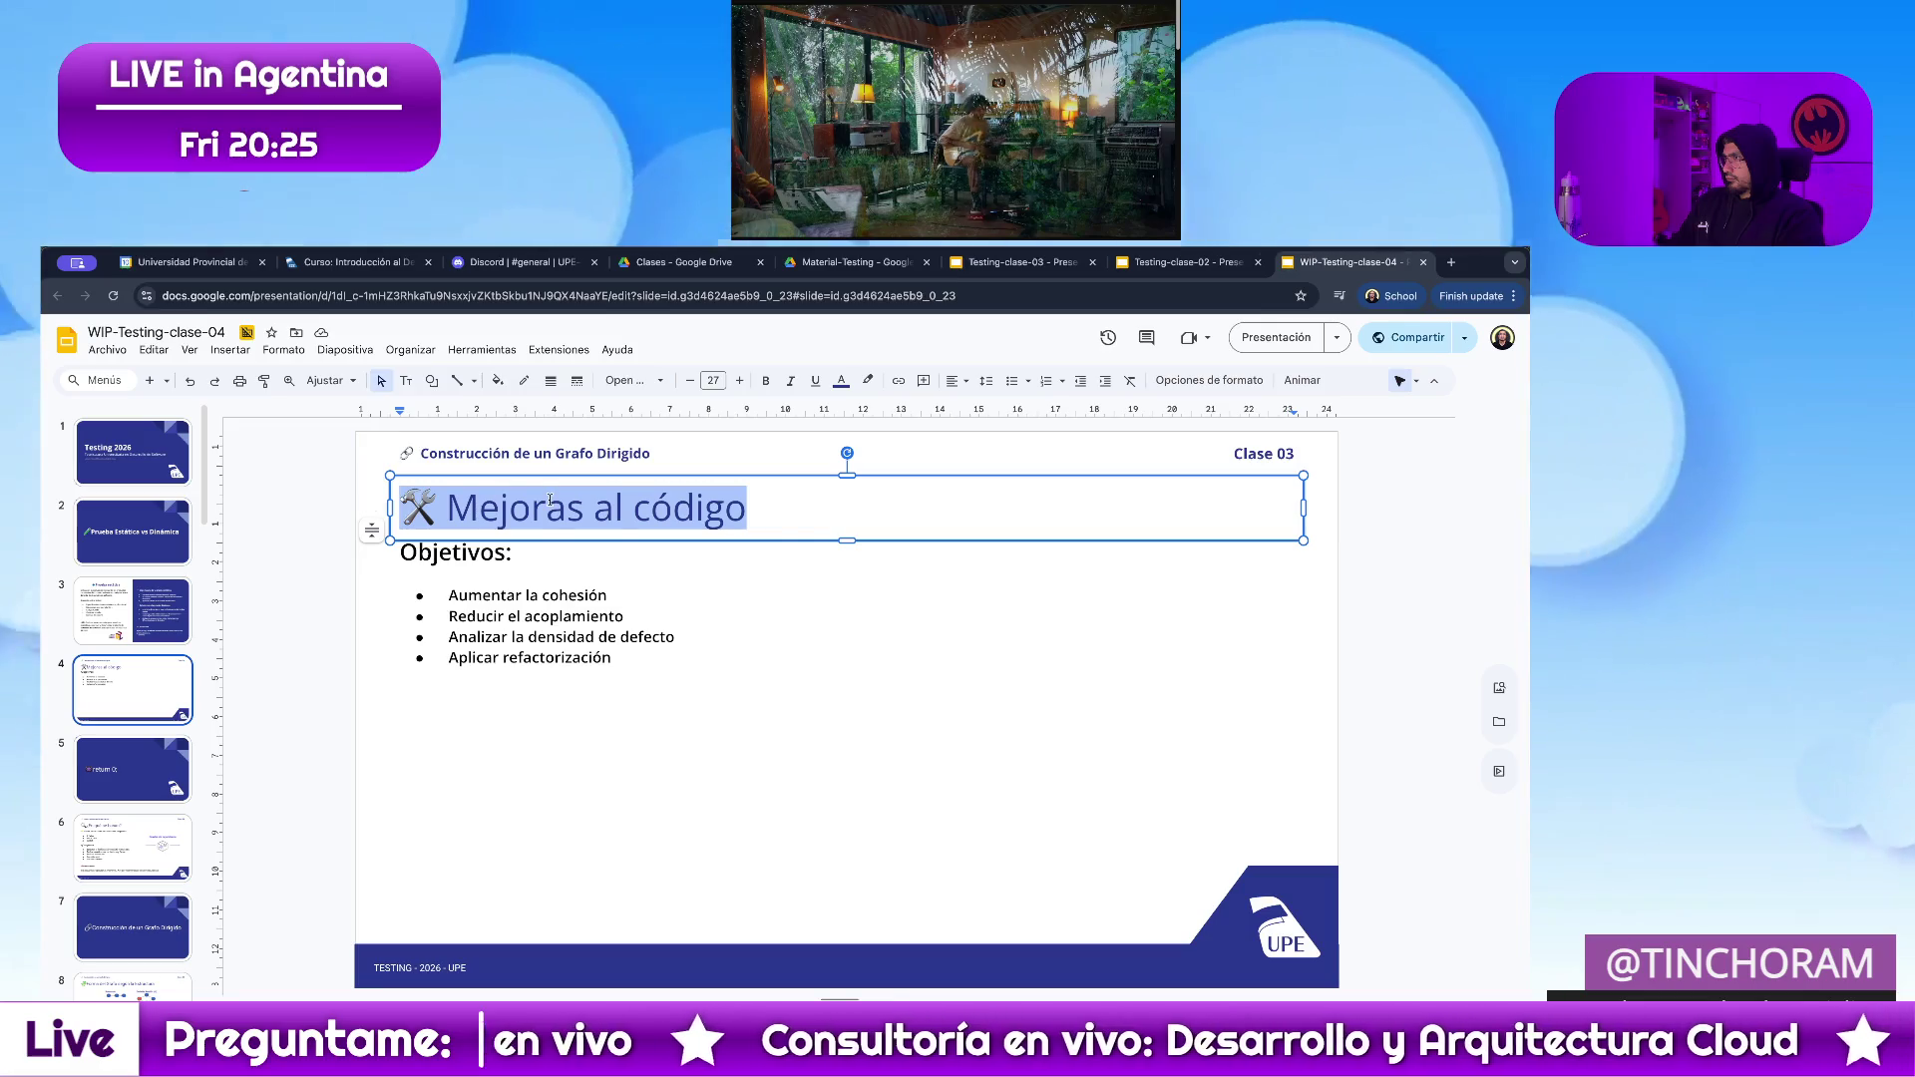
right_click(549, 502)
key("Escape")
left_click(617, 454)
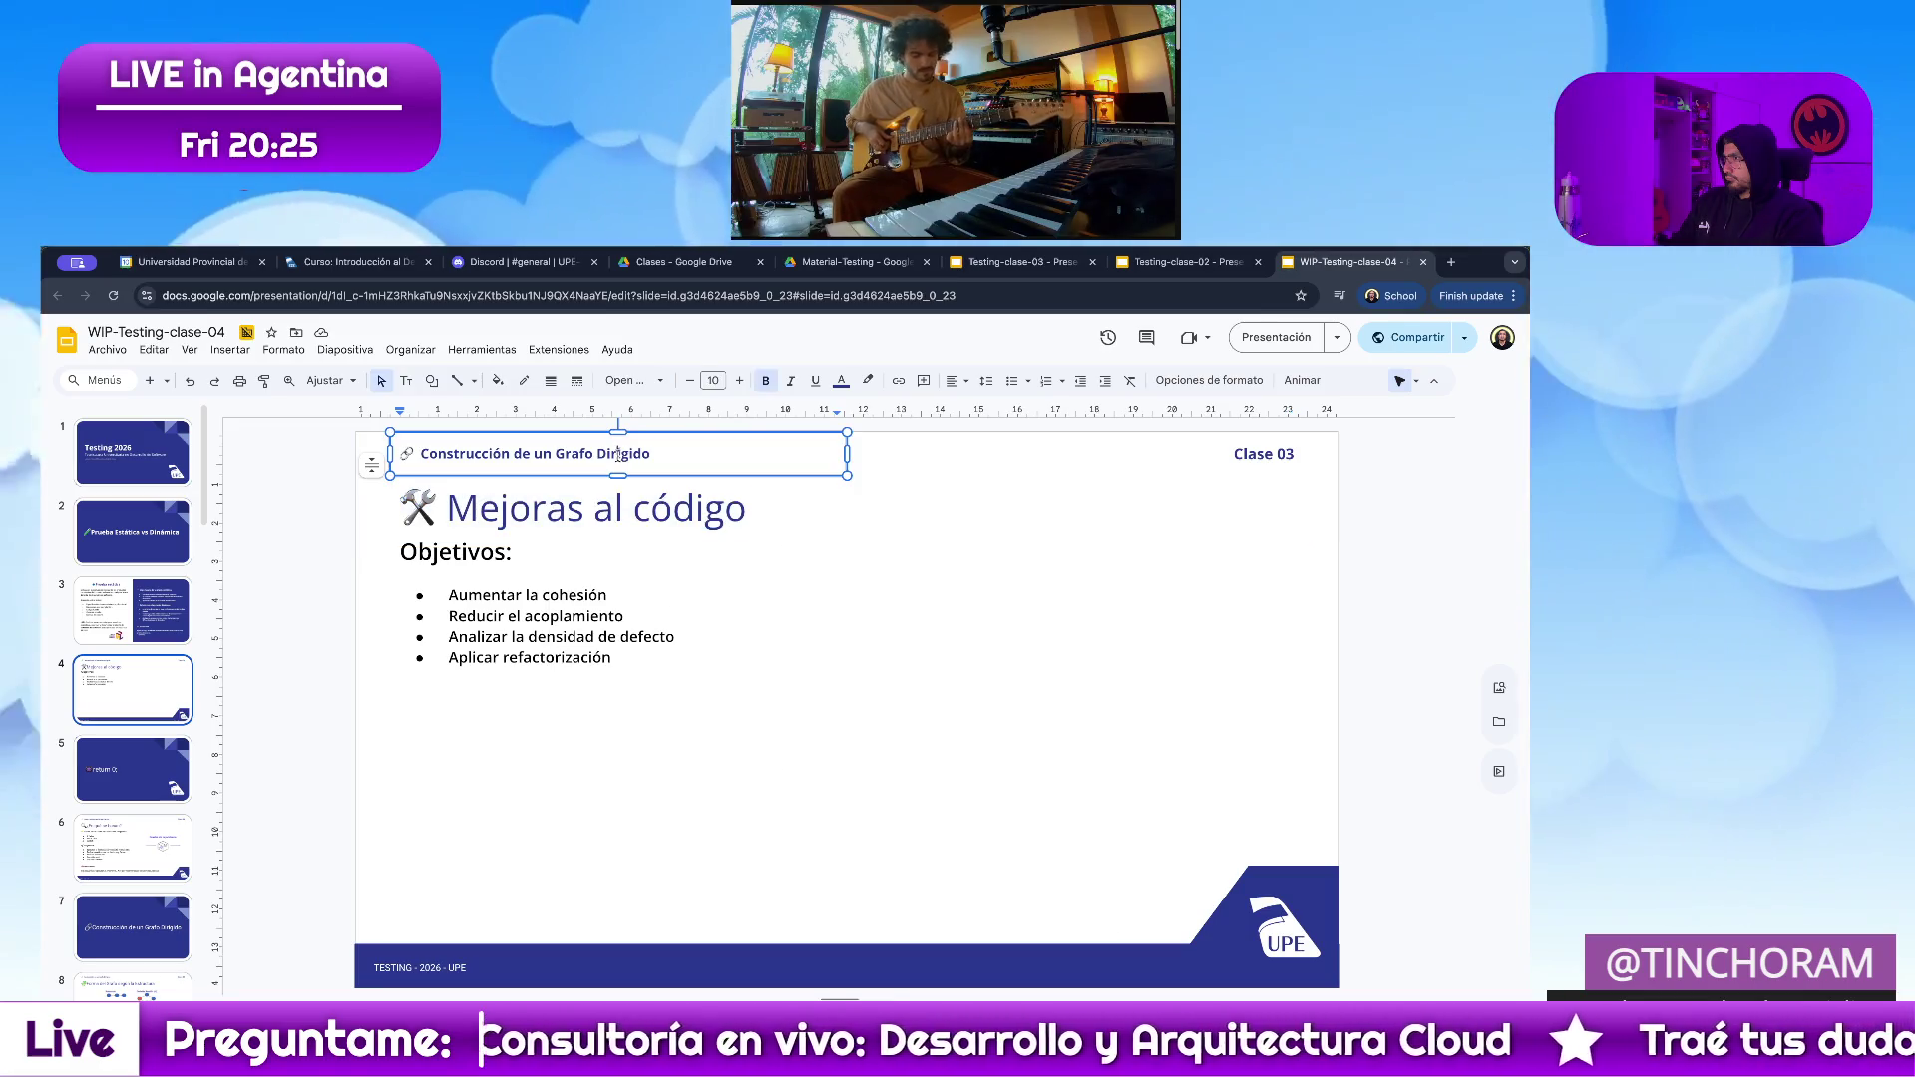
key("BackSpace")
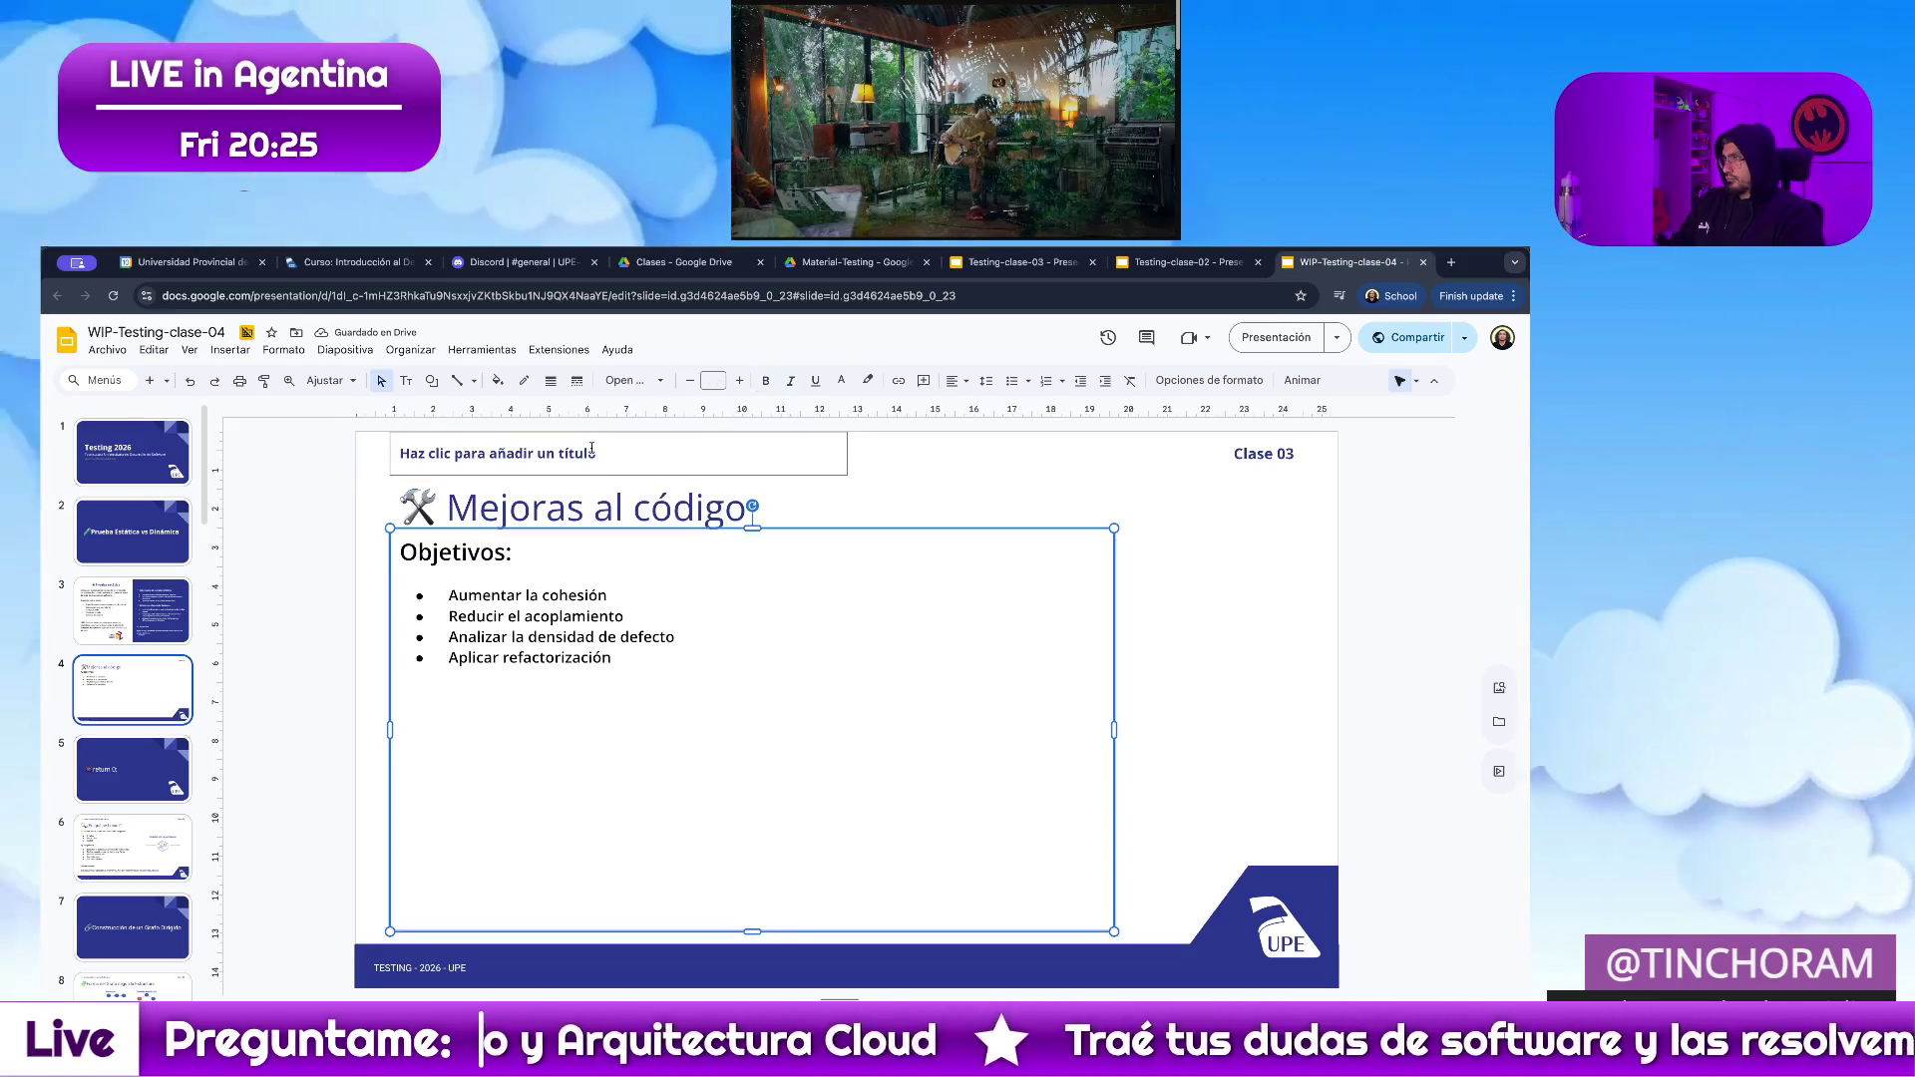
left_click(617, 450)
left_click(616, 439)
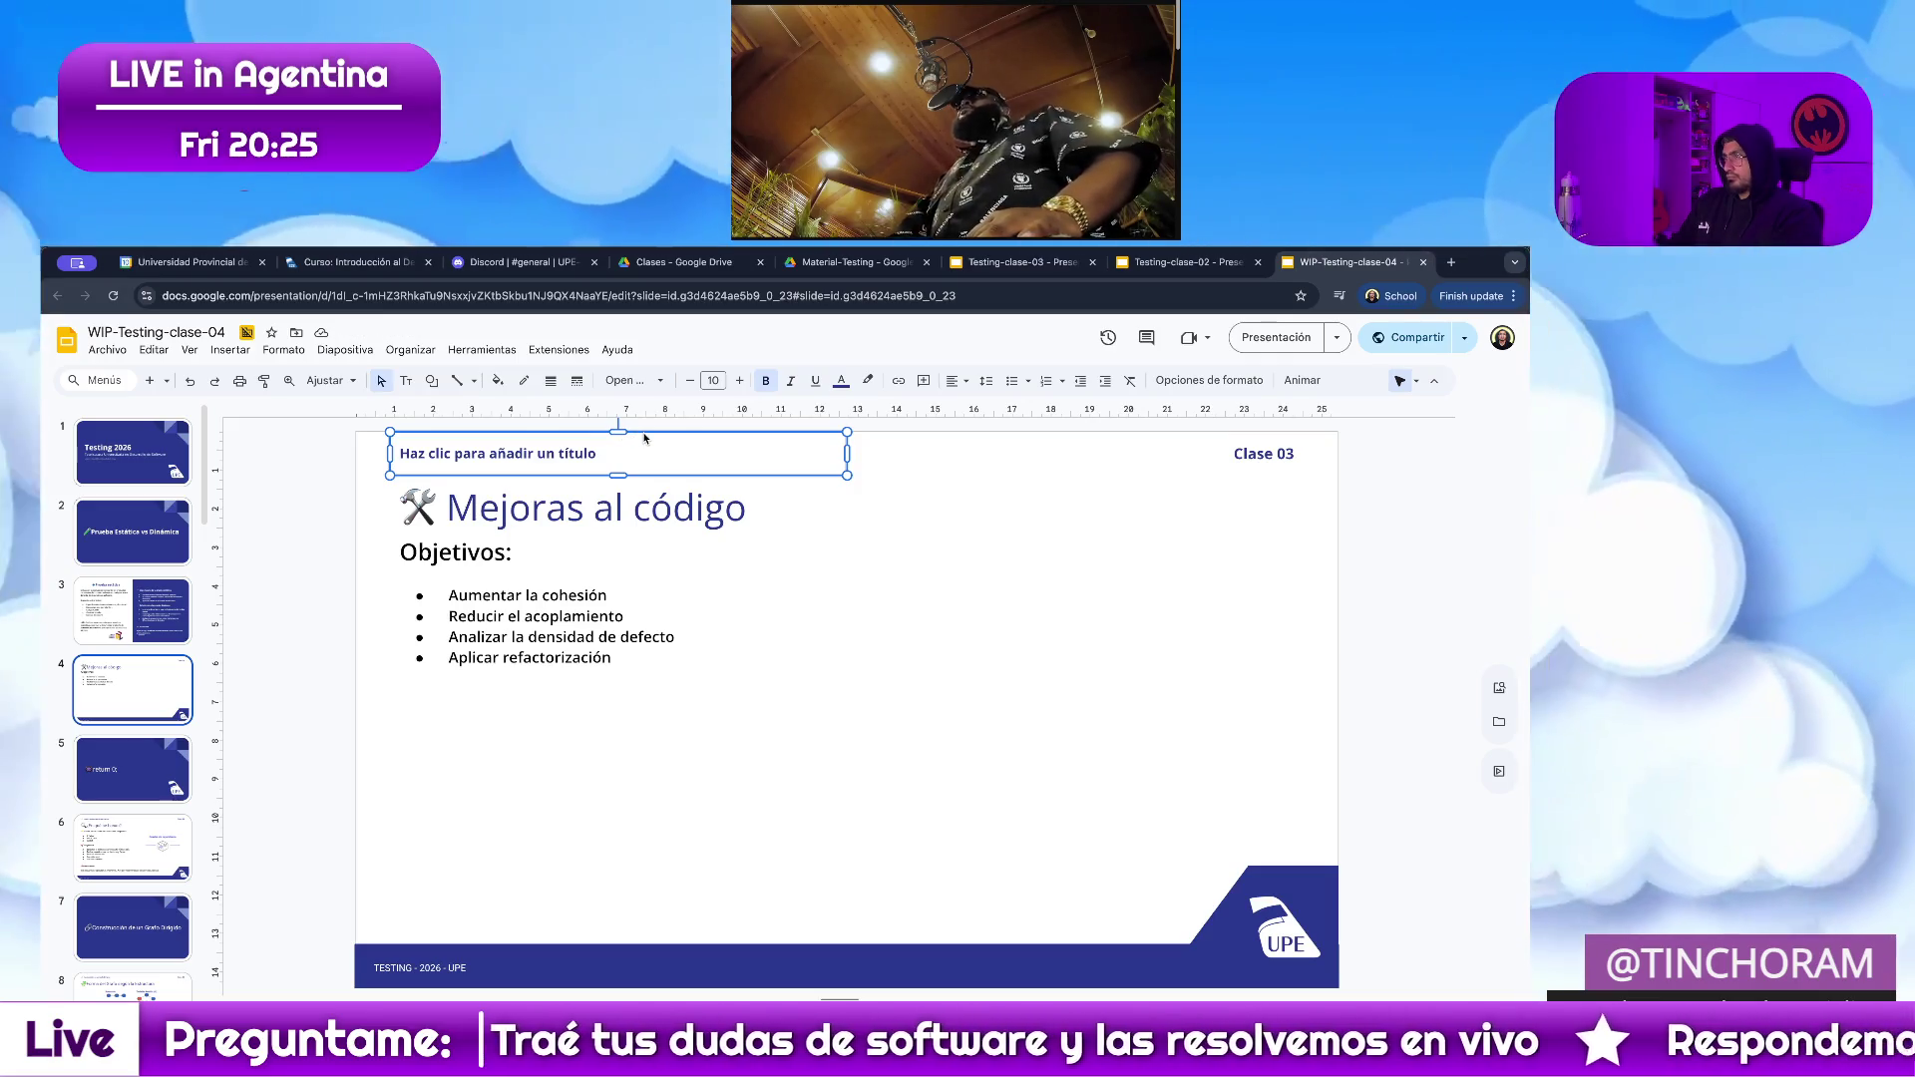
Copy slide 2's title 'Prueba Estática vs Dinámica' and paste it without formatting into slide 4's header.
left_click(133, 532)
left_click(675, 705)
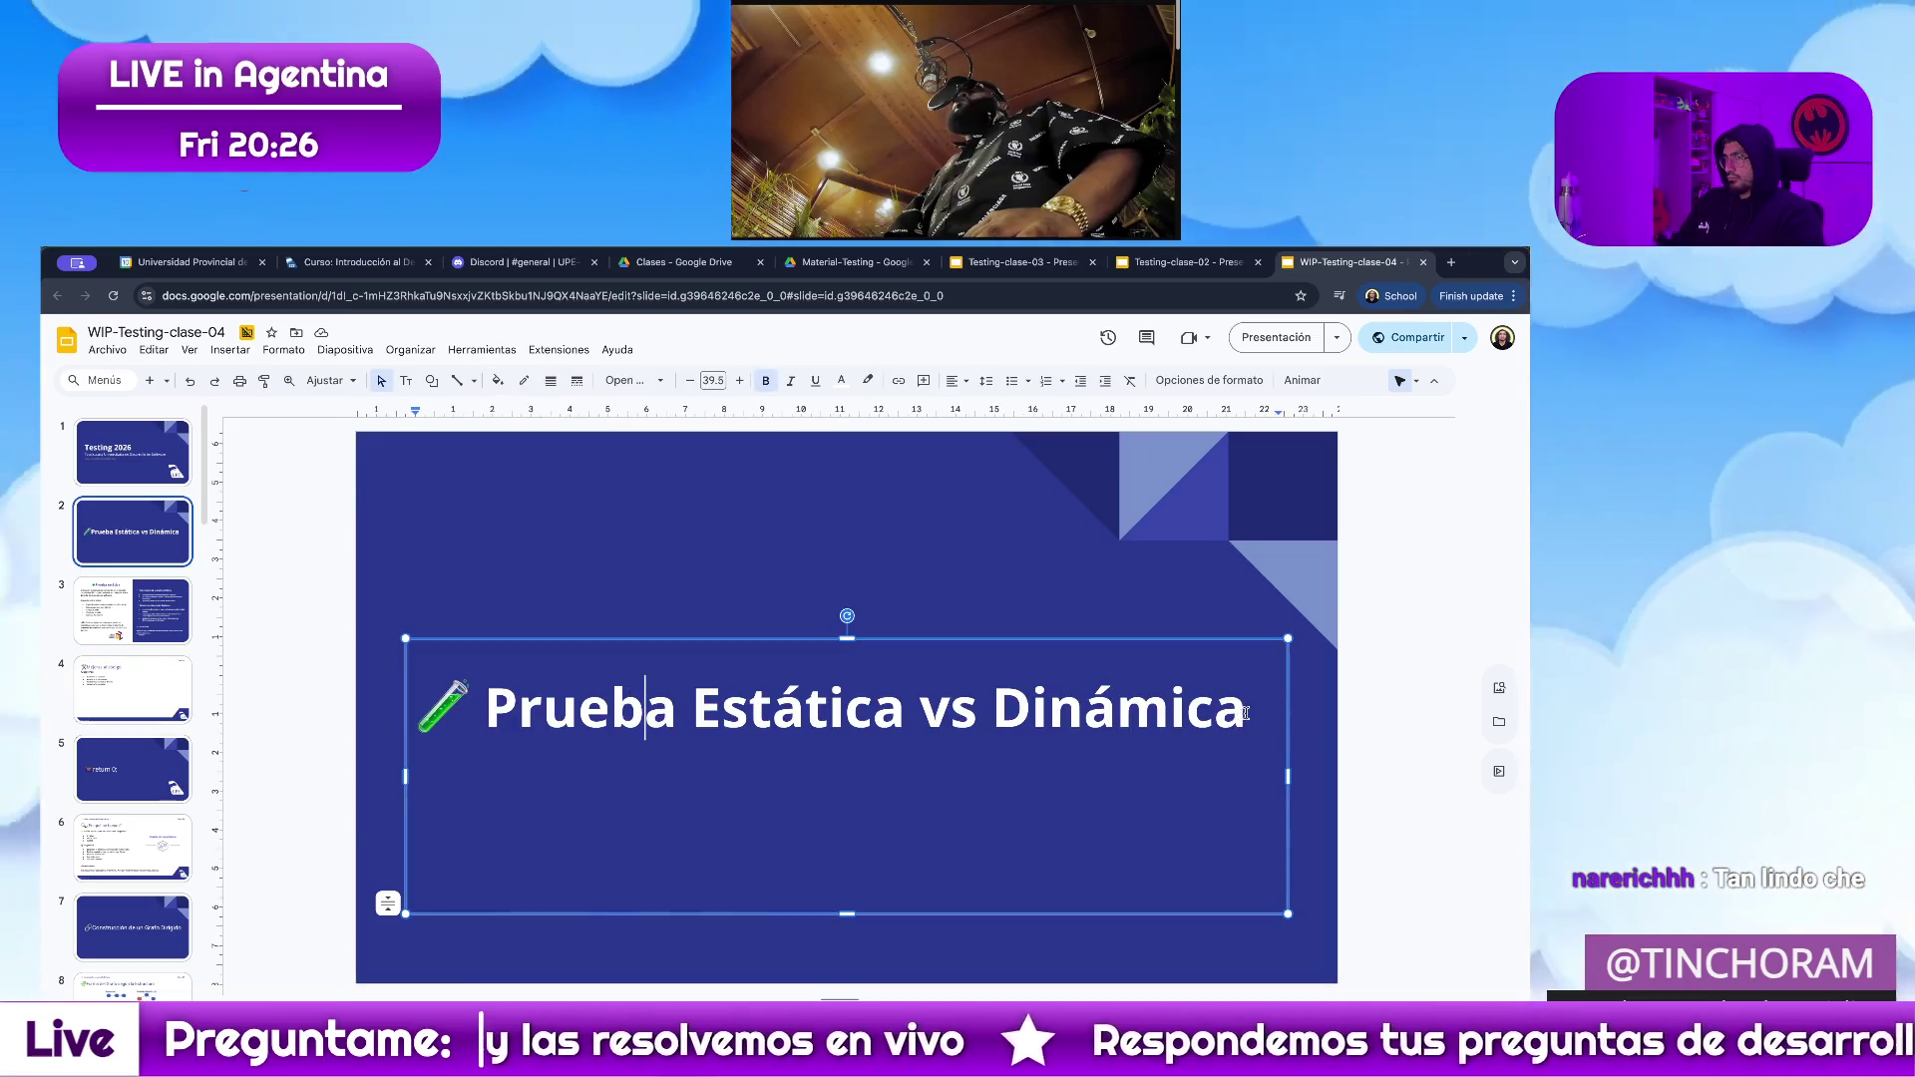
left_click_drag(1249, 706, 401, 704)
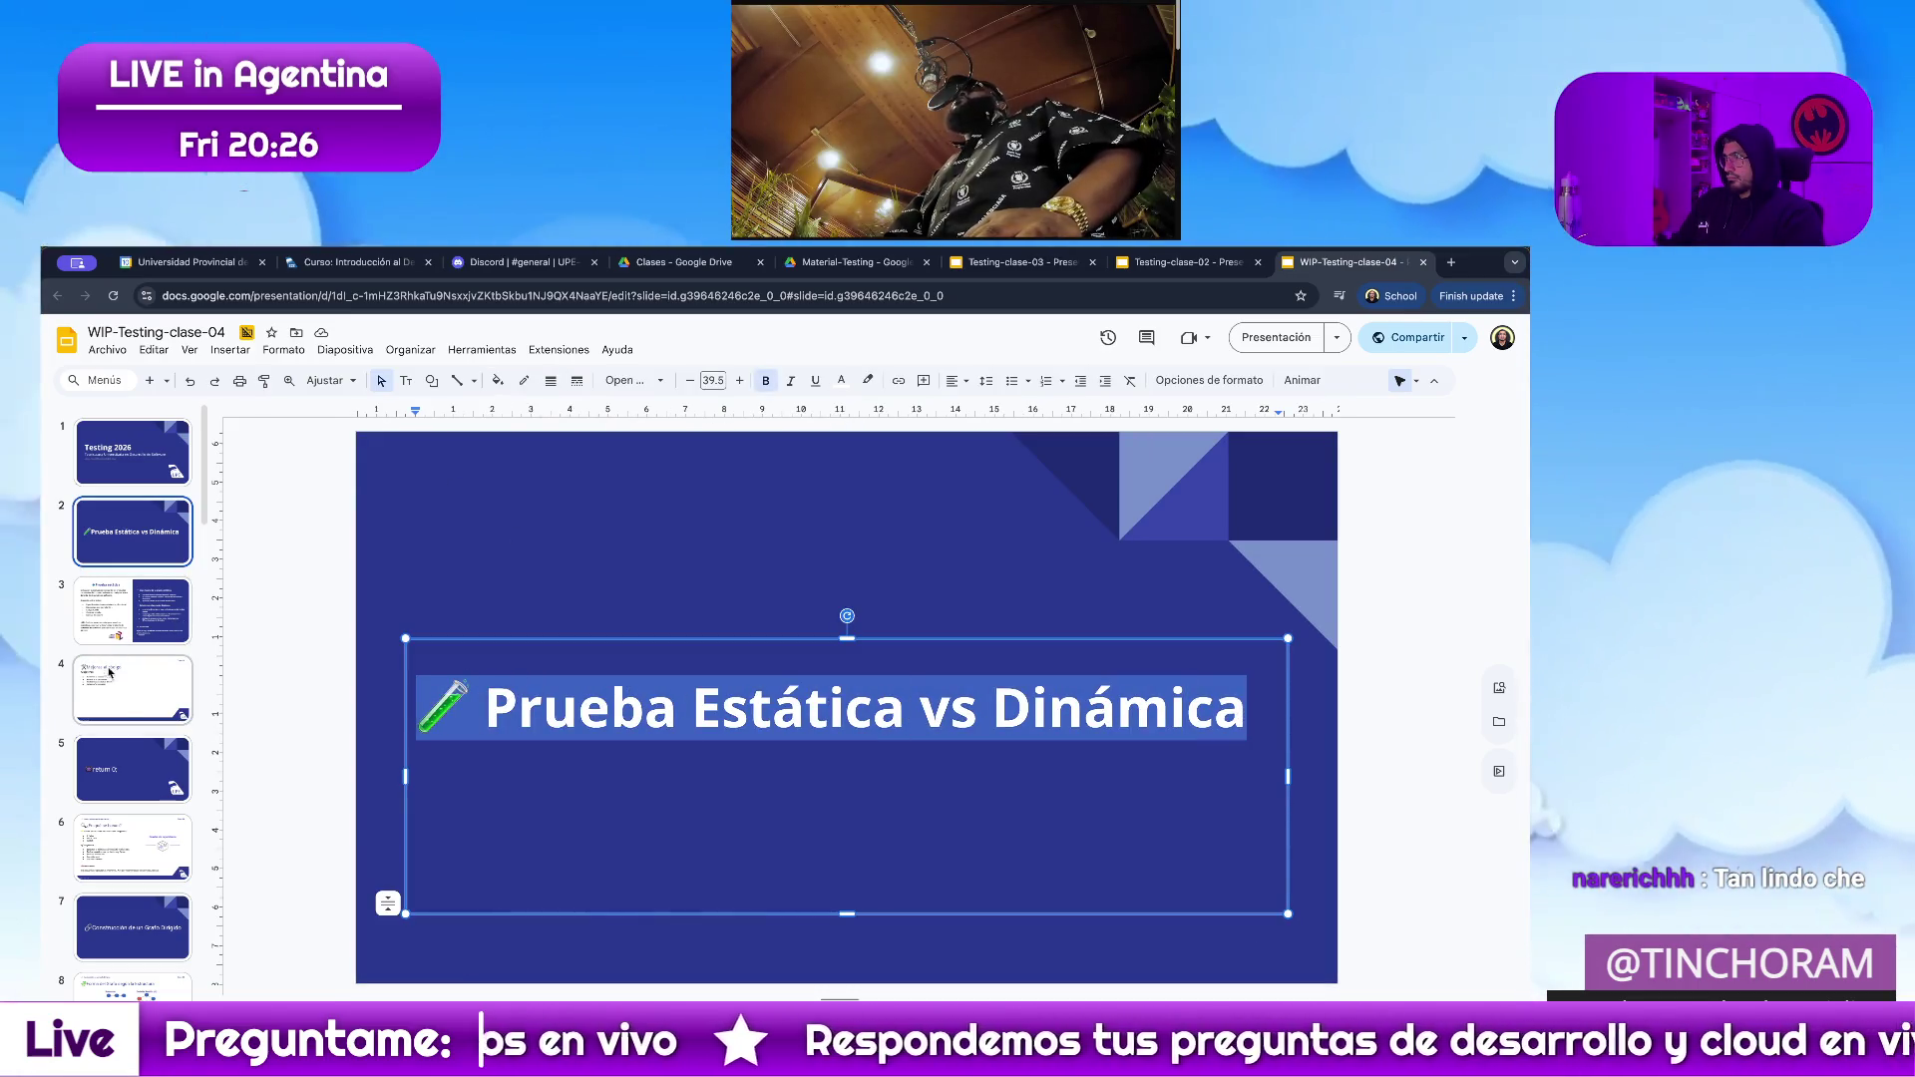
left_click(110, 671)
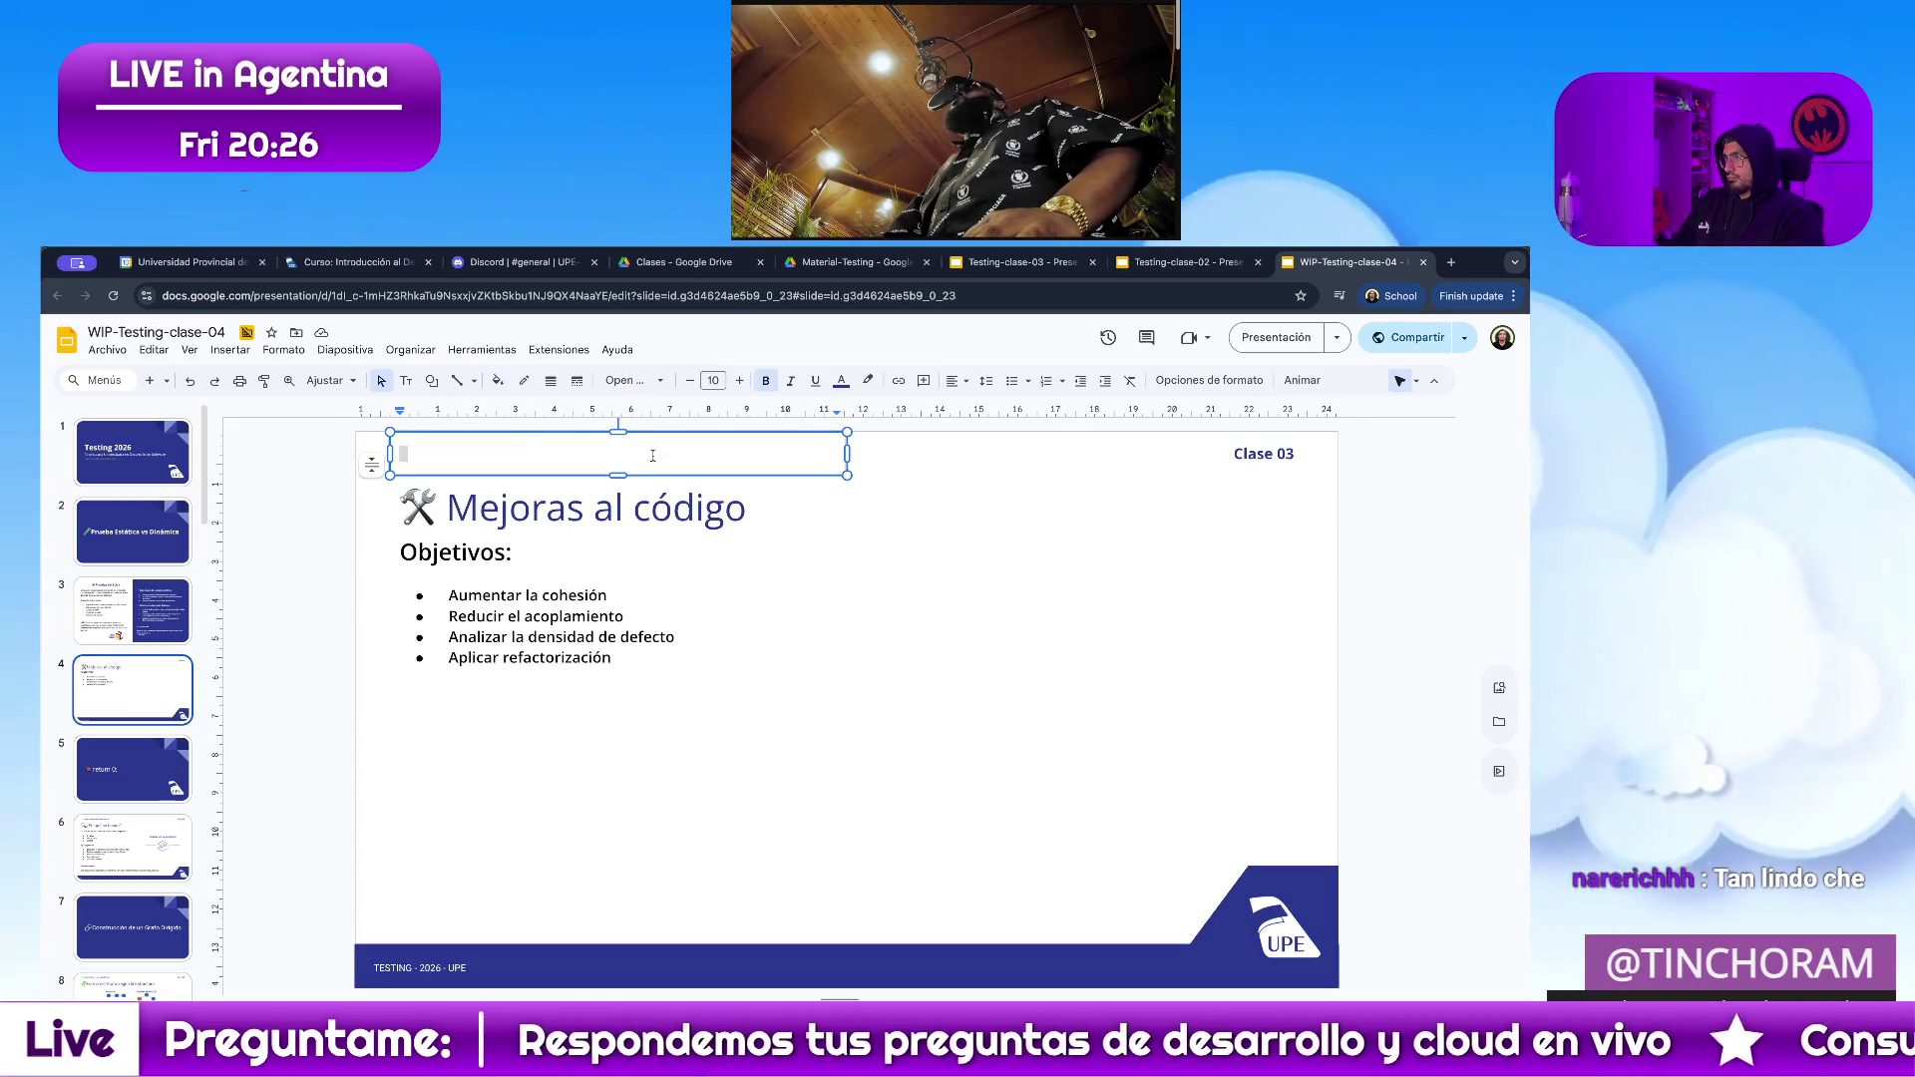
right_click(652, 454)
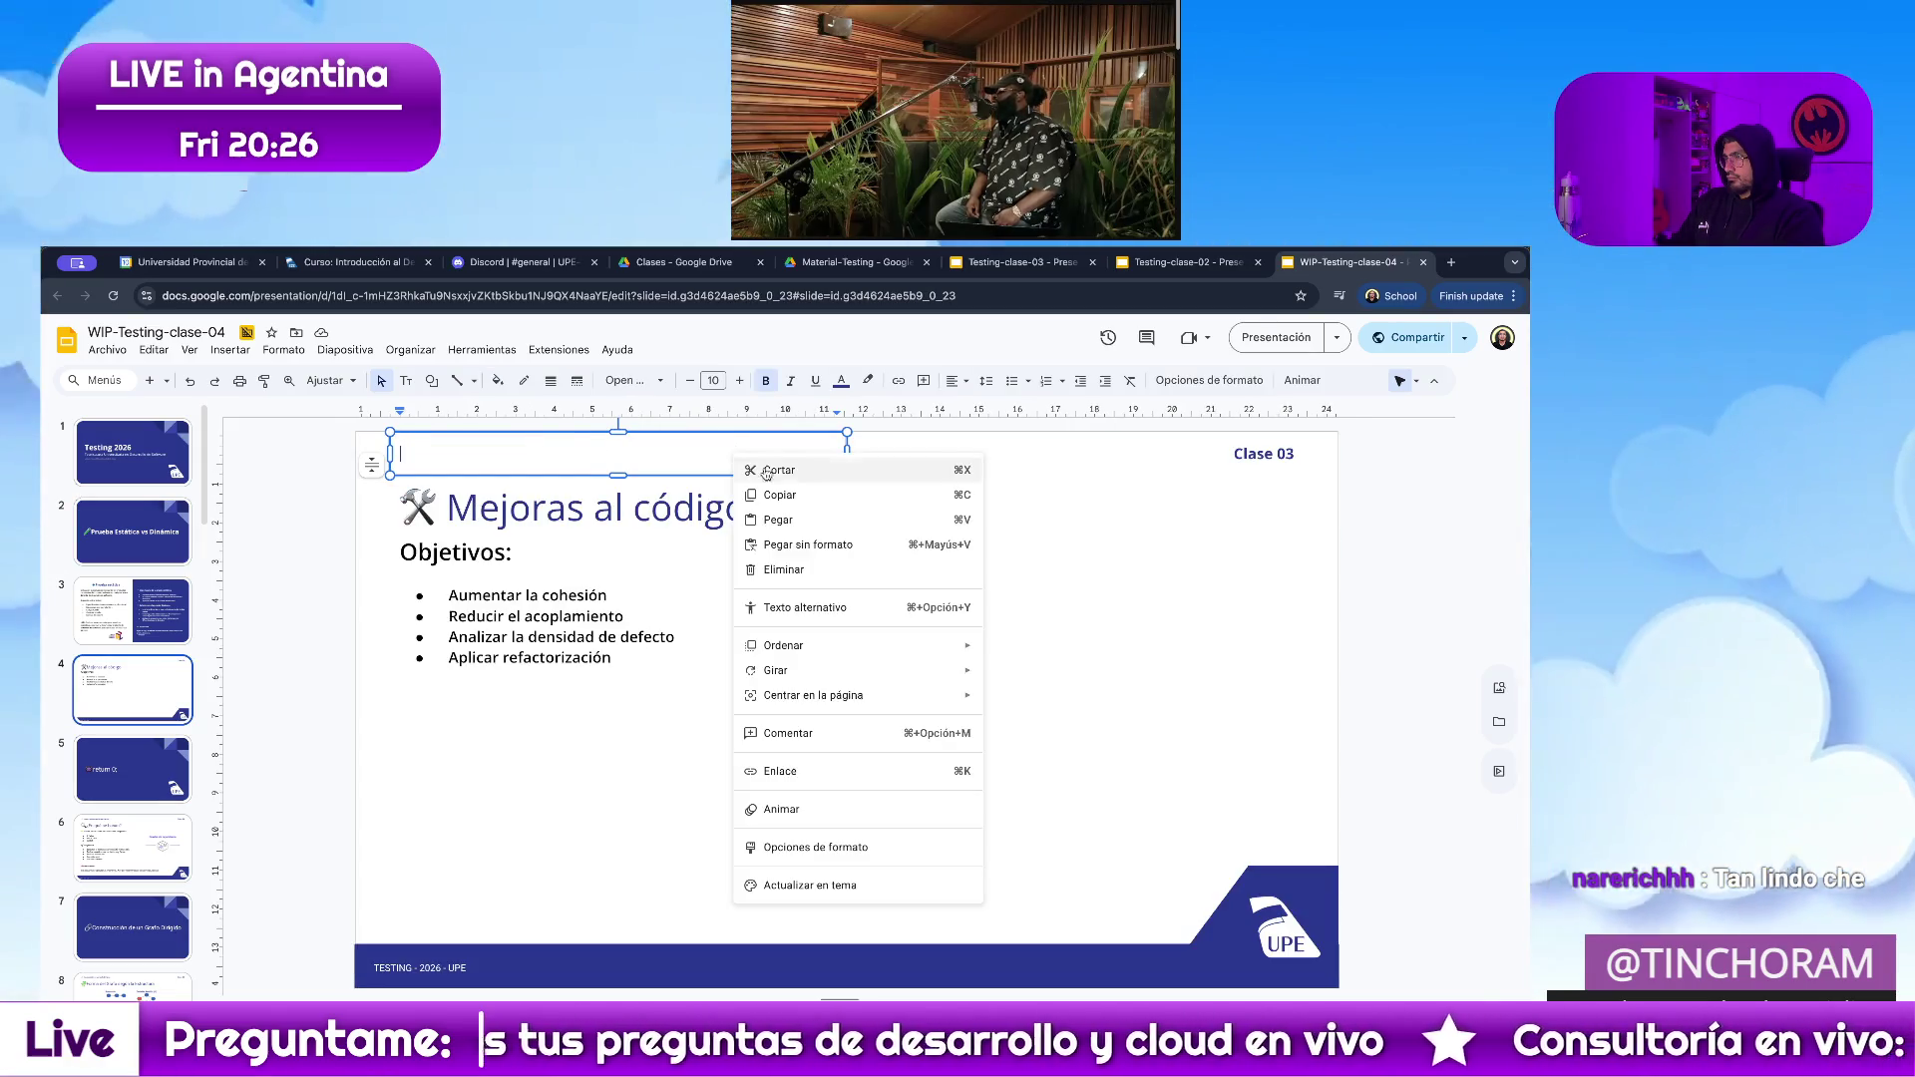
left_click(808, 545)
left_click(942, 649)
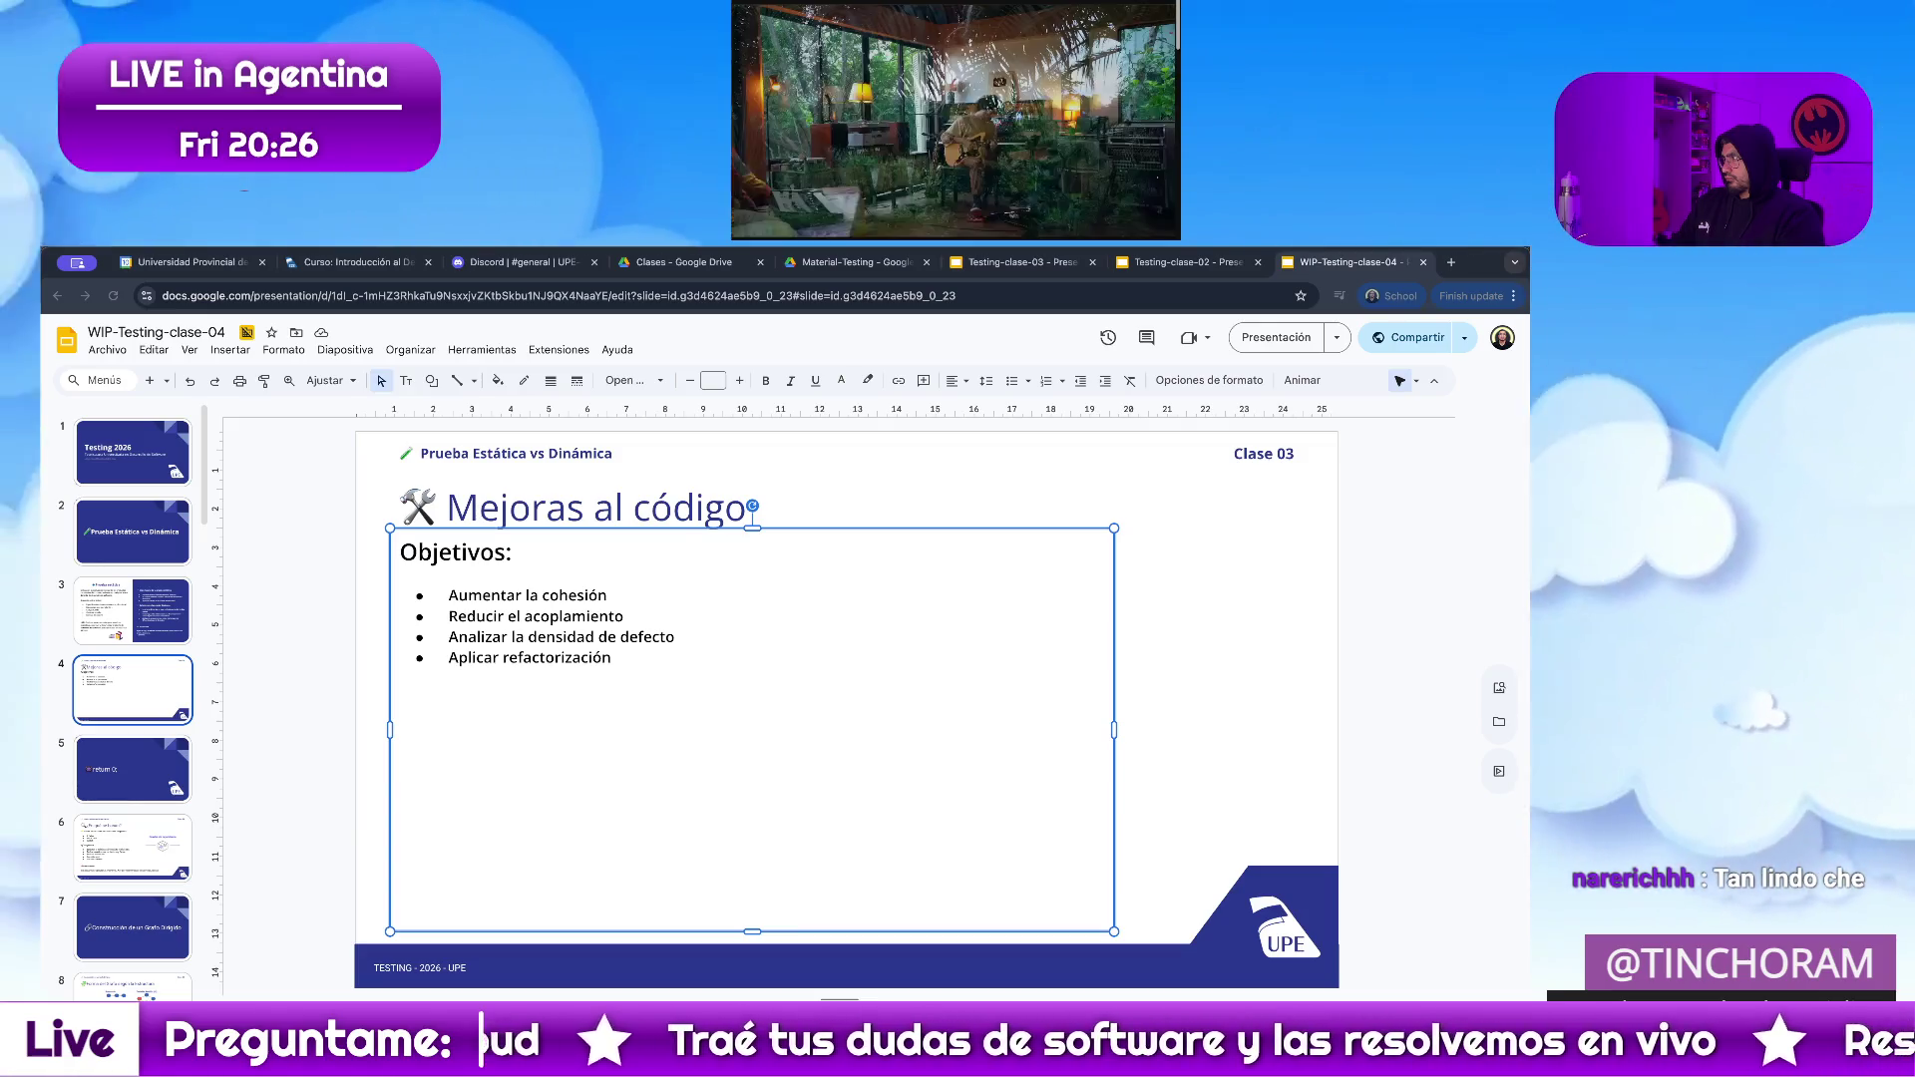
key("ctrl+a")
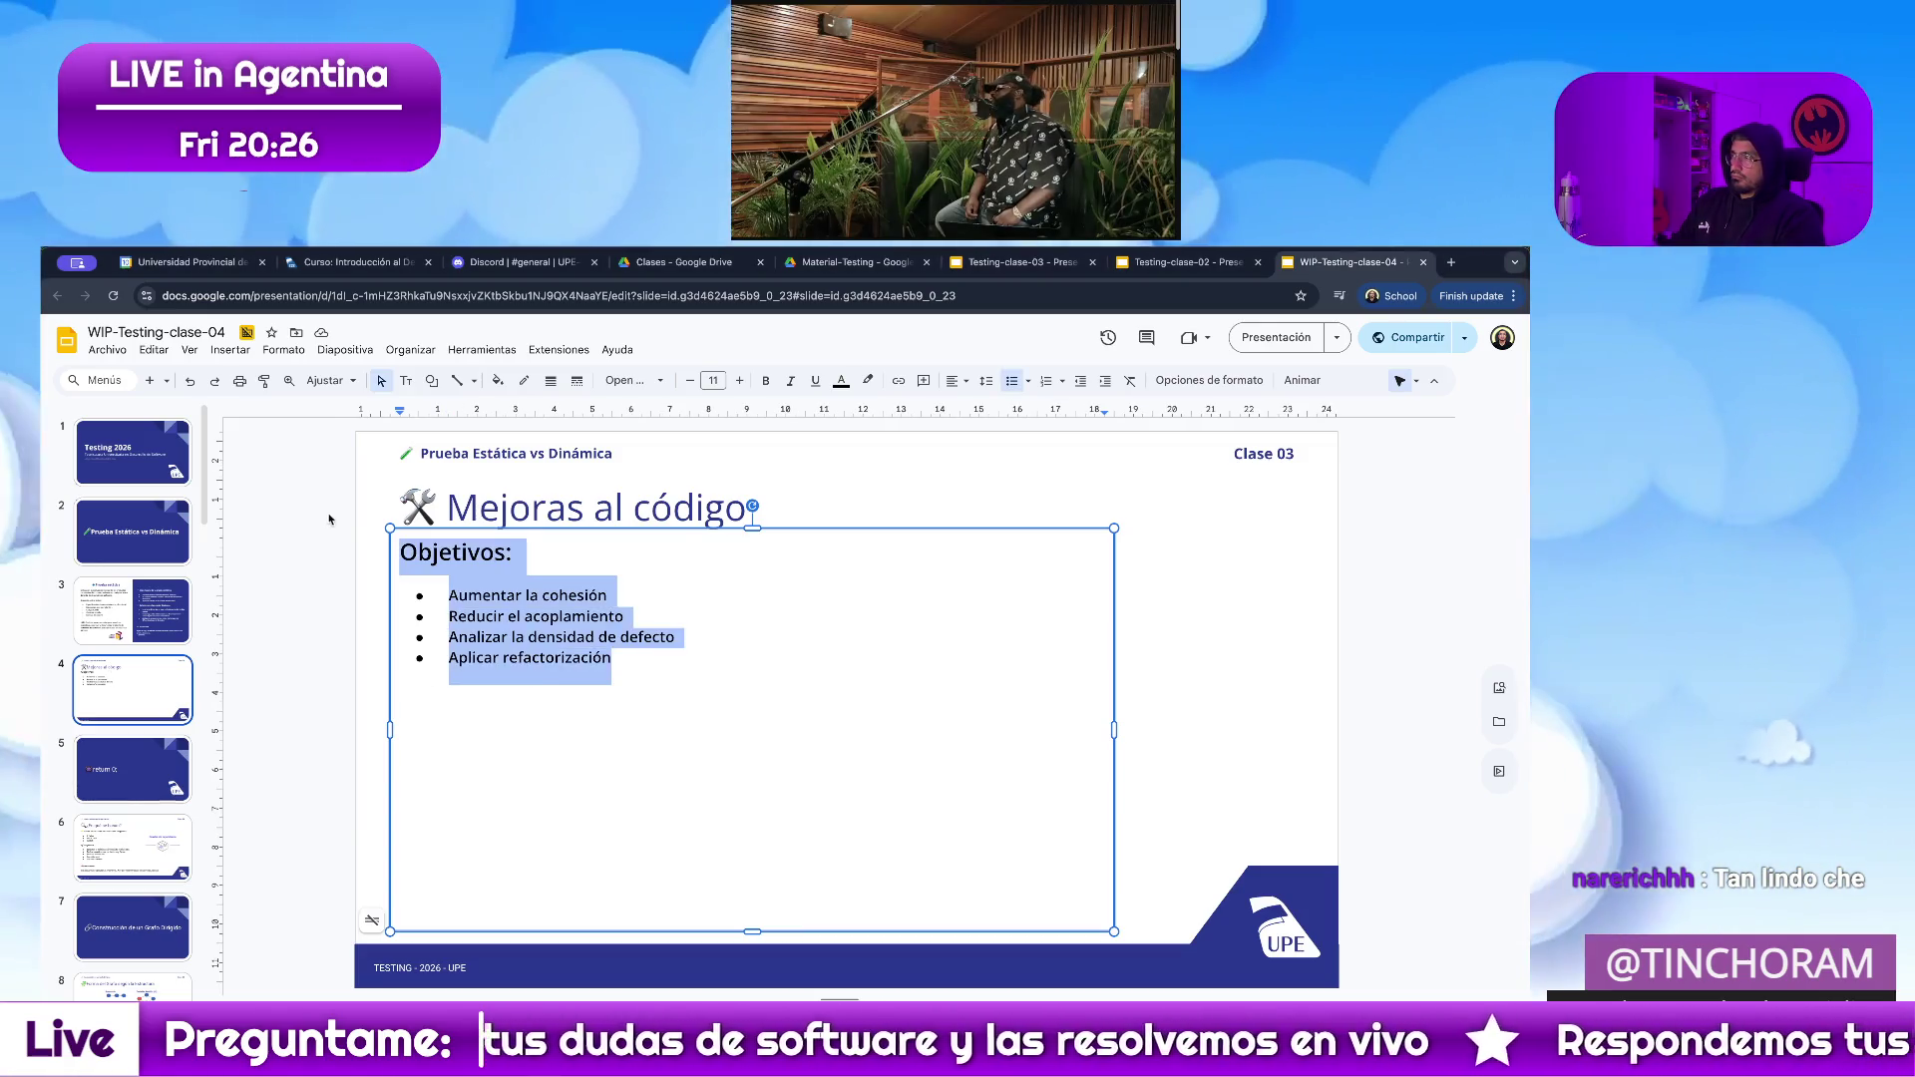
Paste the longer 'Después de detectar problemas…' content over the Objetivos text and select it all.
key("BackSpace")
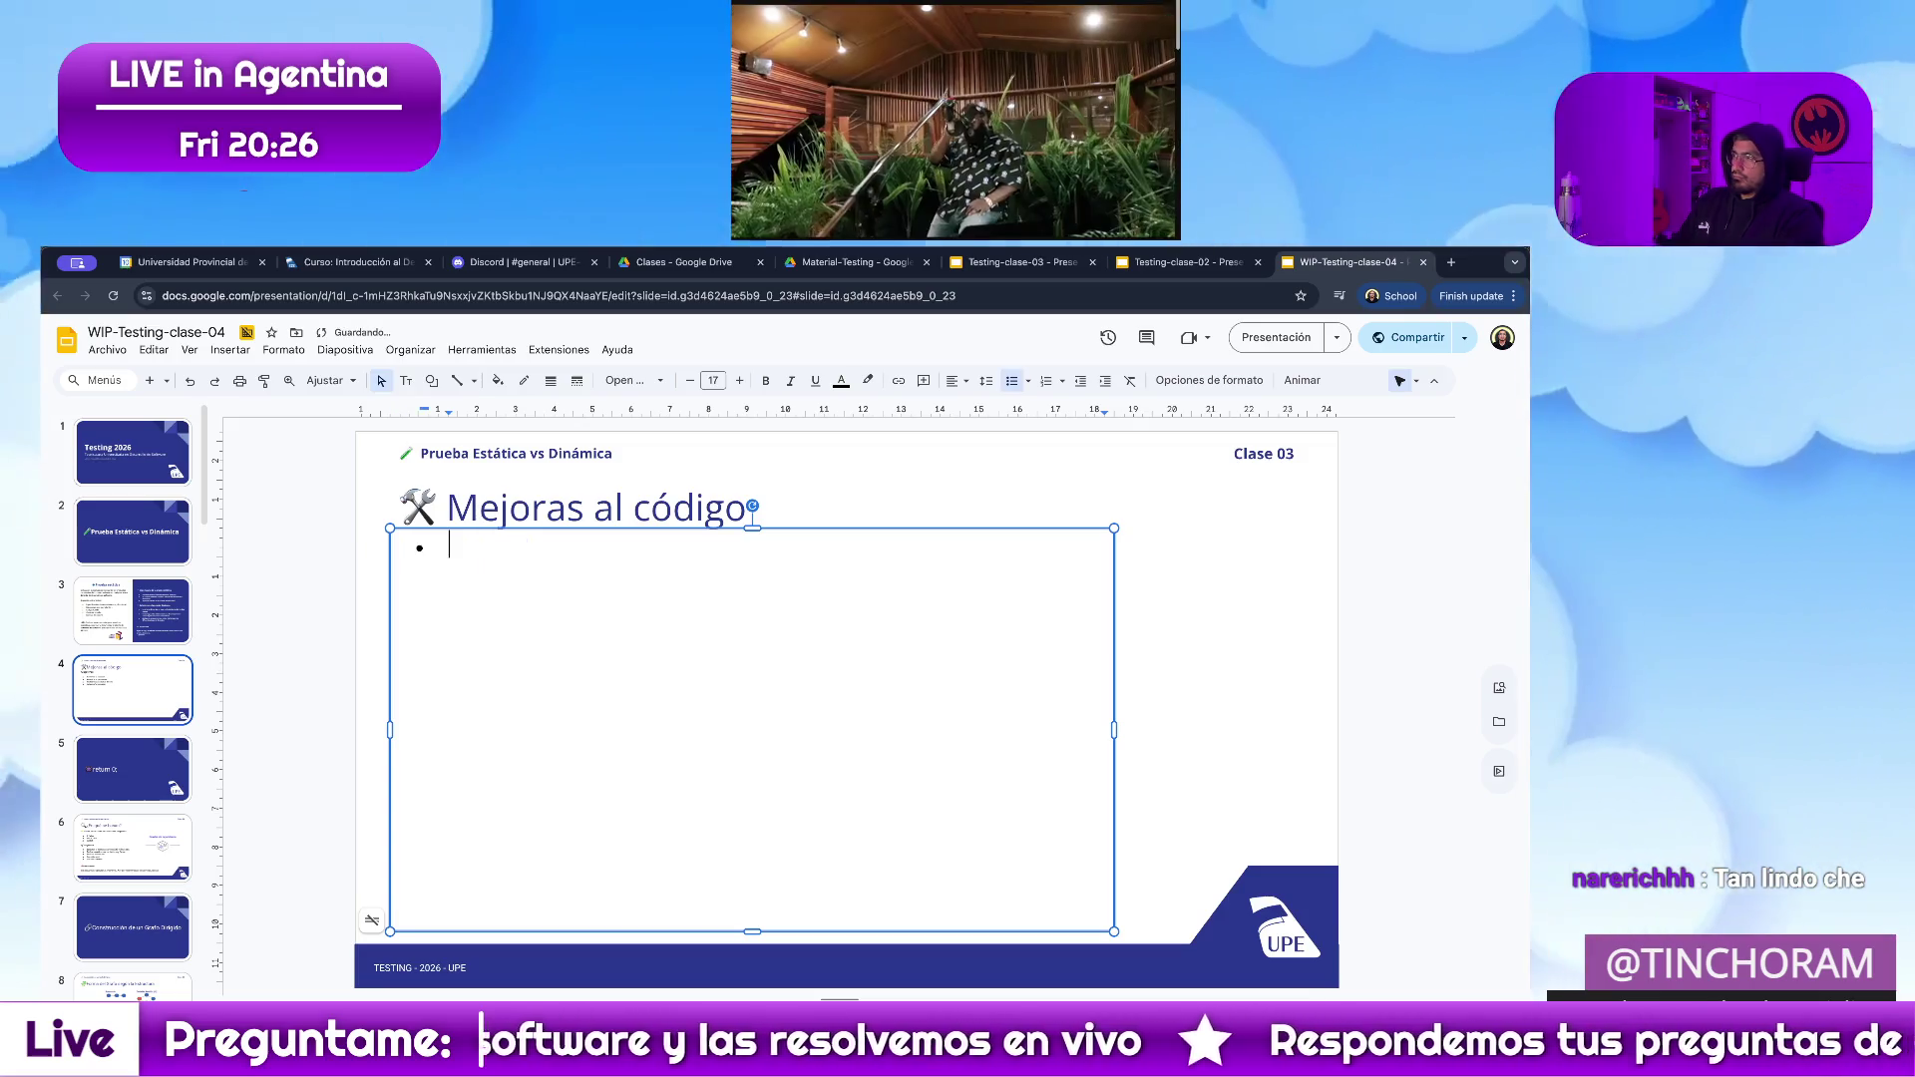
key("ctrl+z")
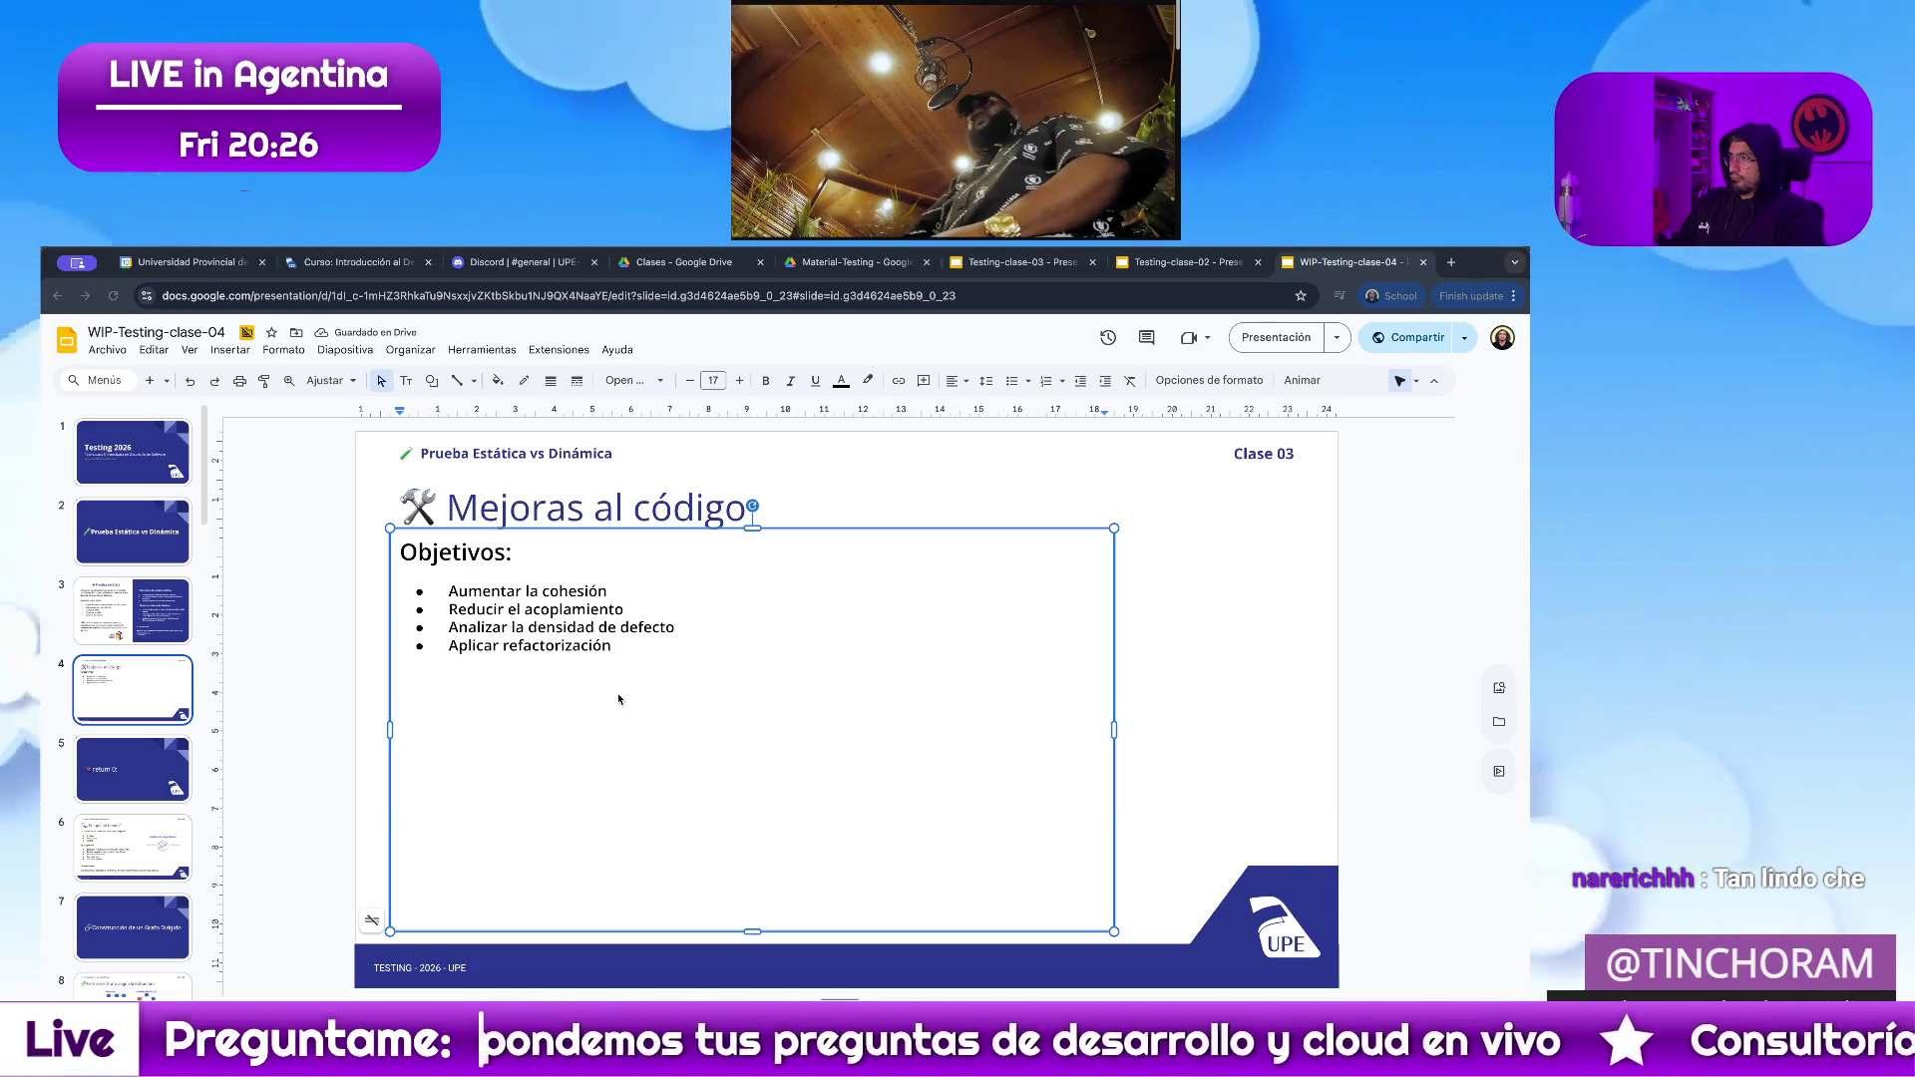
left_click(610, 692)
key("ctrl+a")
key("ctrl+v")
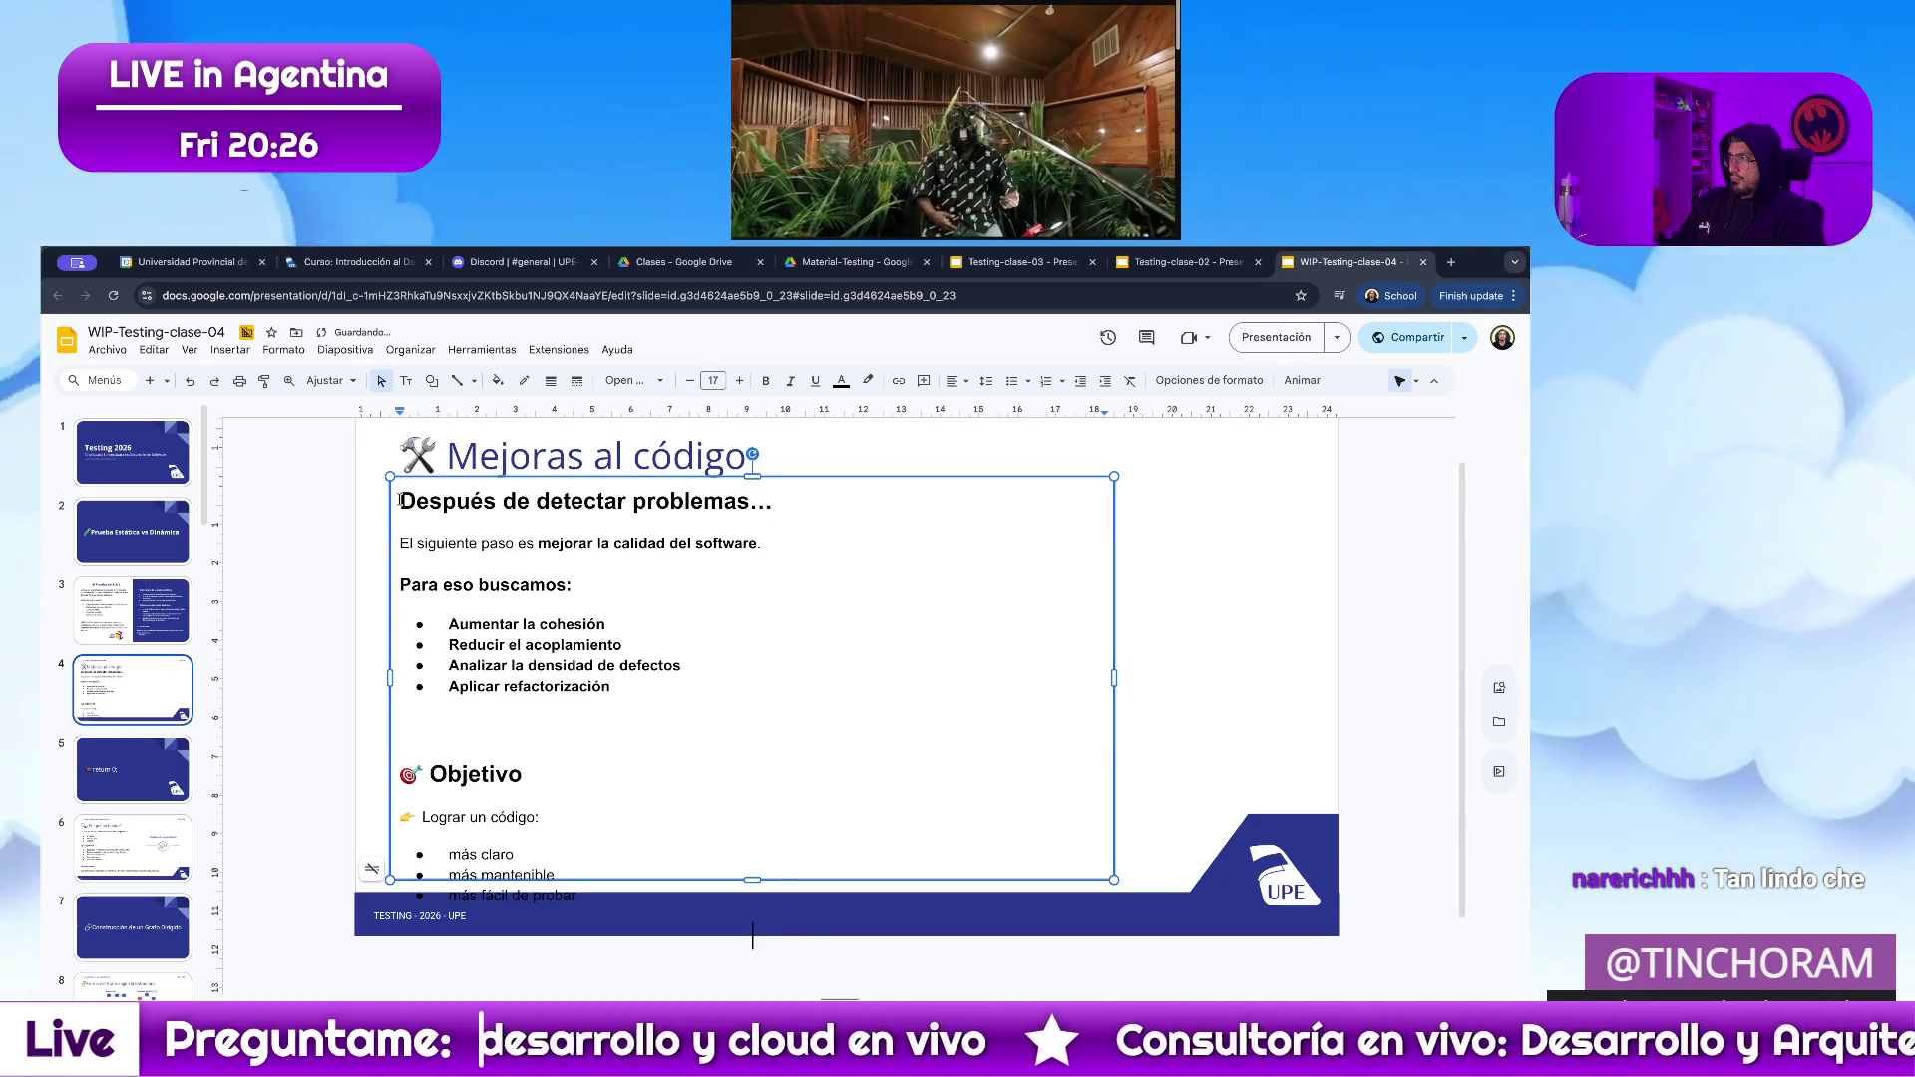
key("ctrl+a")
left_click(635, 380)
mouse_move(645, 555)
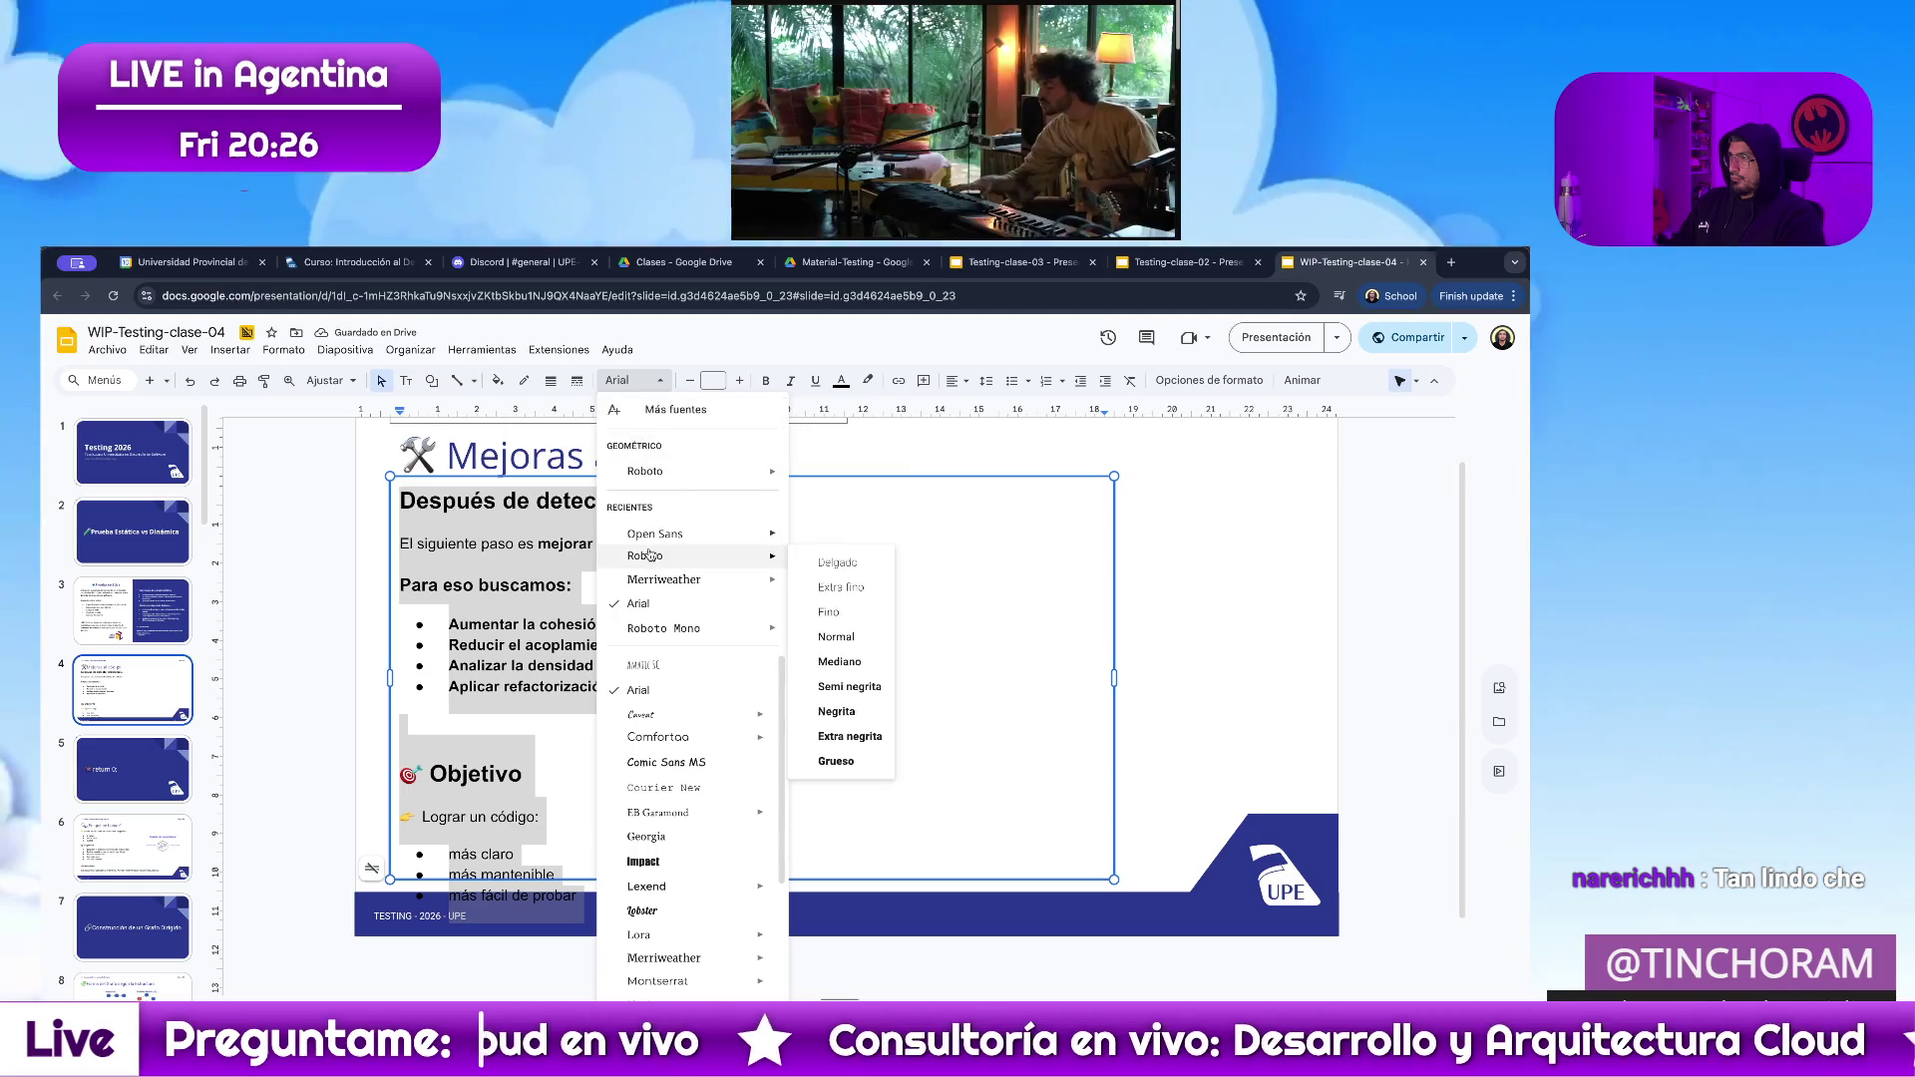
Set the body text to Open Sans size 10, then bold and enlarge the opening line.
left_click(852, 615)
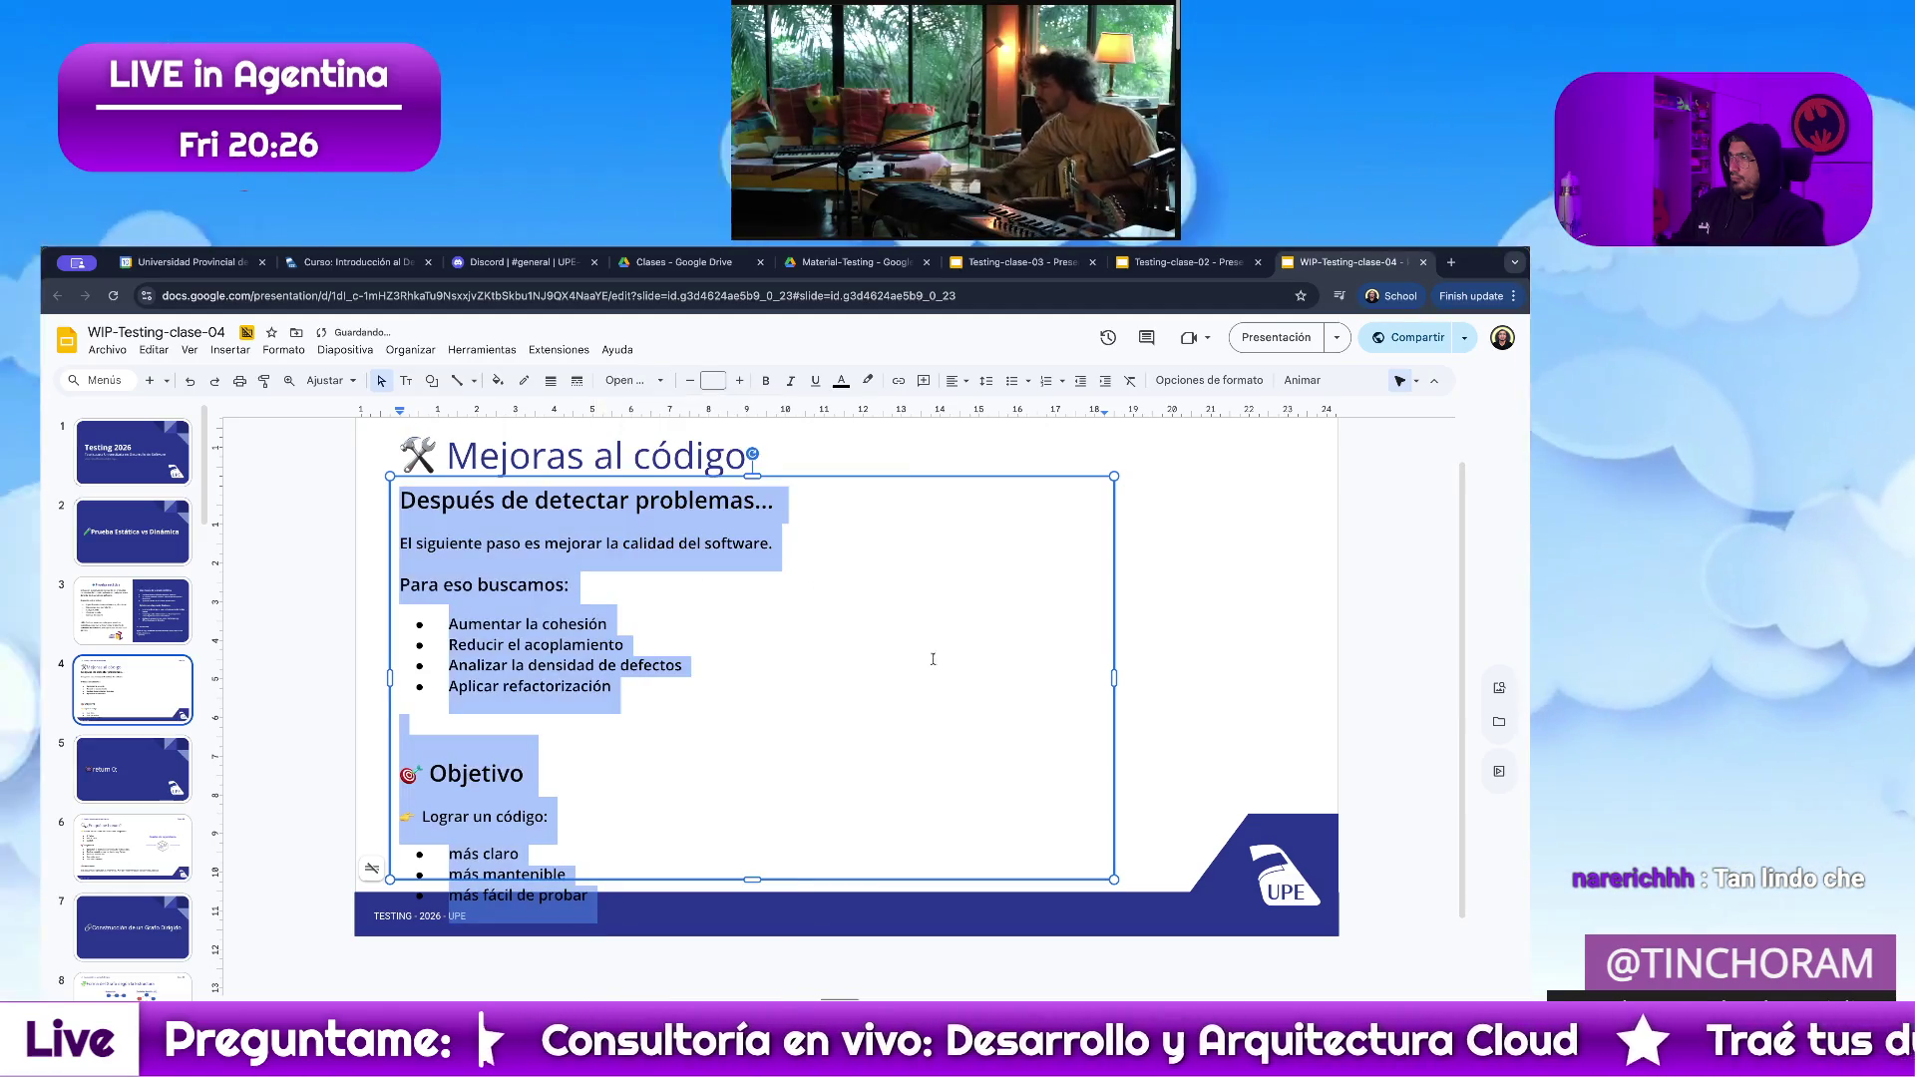
type("10")
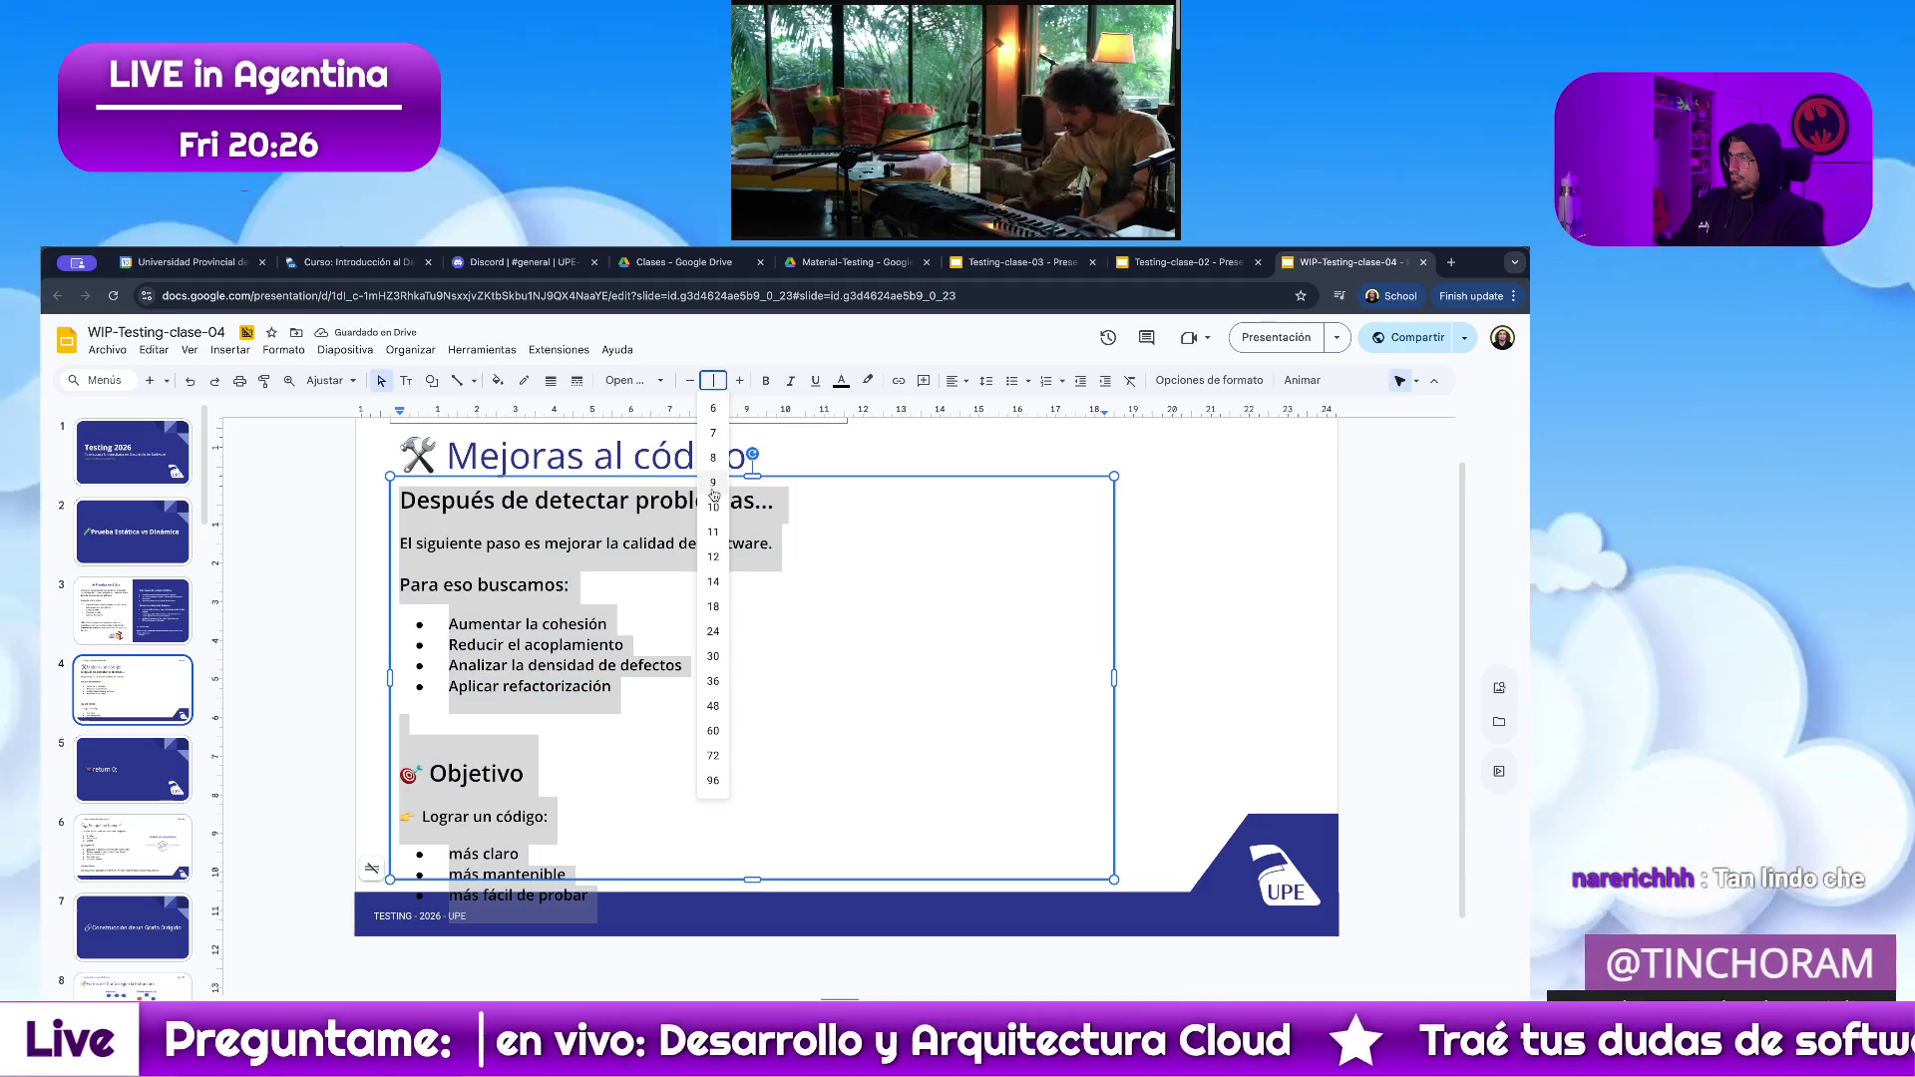
key("Return")
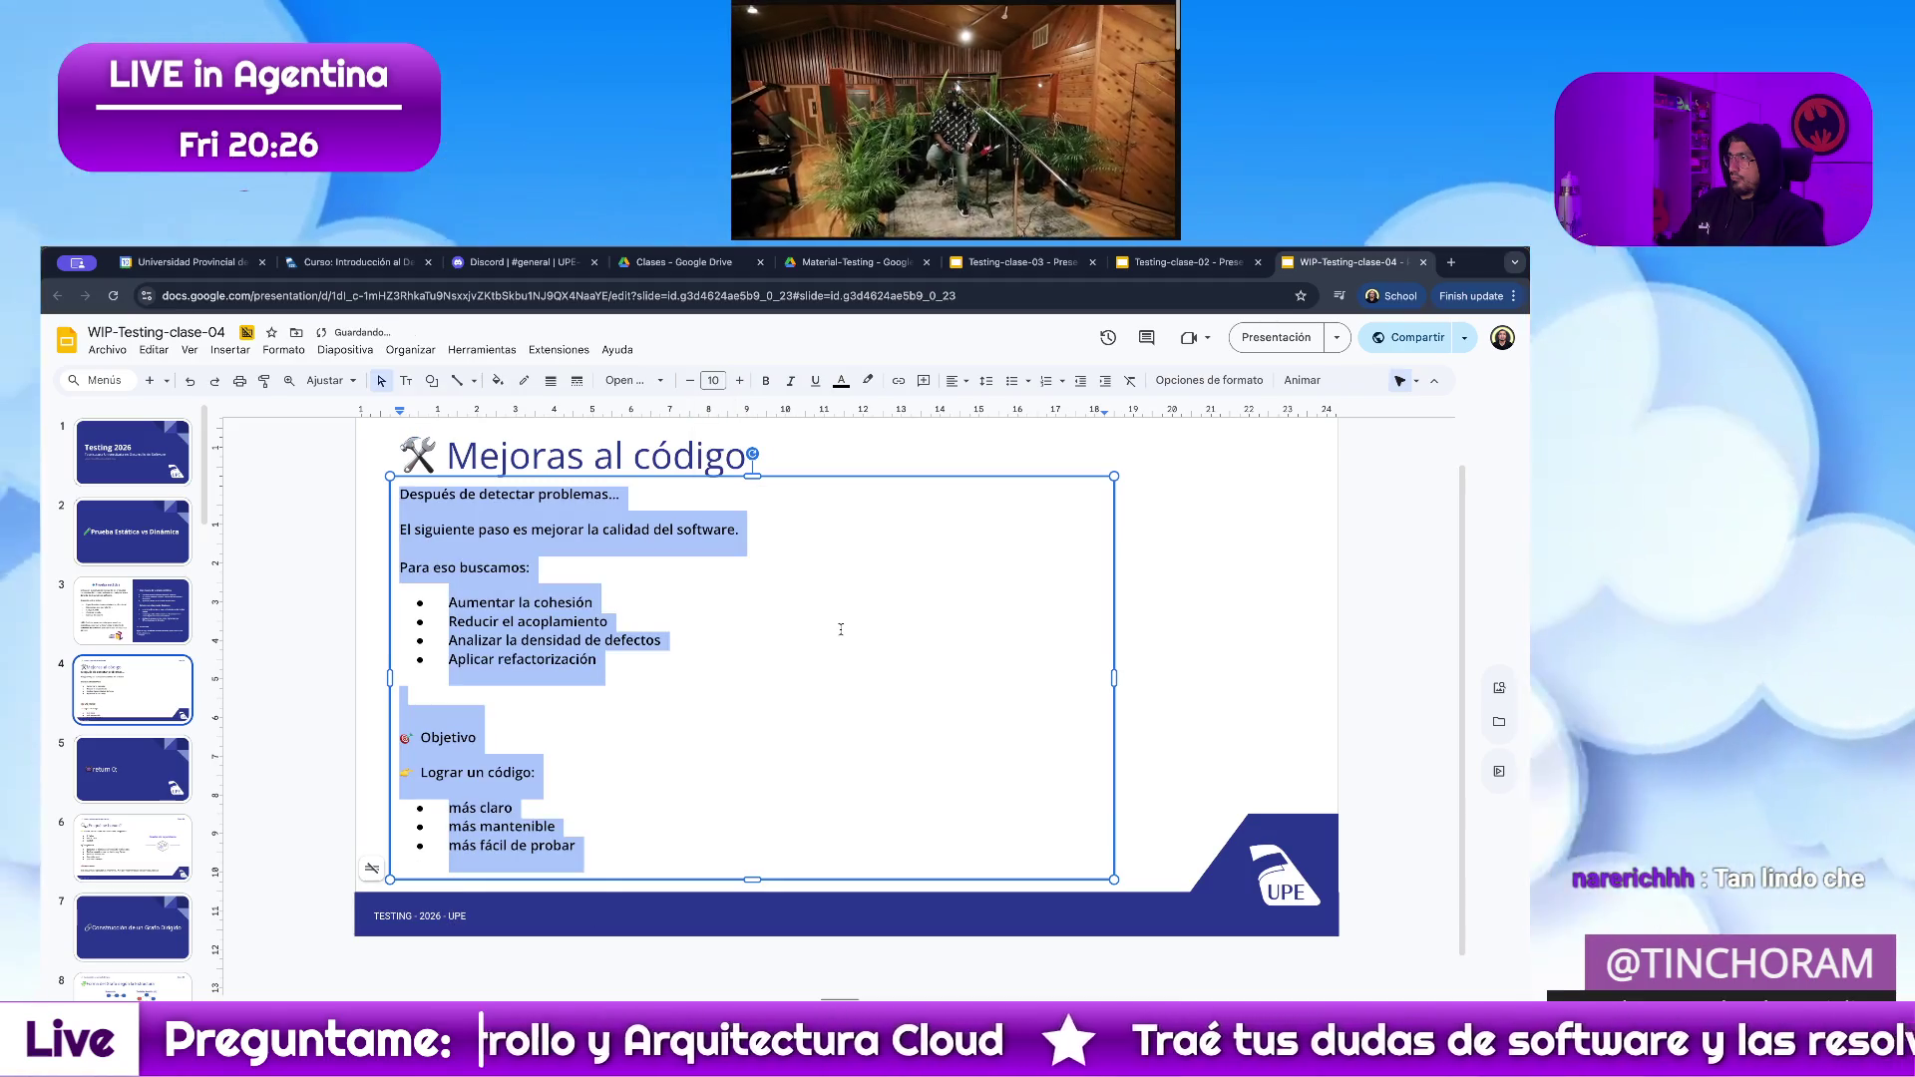
left_click(839, 627)
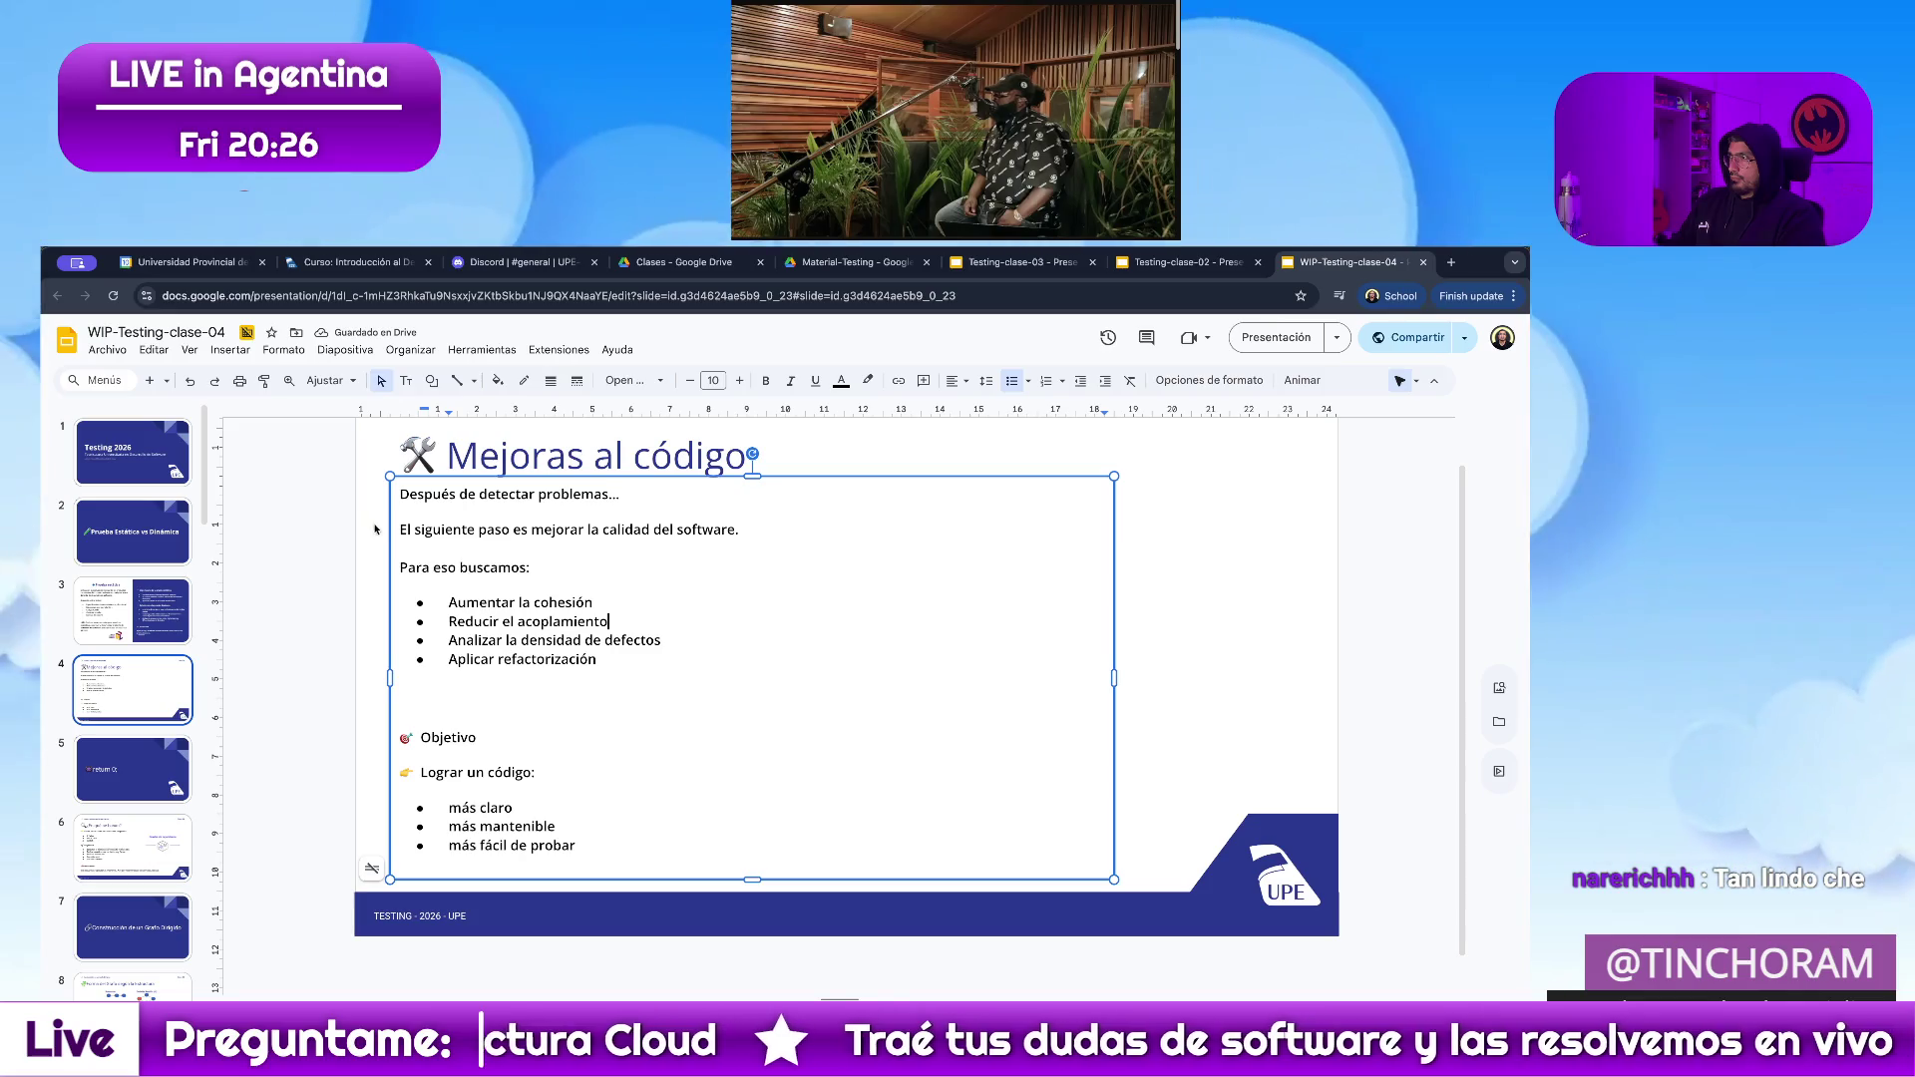
left_click_drag(620, 494, 339, 480)
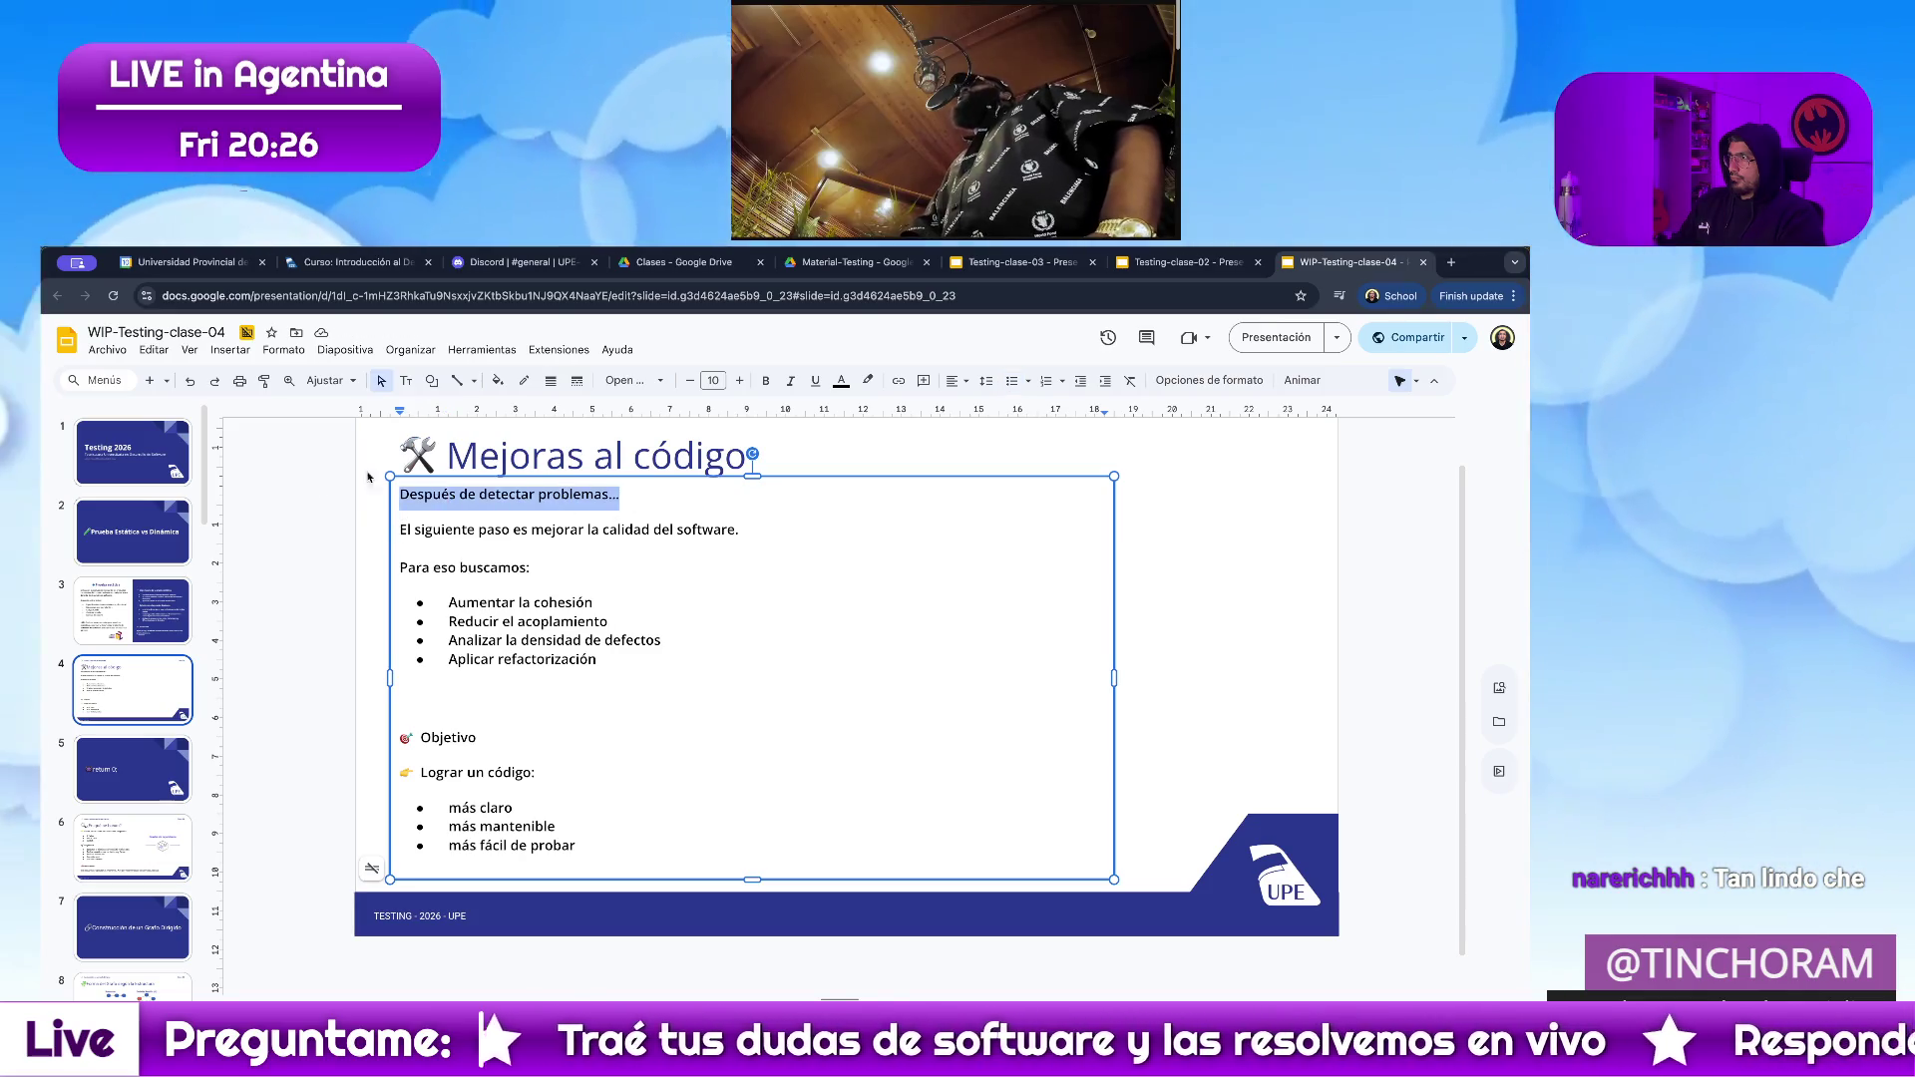
left_click(739, 381)
left_click(740, 380)
left_click(765, 380)
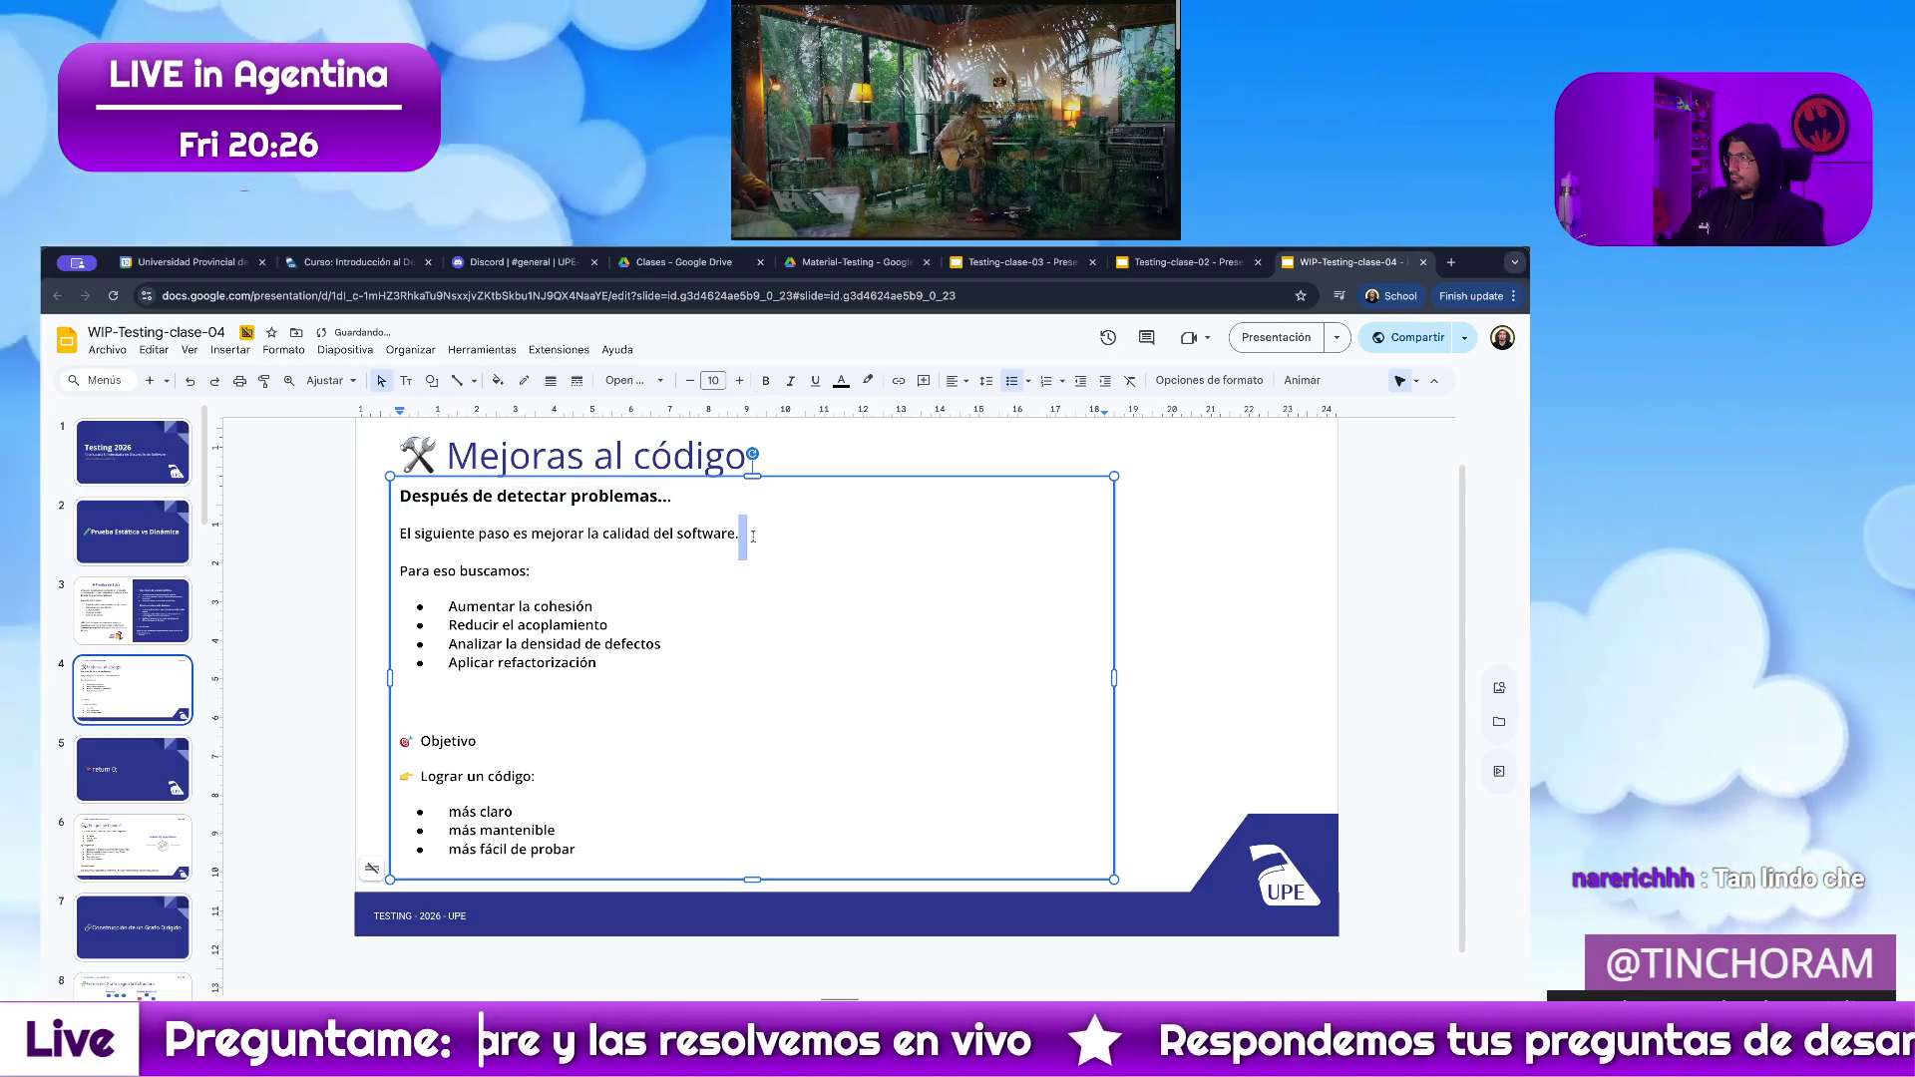
Enlarge the software-quality sentence, join it onto the first line, and widen the text box.
left_click_drag(754, 536, 398, 534)
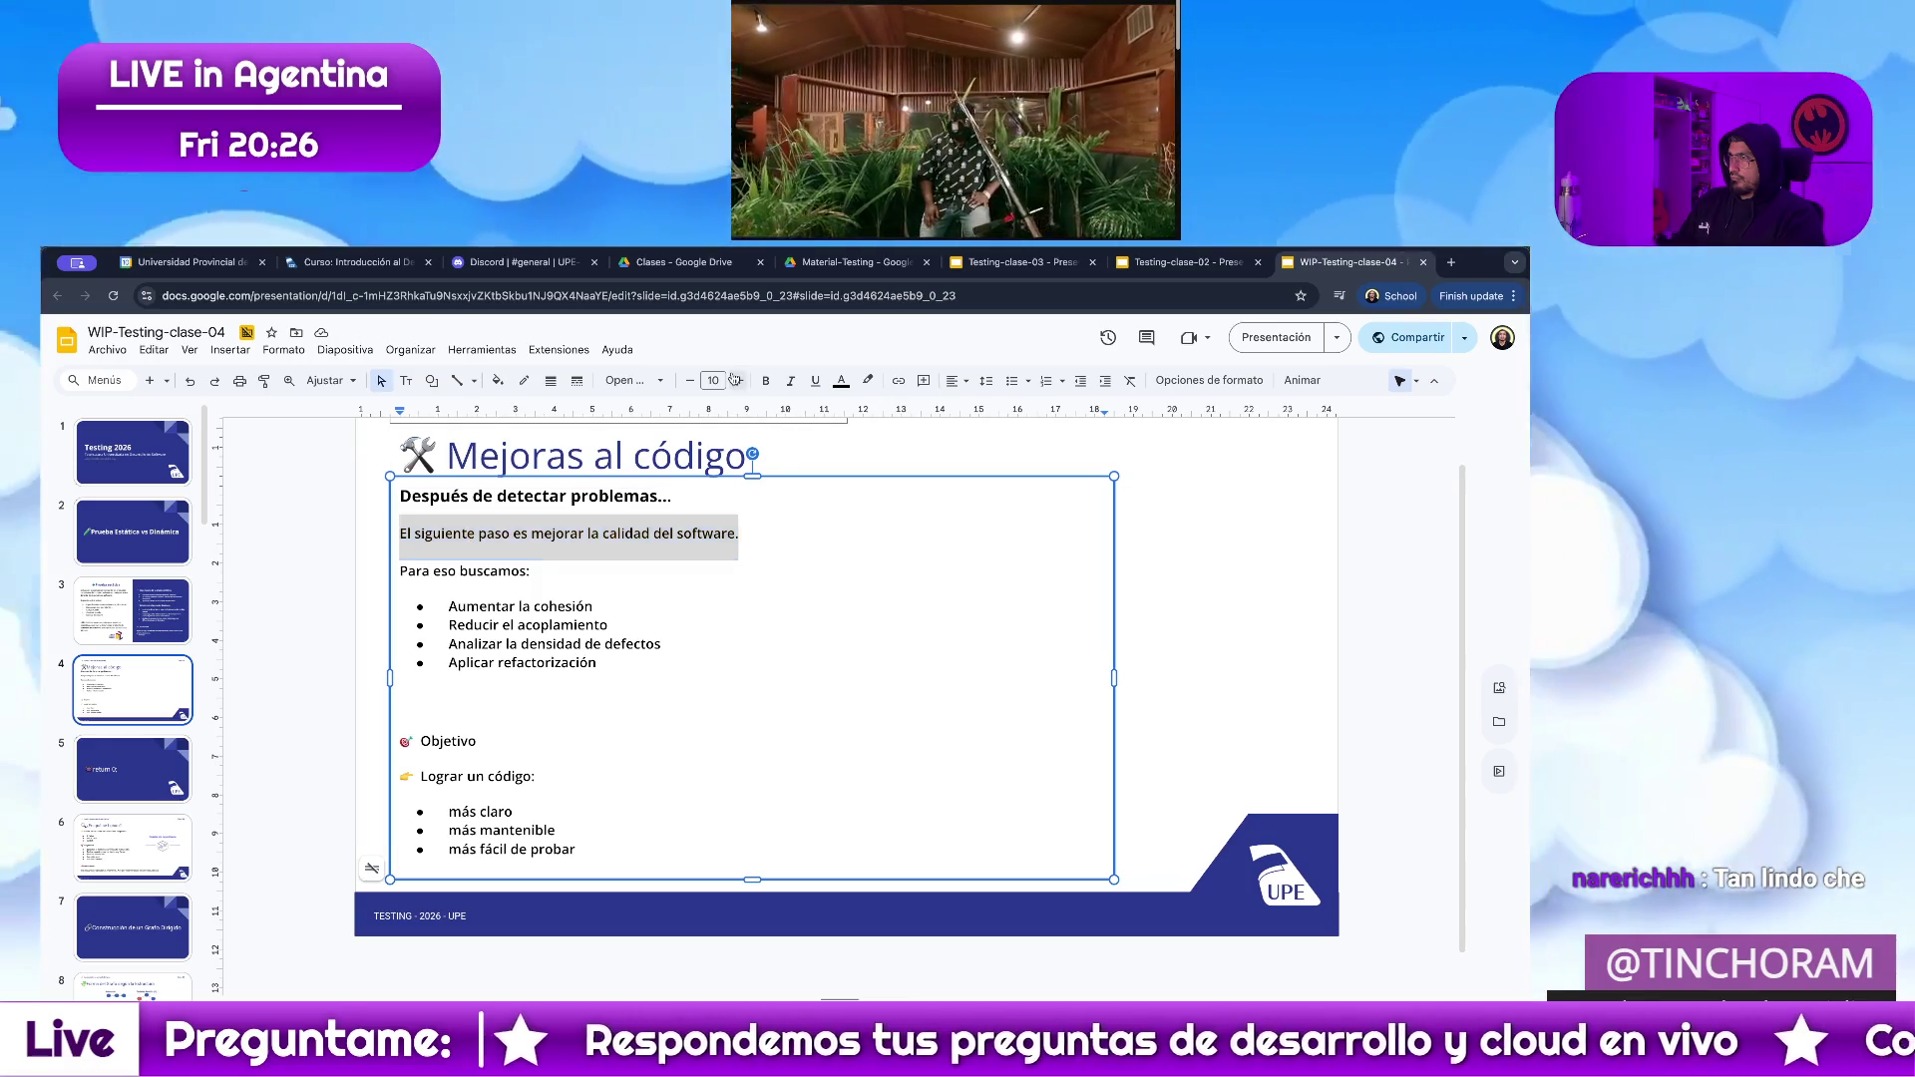
left_click(734, 380)
left_click(888, 571)
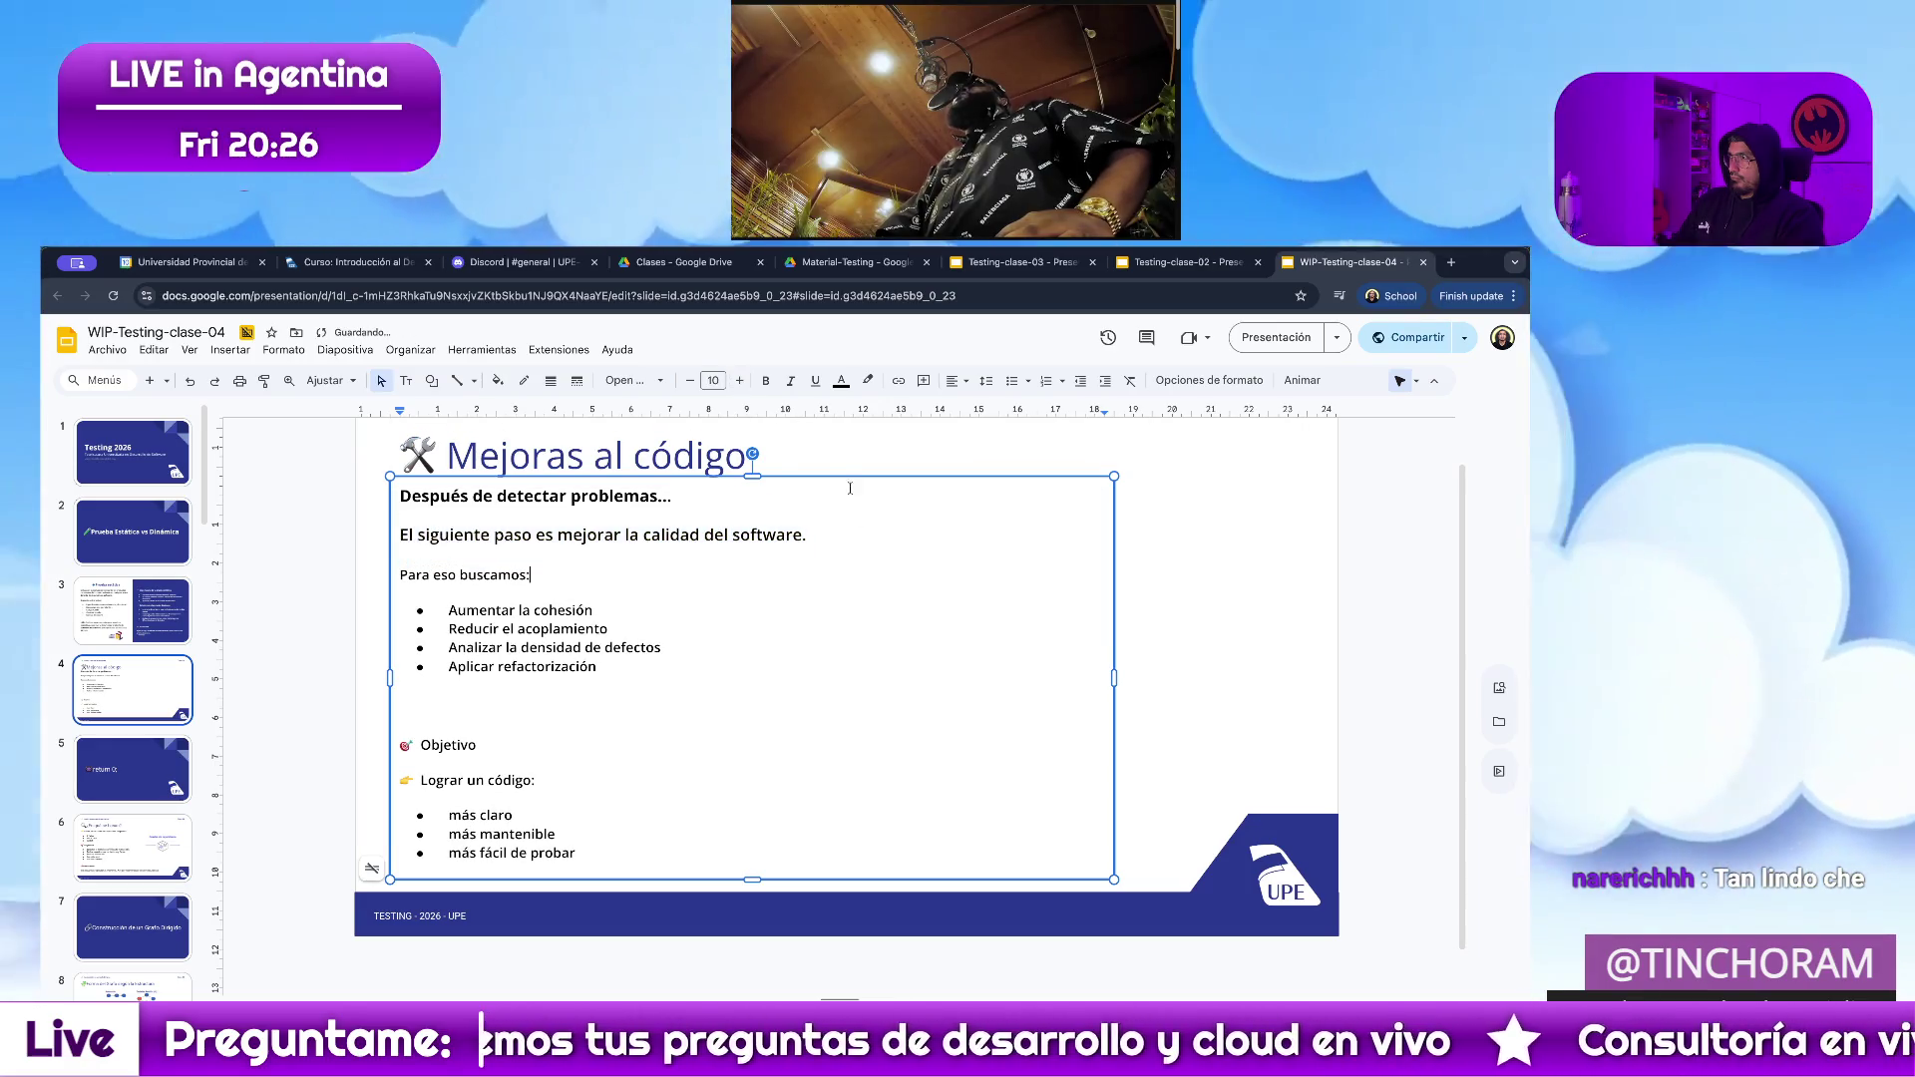
left_click_drag(834, 534, 402, 533)
left_click(401, 533)
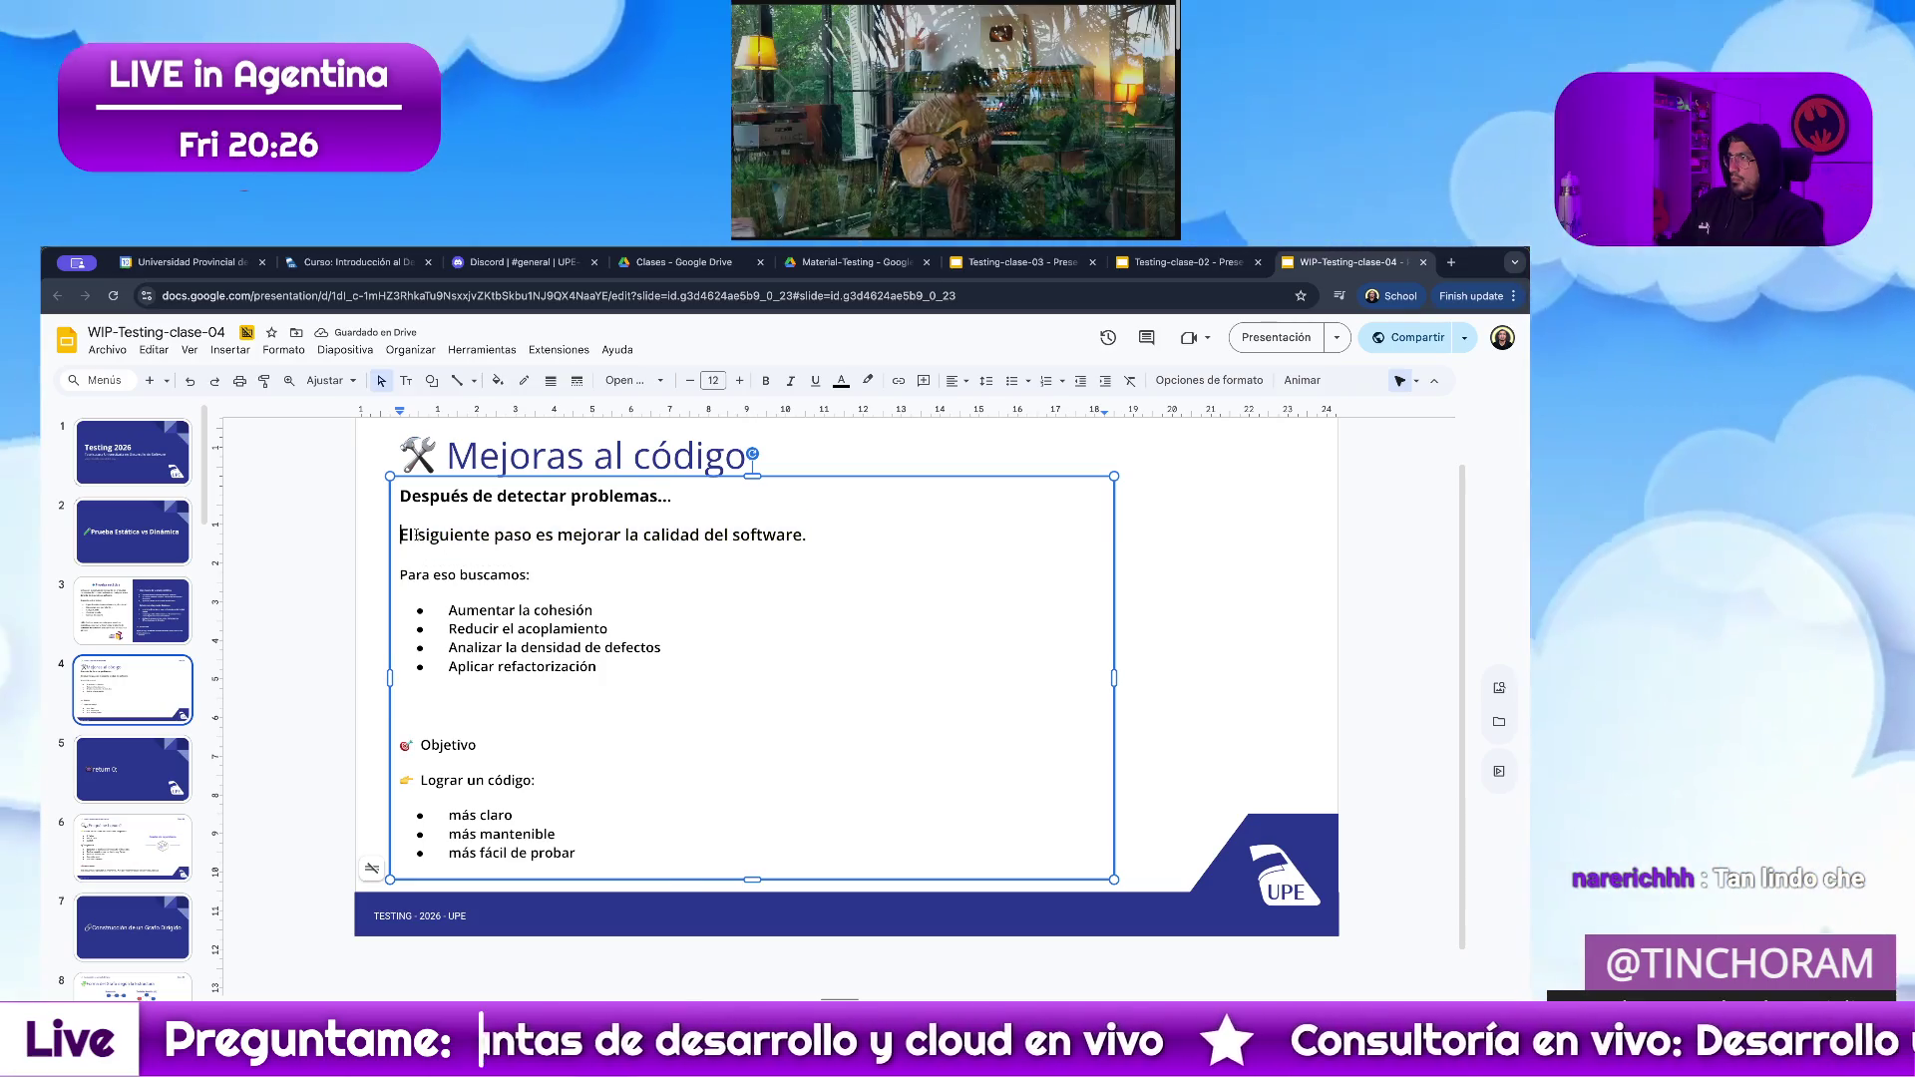
key("BackSpace")
key("BackSpace")
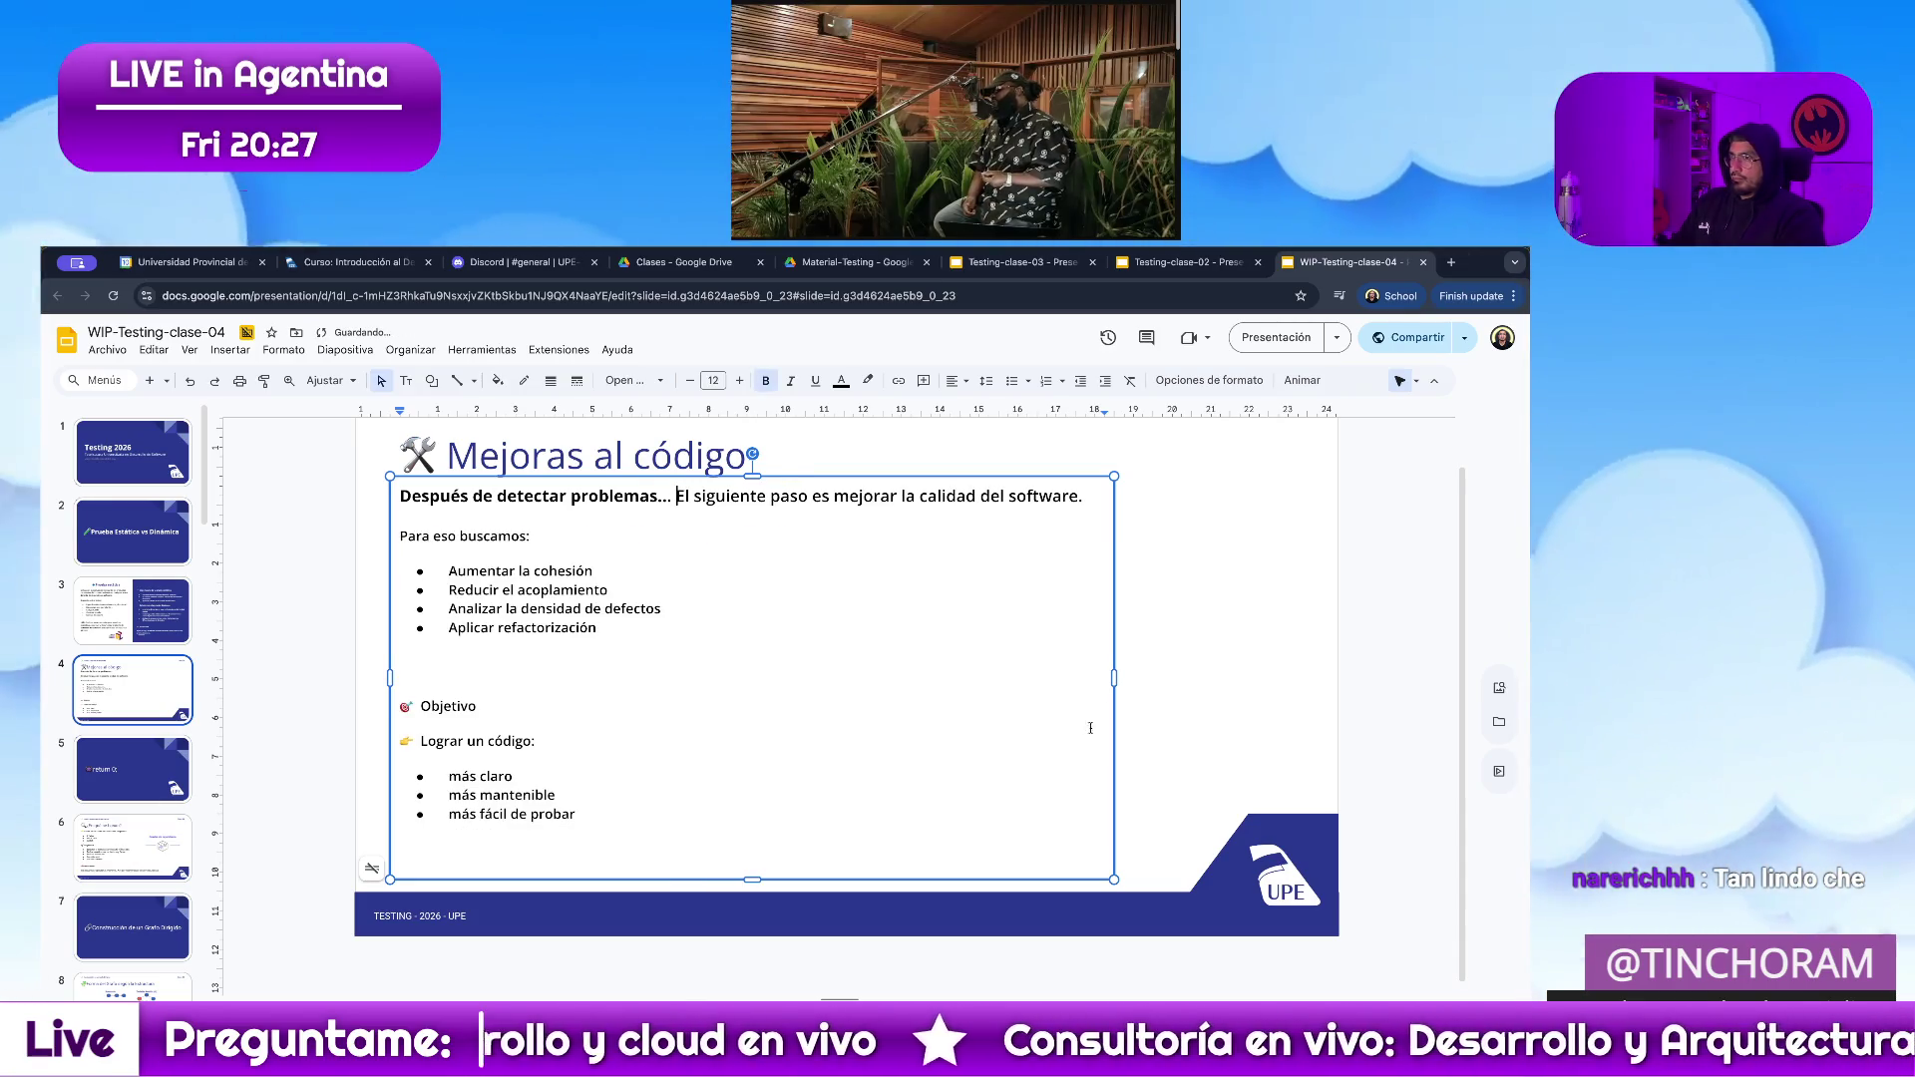
left_click_drag(1114, 678, 1194, 679)
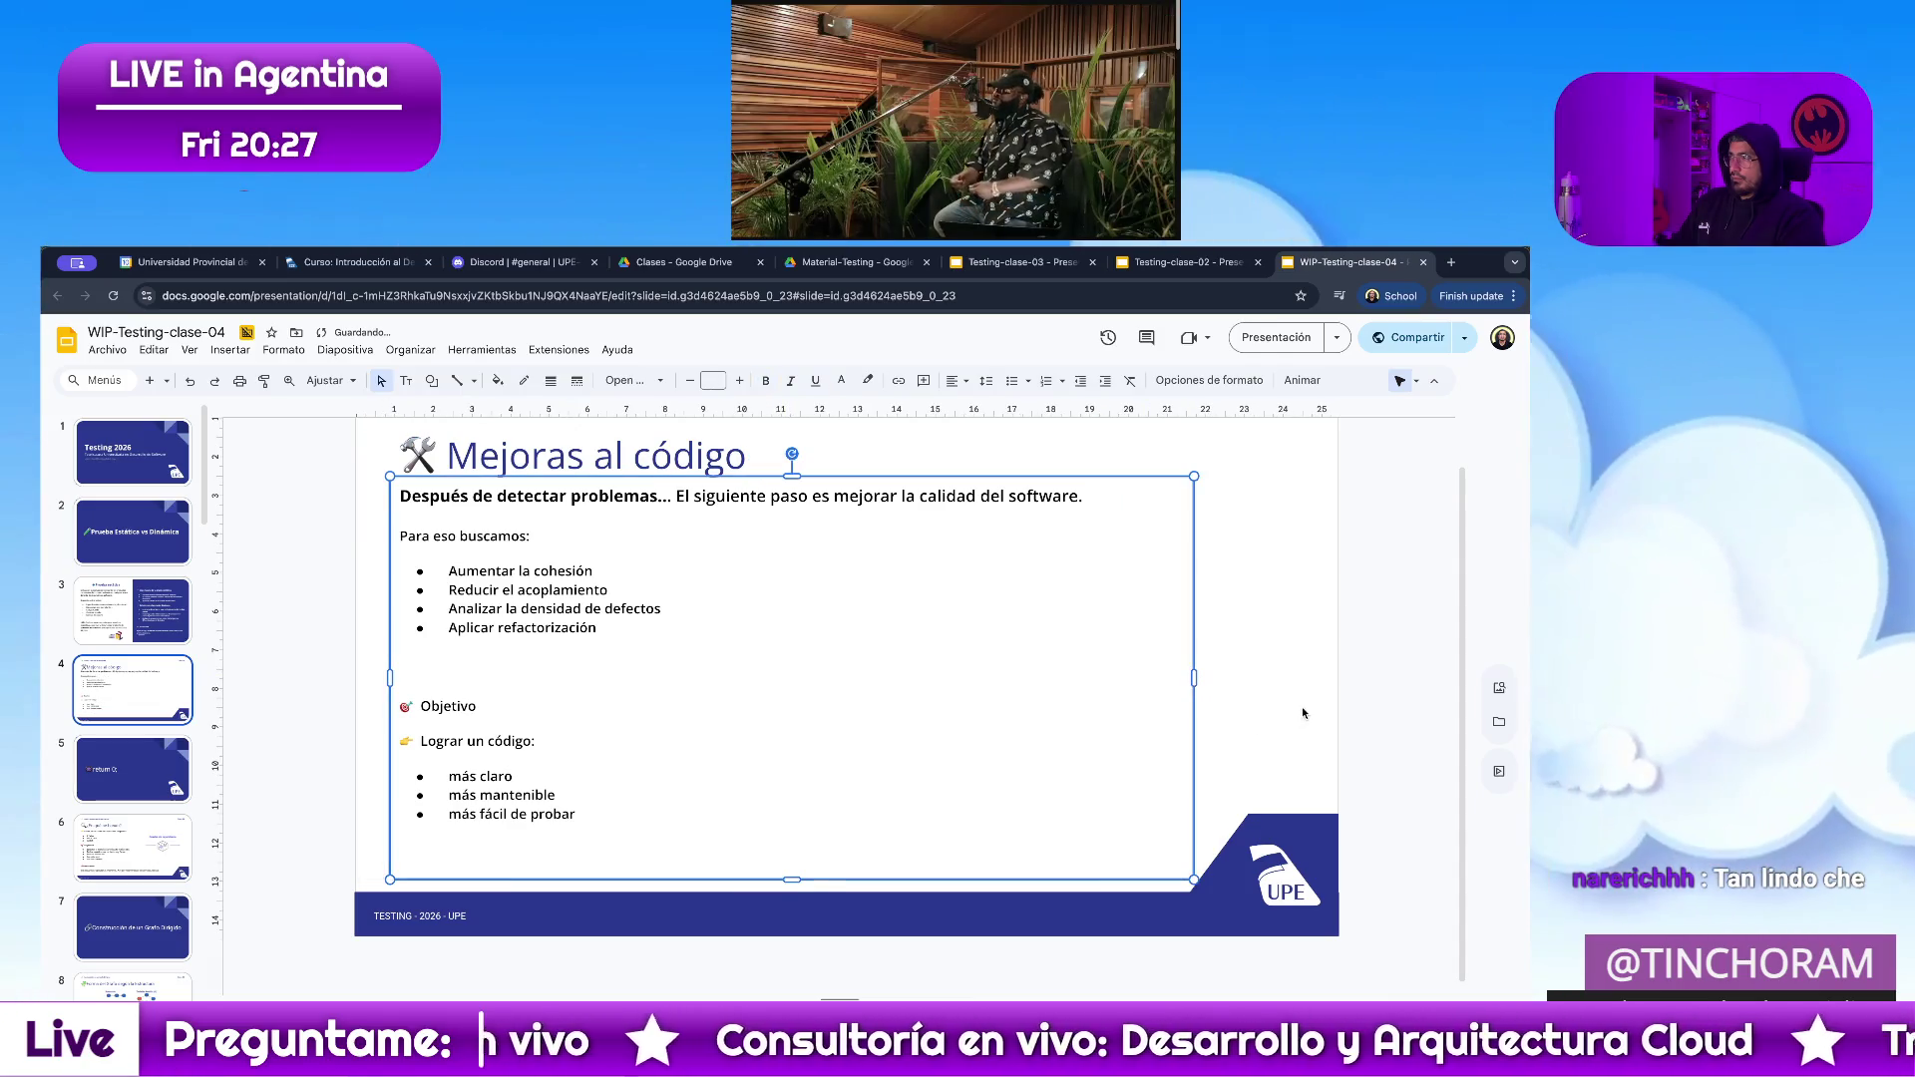
Increase the font size of 'Para eso buscamos:' and its bullet list.
left_click_drag(637, 636, 401, 535)
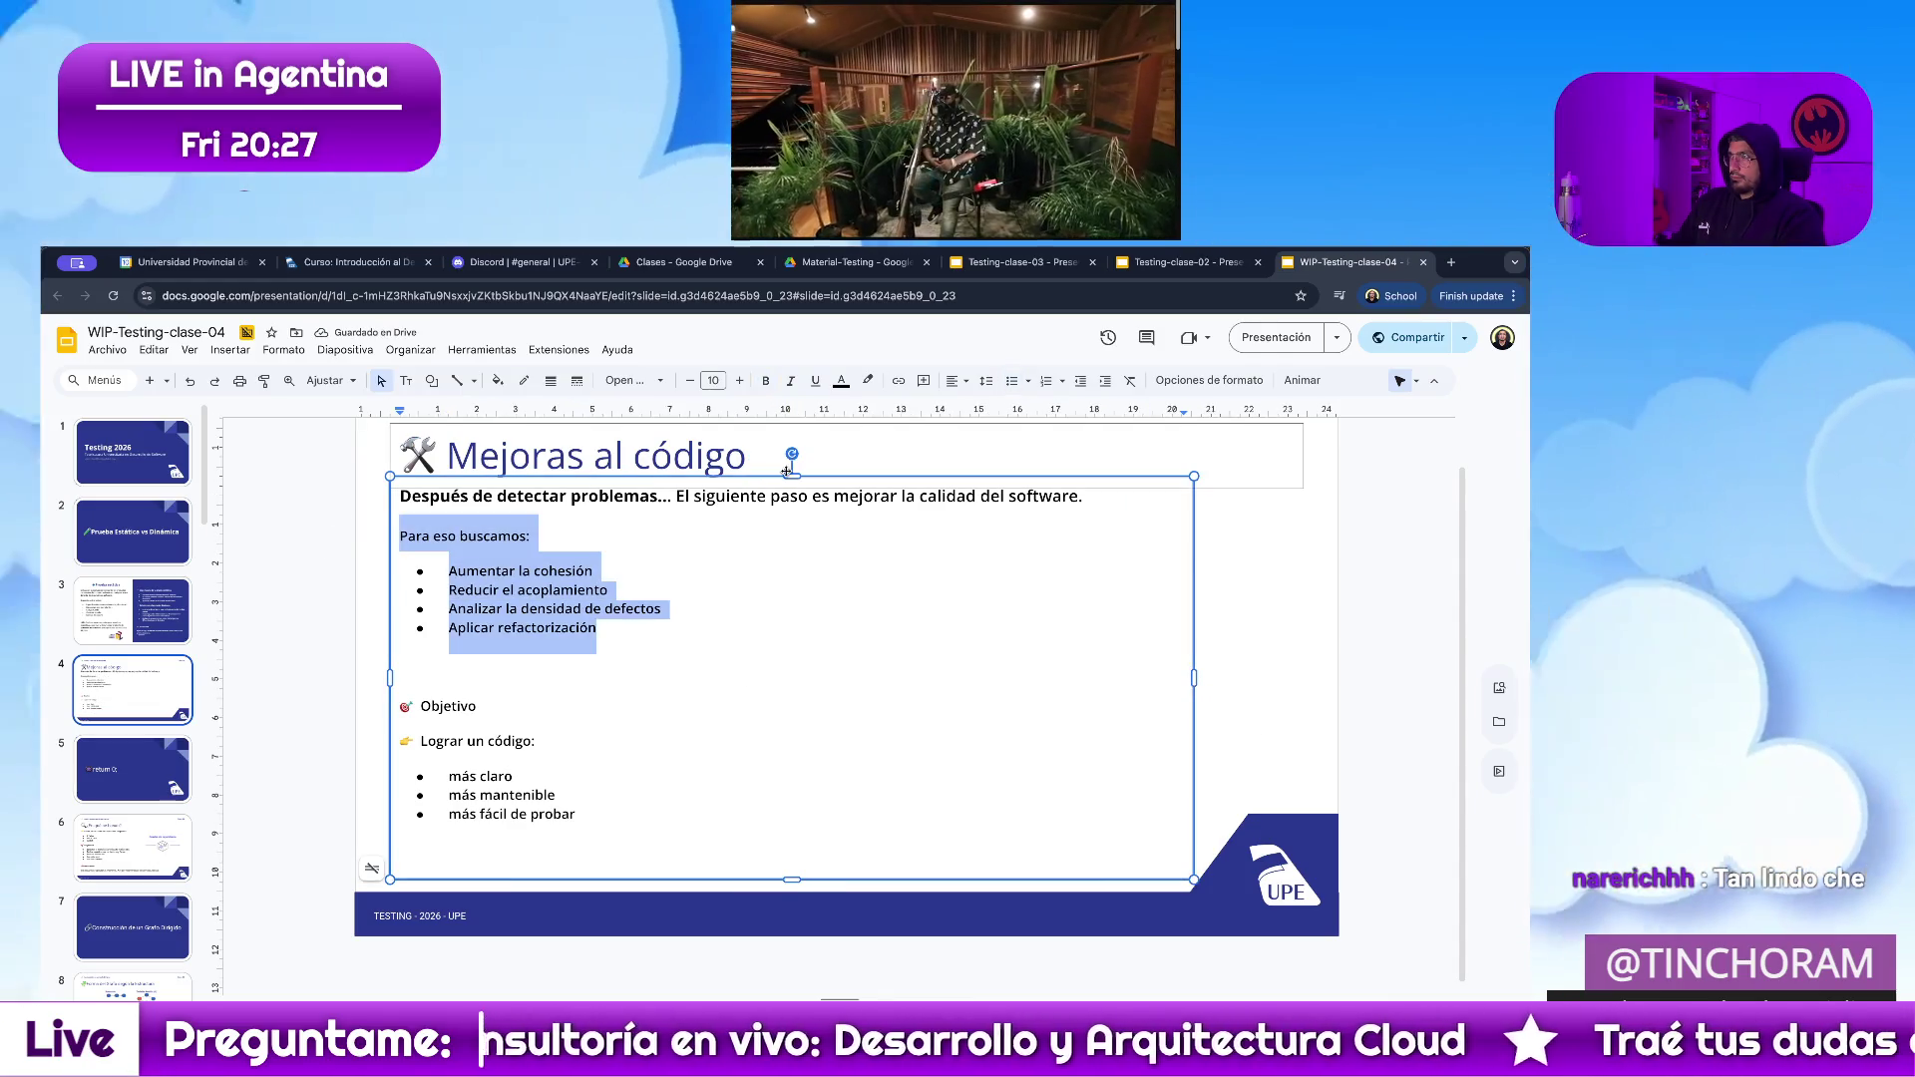
left_click(739, 380)
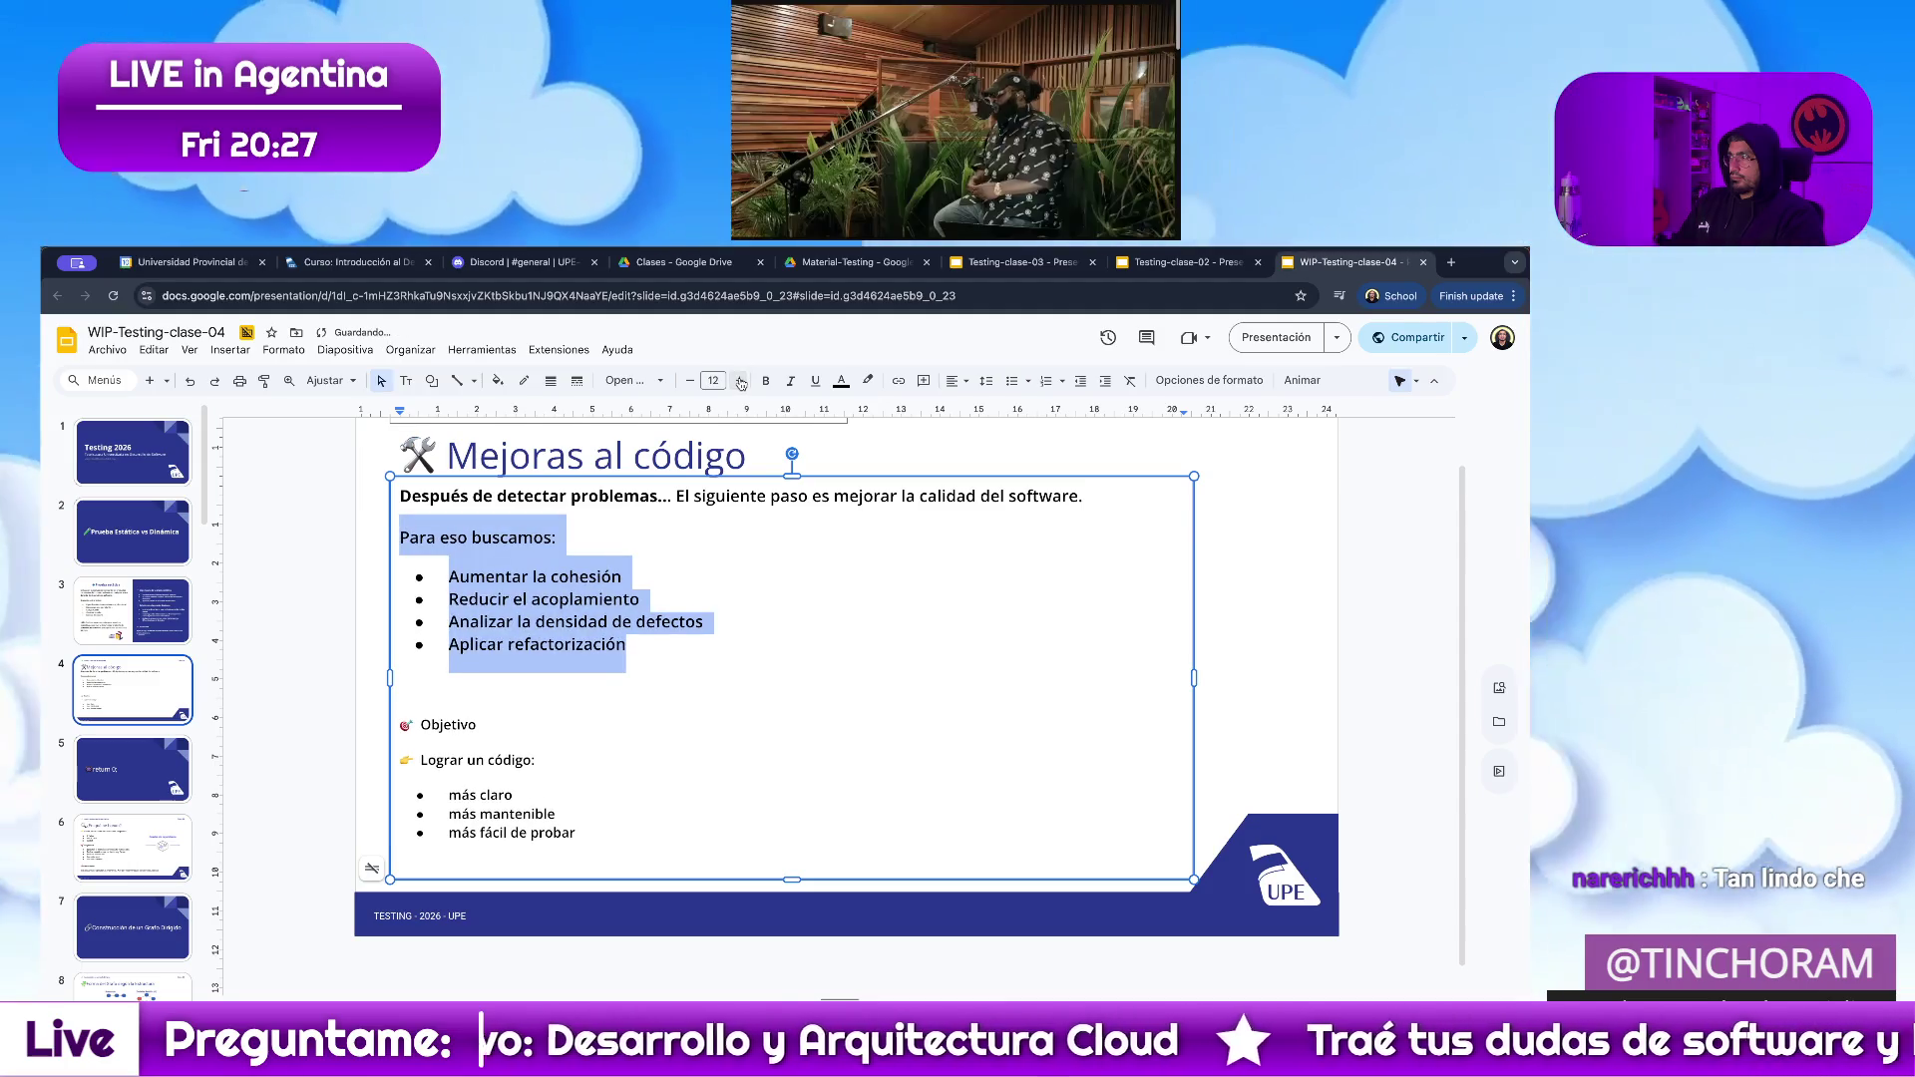
left_click(787, 732)
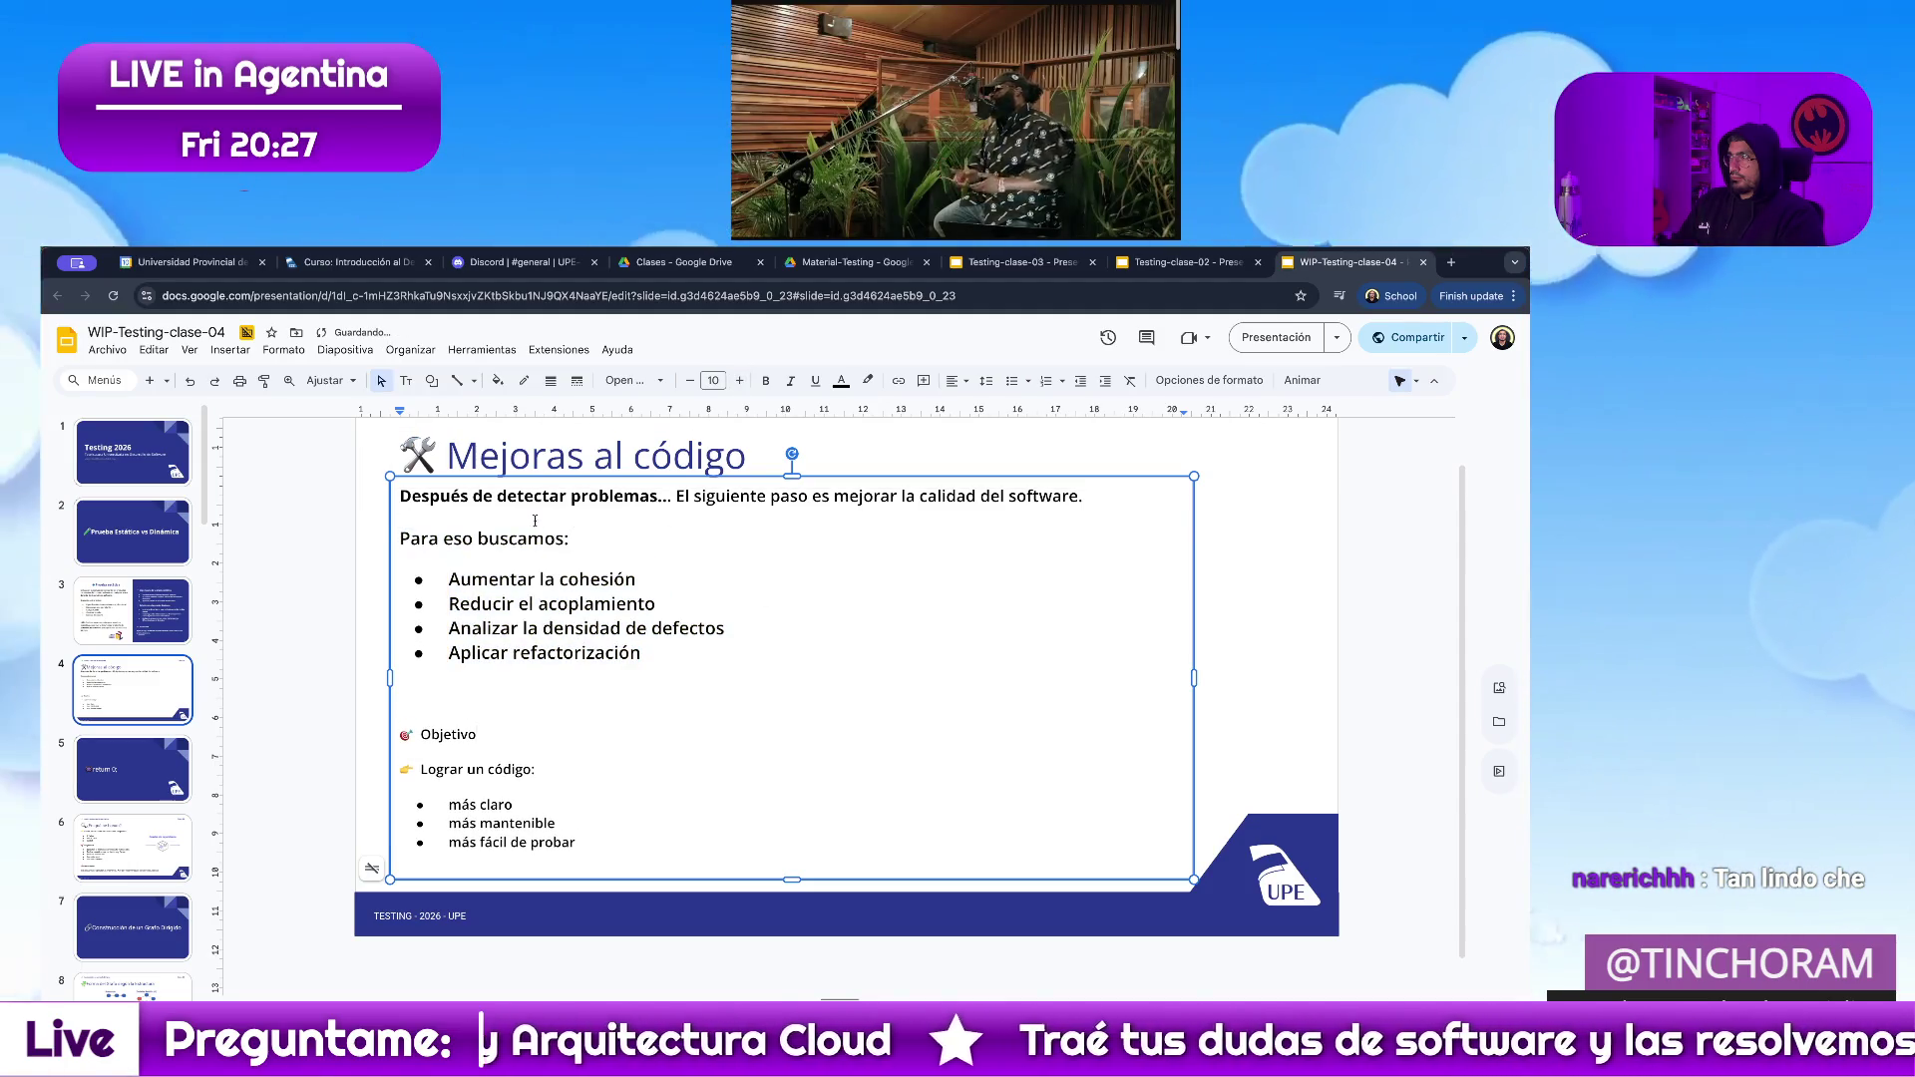
left_click(518, 538)
left_click(401, 539)
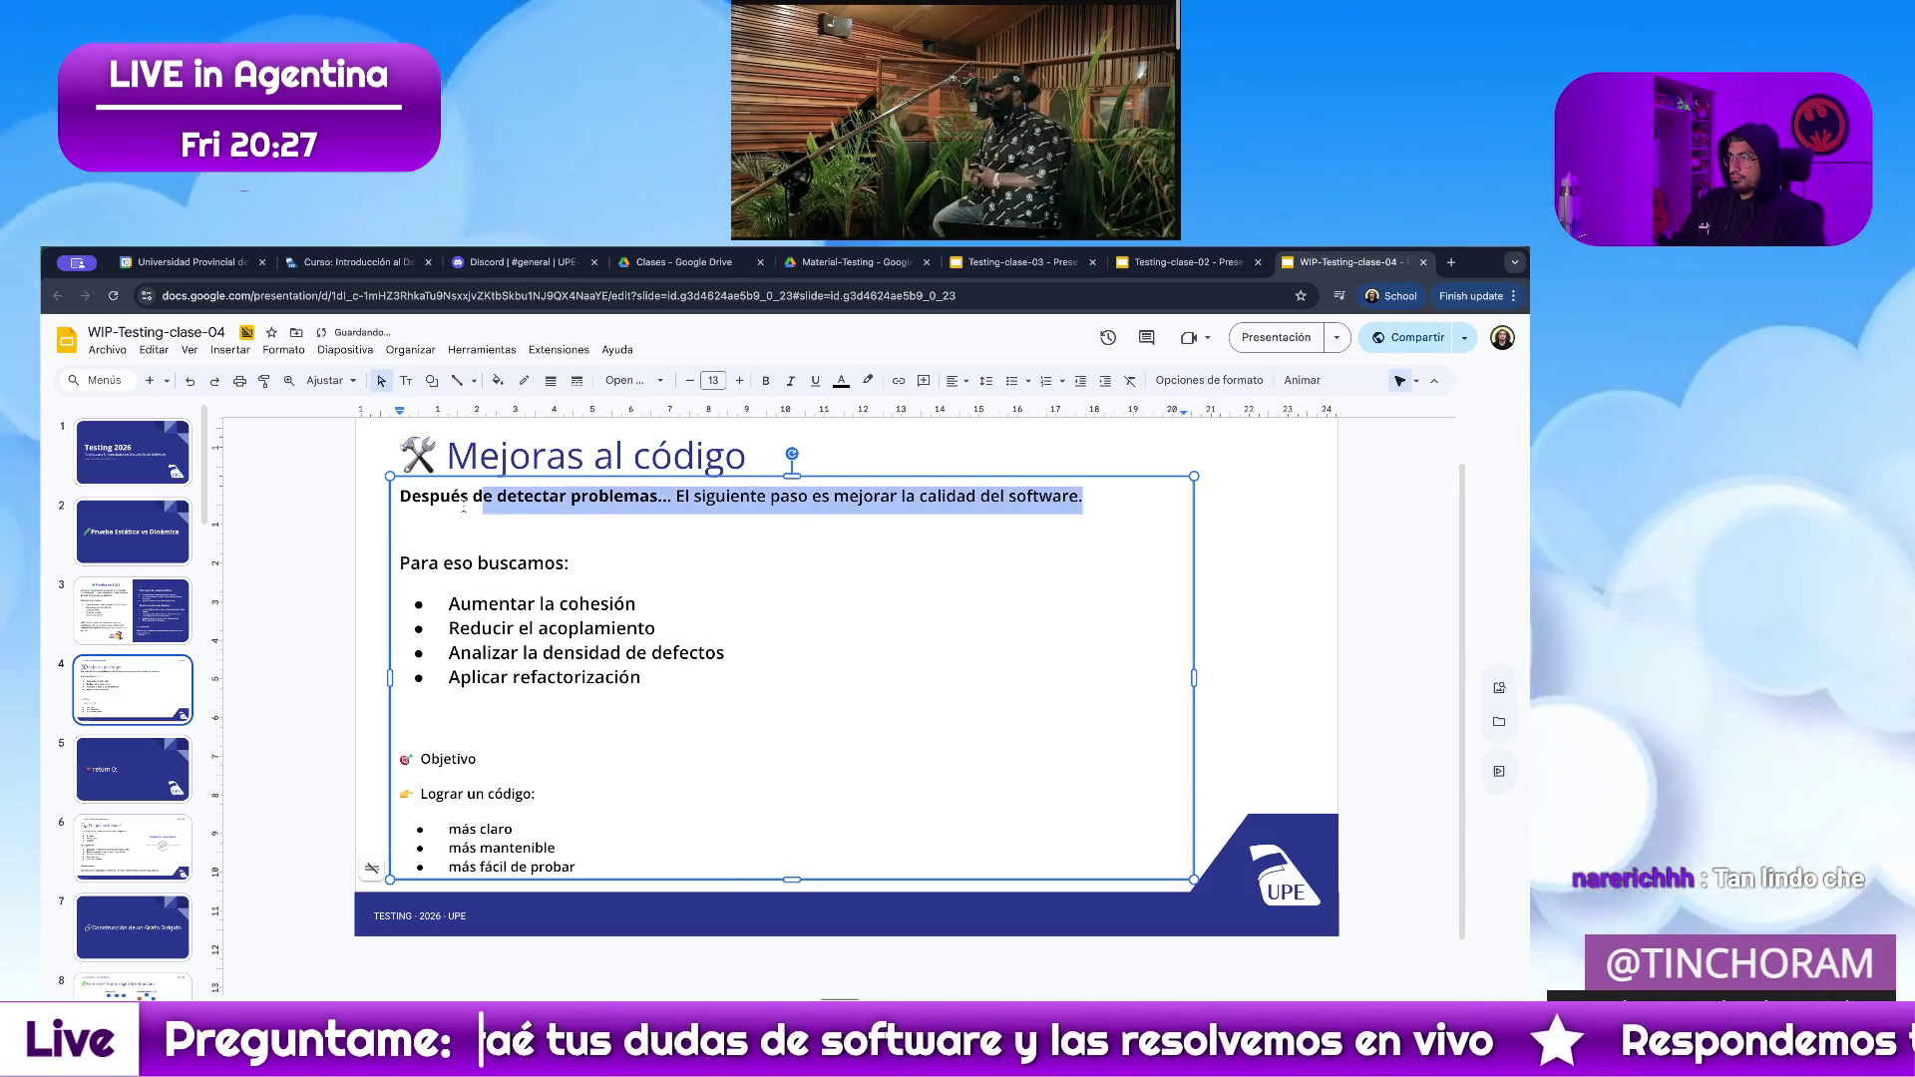
Set the first paragraph to size 13 and widen the box so it fits on one line.
left_click_drag(496, 504, 400, 496)
left_click(713, 380)
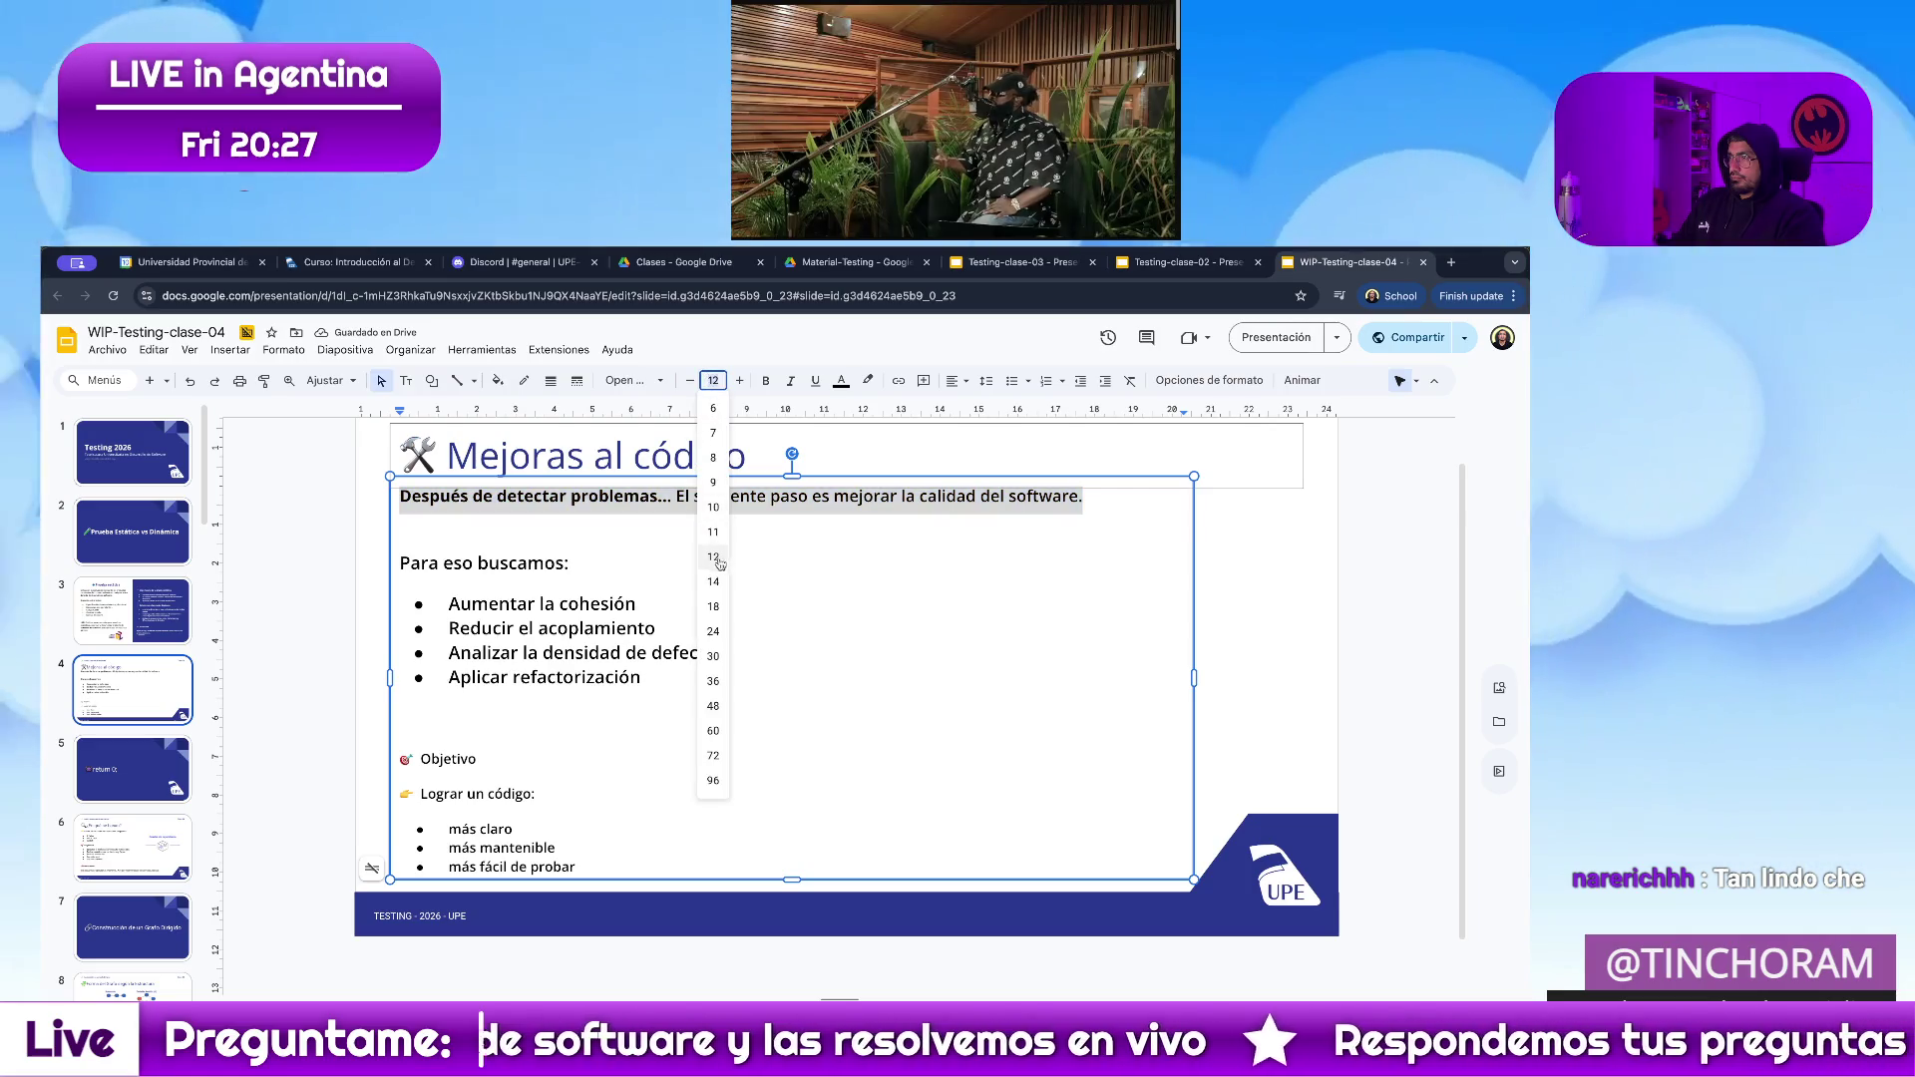
type("13")
key("Return")
left_click(1034, 633)
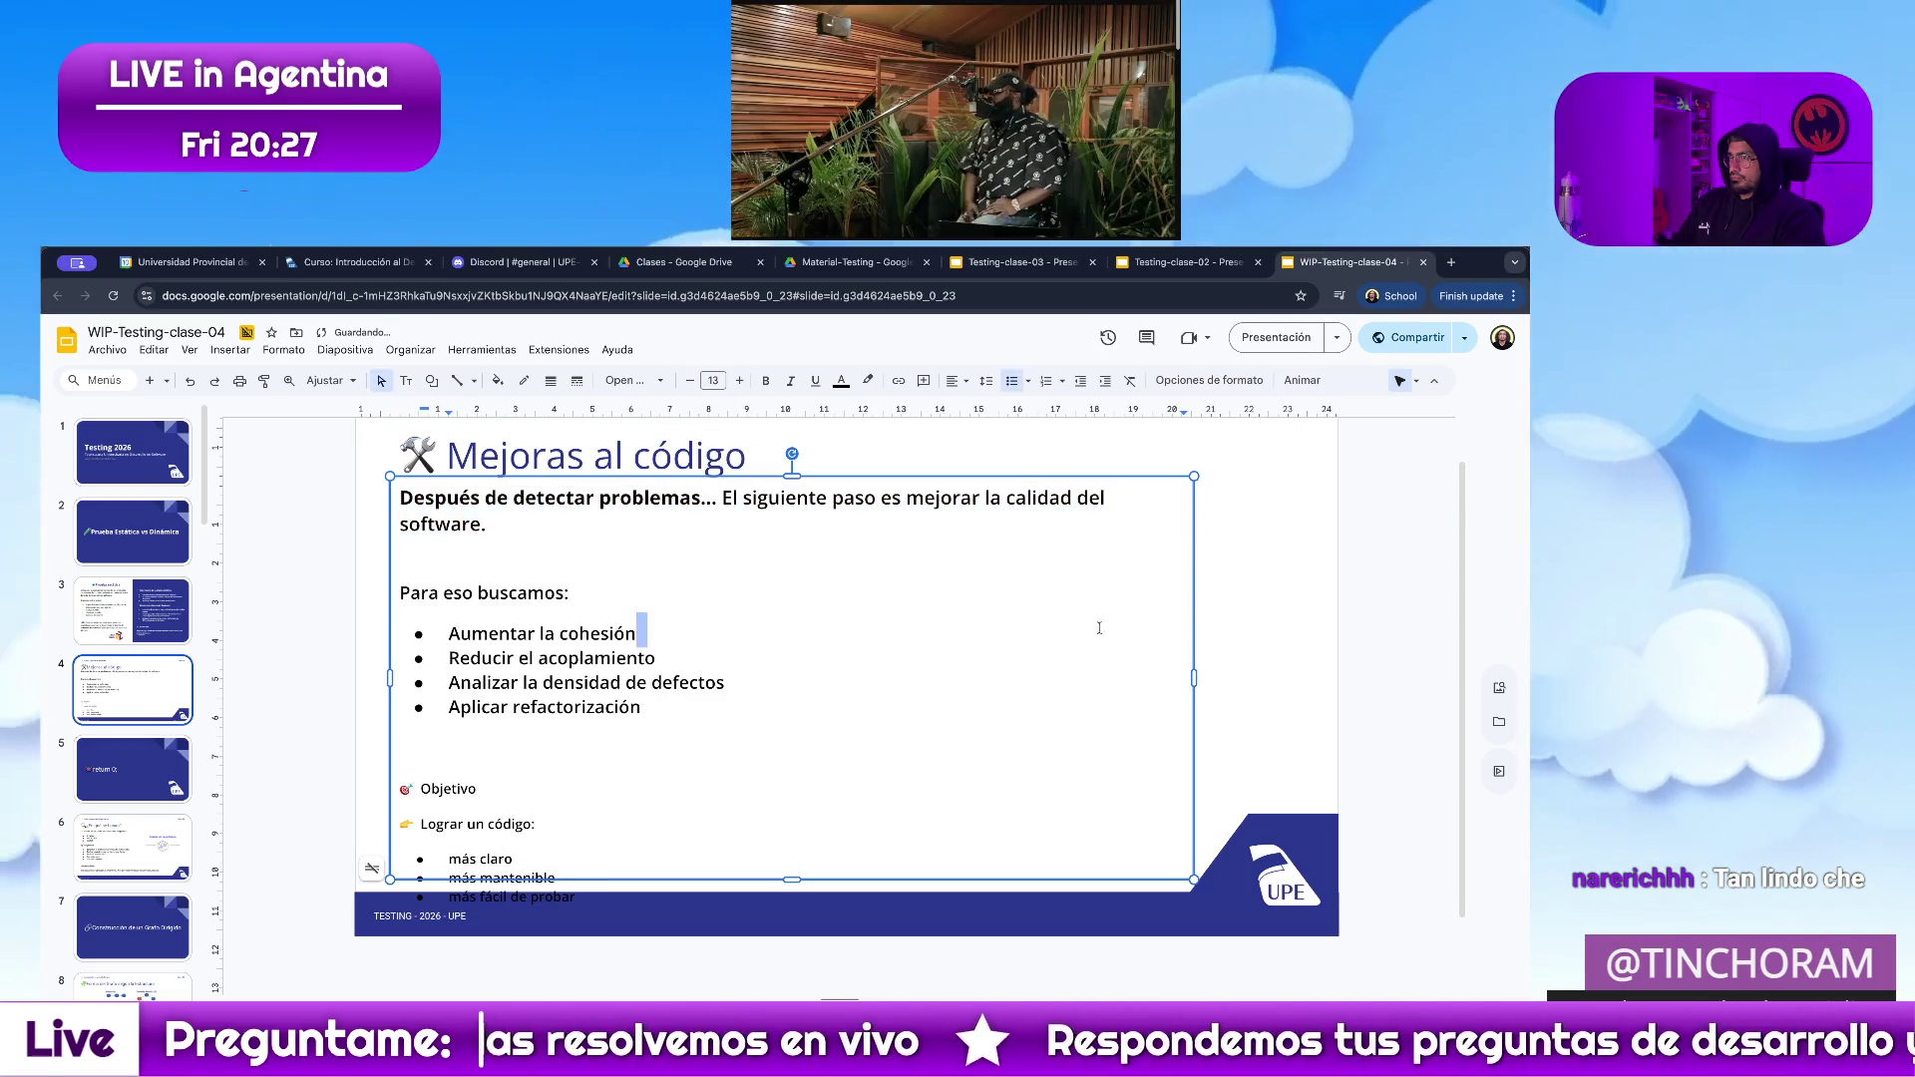
left_click(1361, 628)
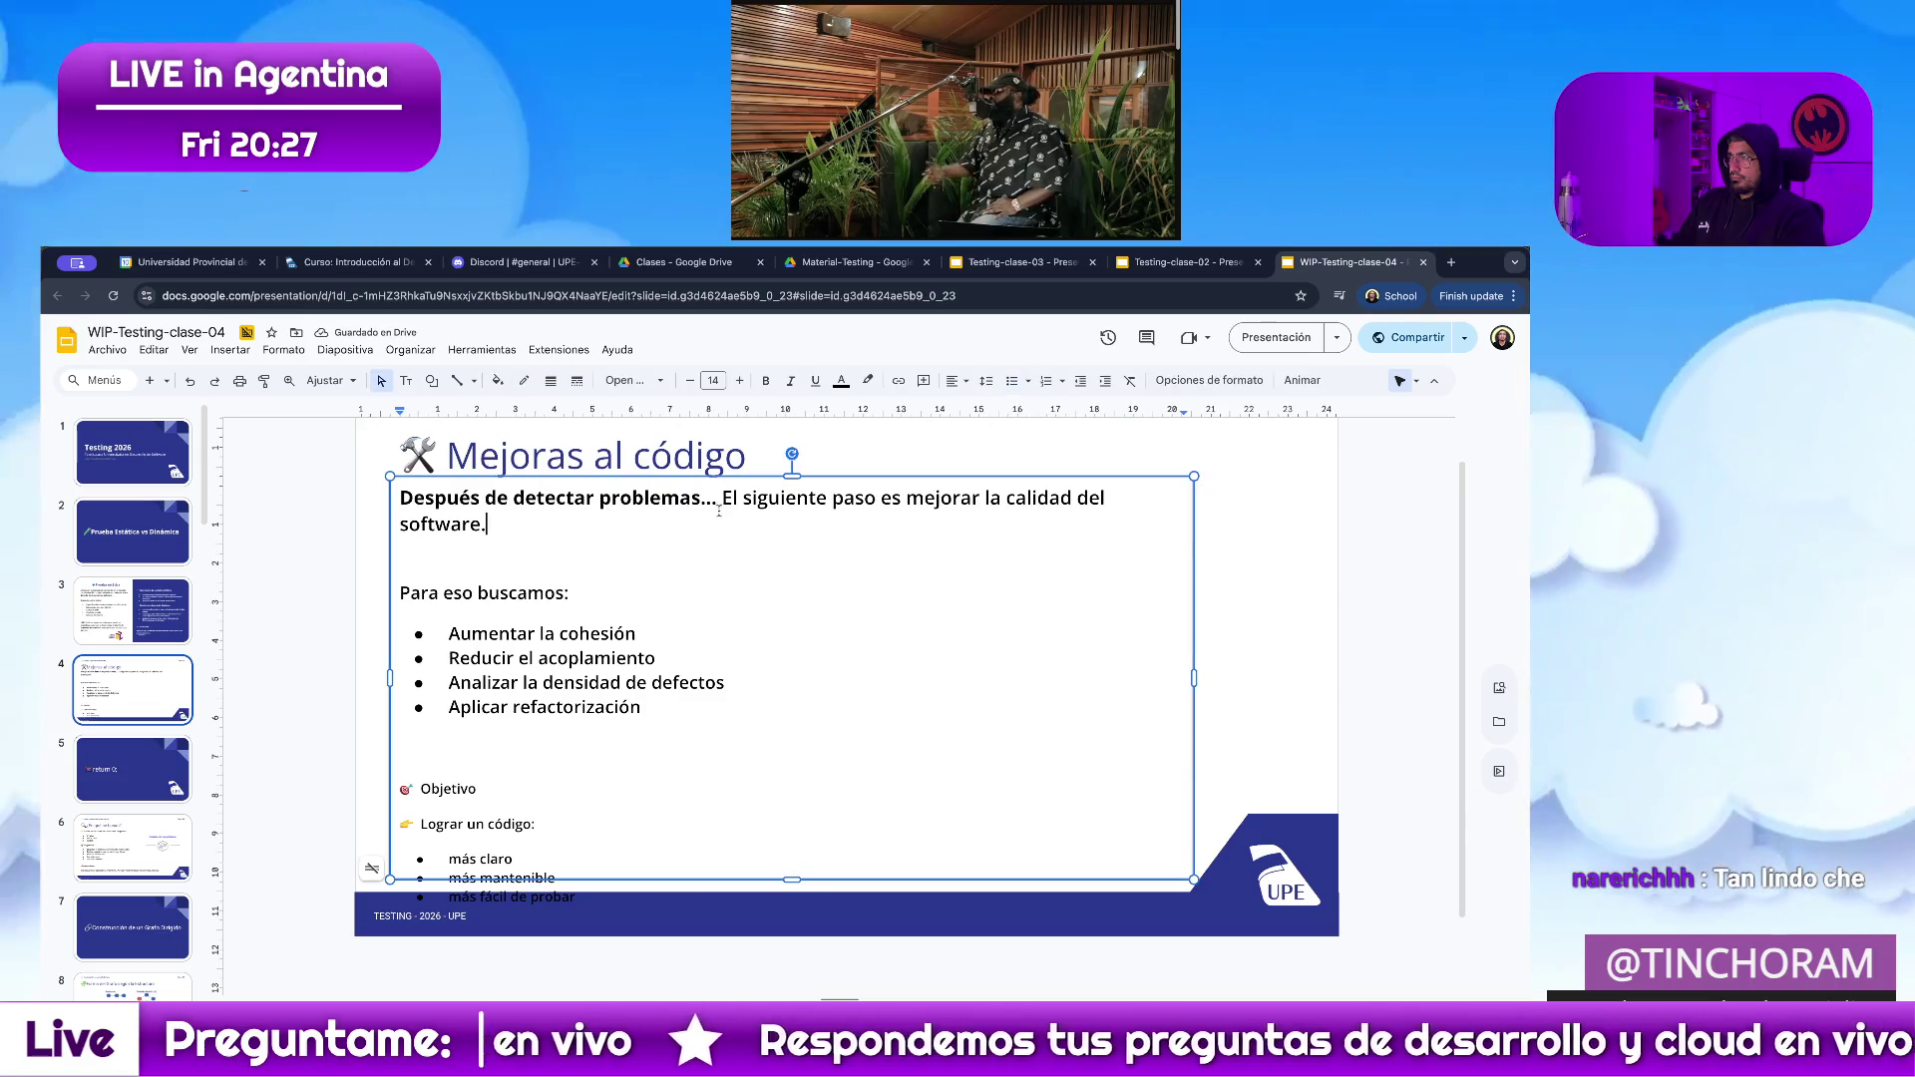
key("Return")
key("Return")
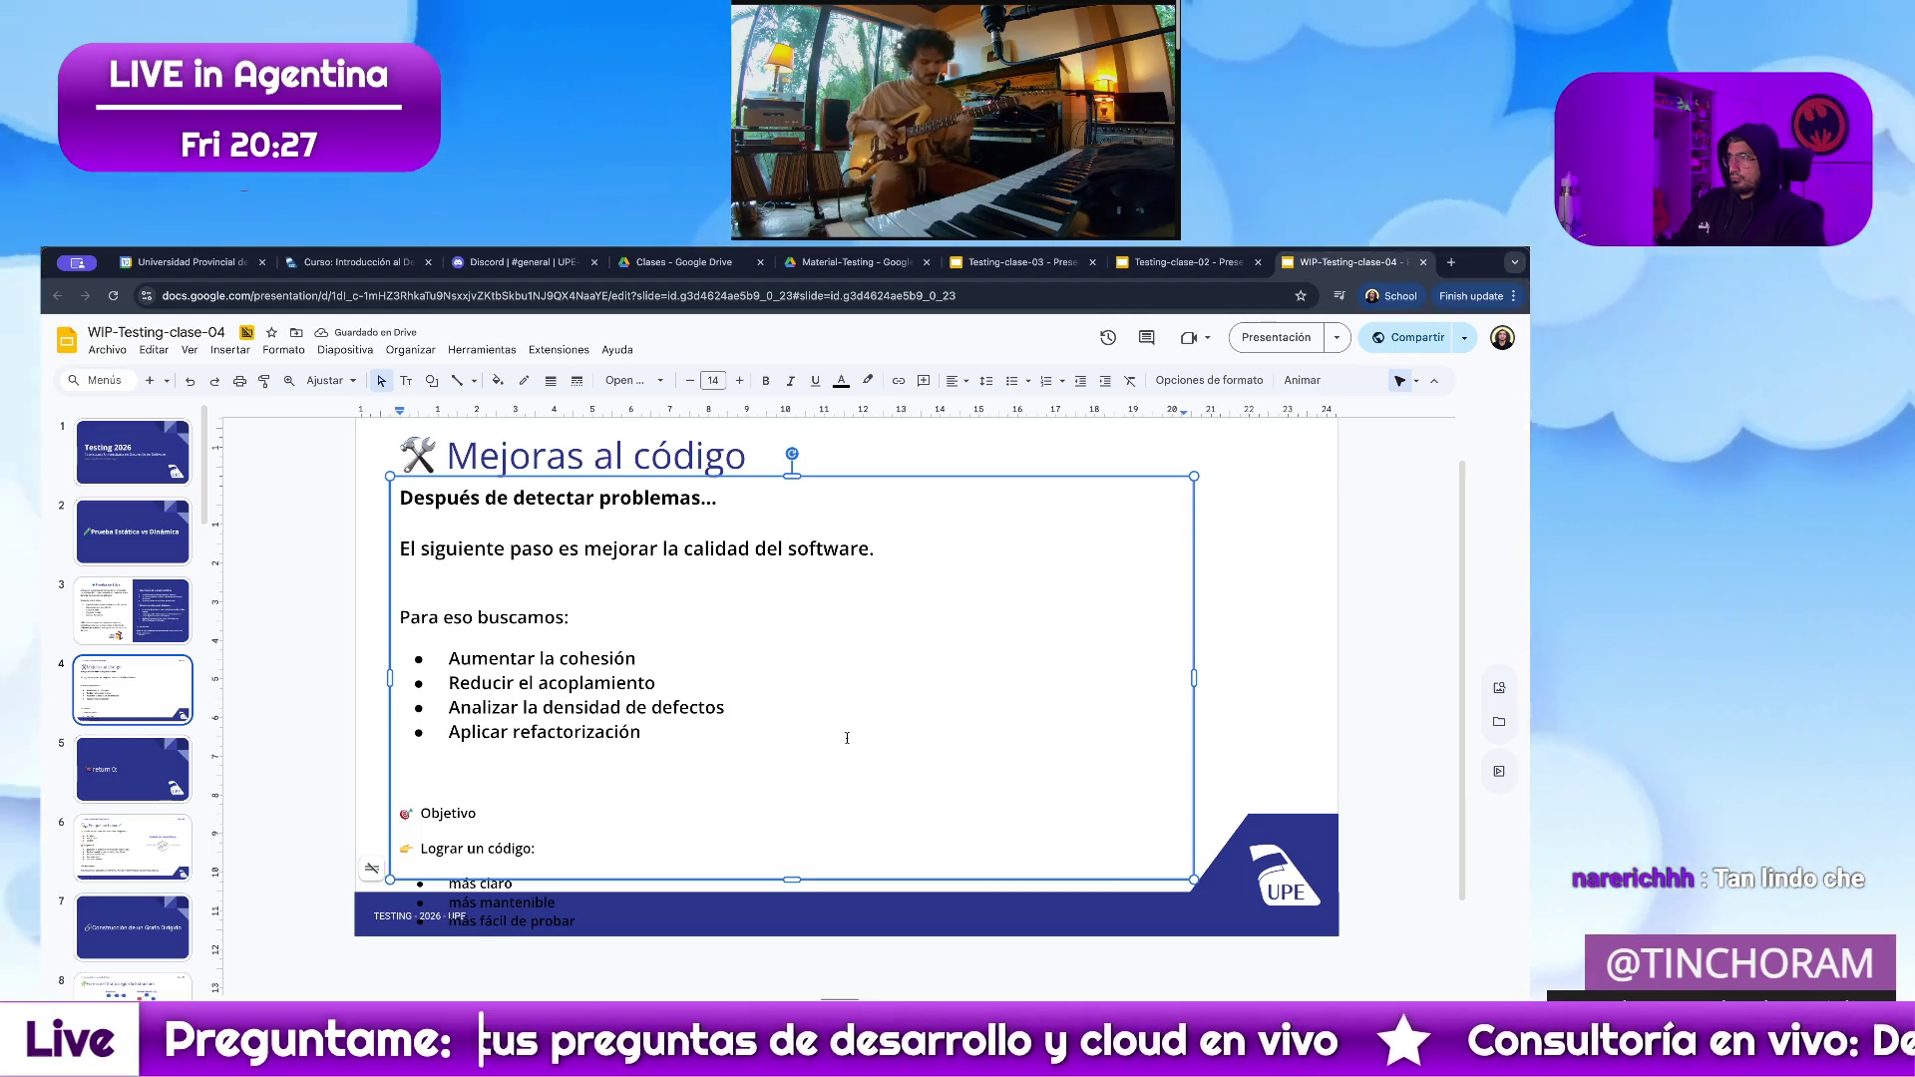
key("BackSpace")
key("BackSpace")
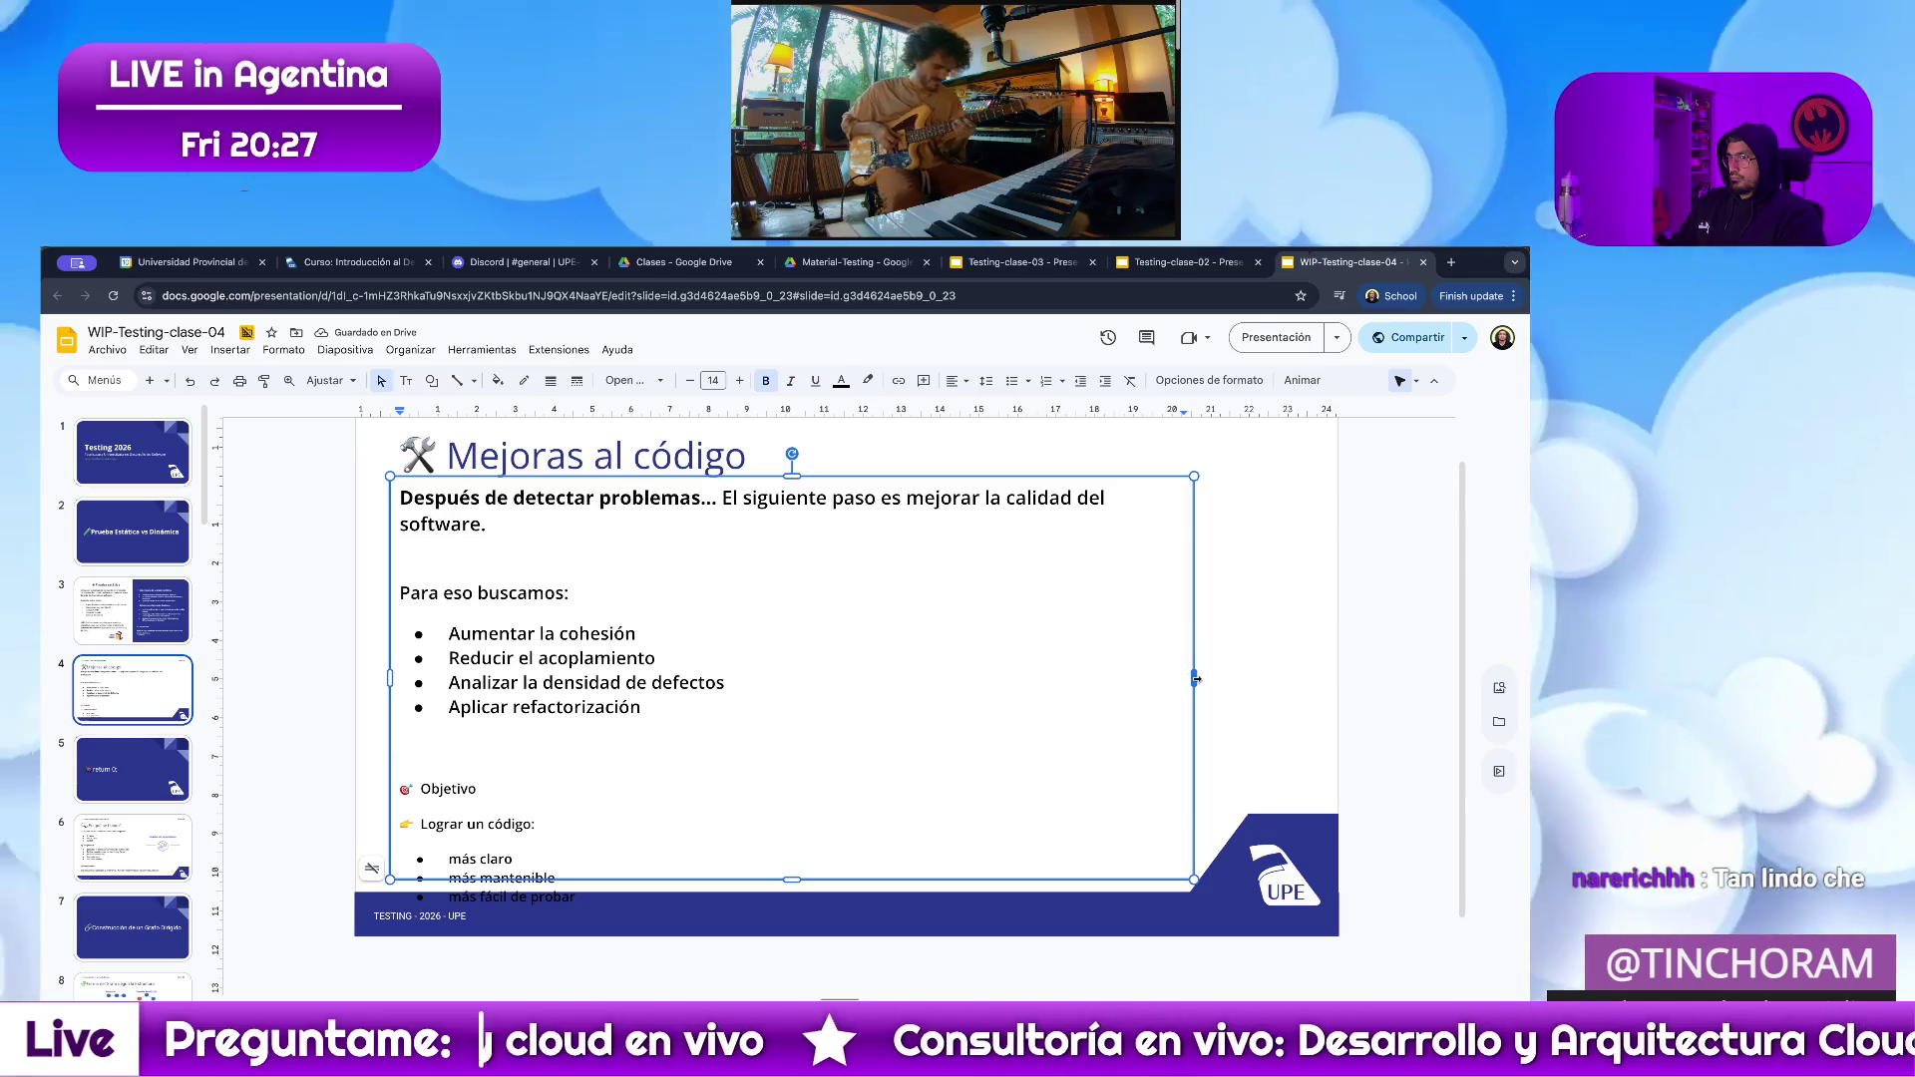
left_click_drag(1194, 679, 1247, 679)
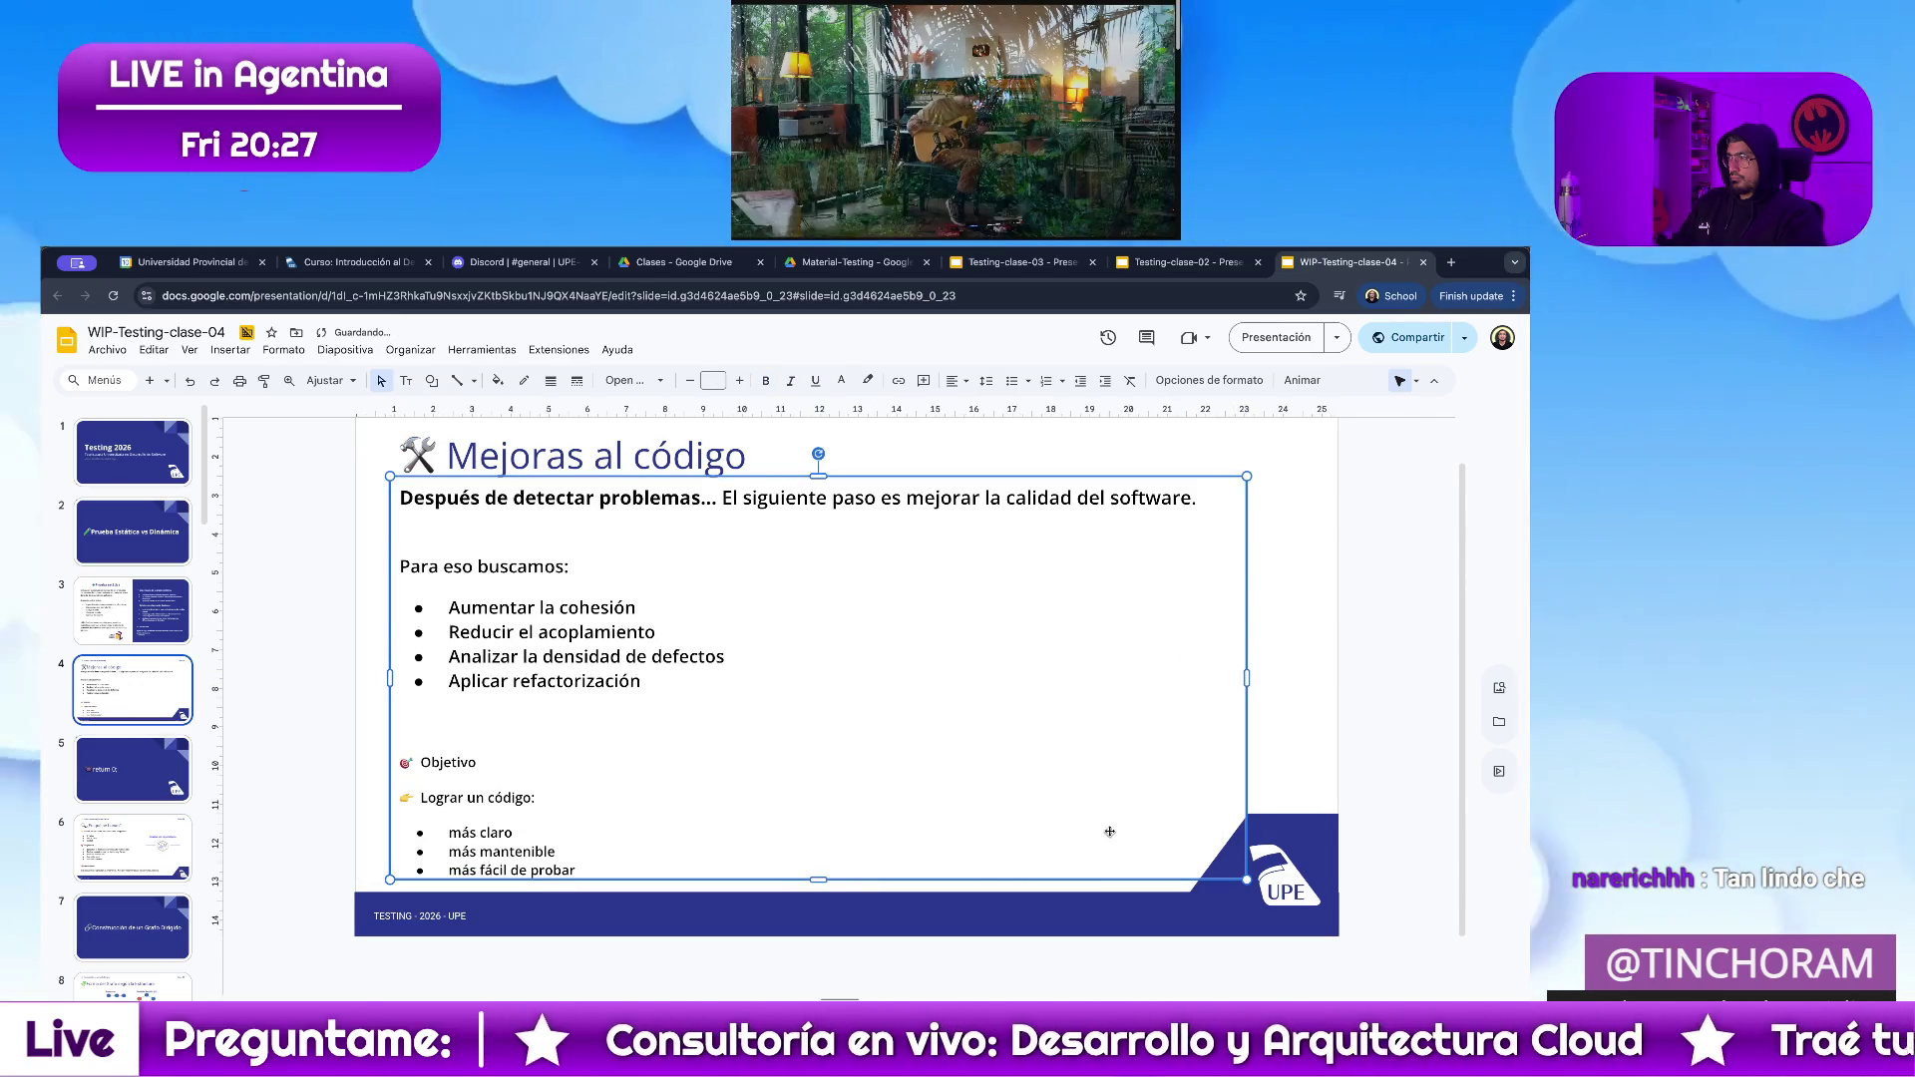
left_click(450, 527)
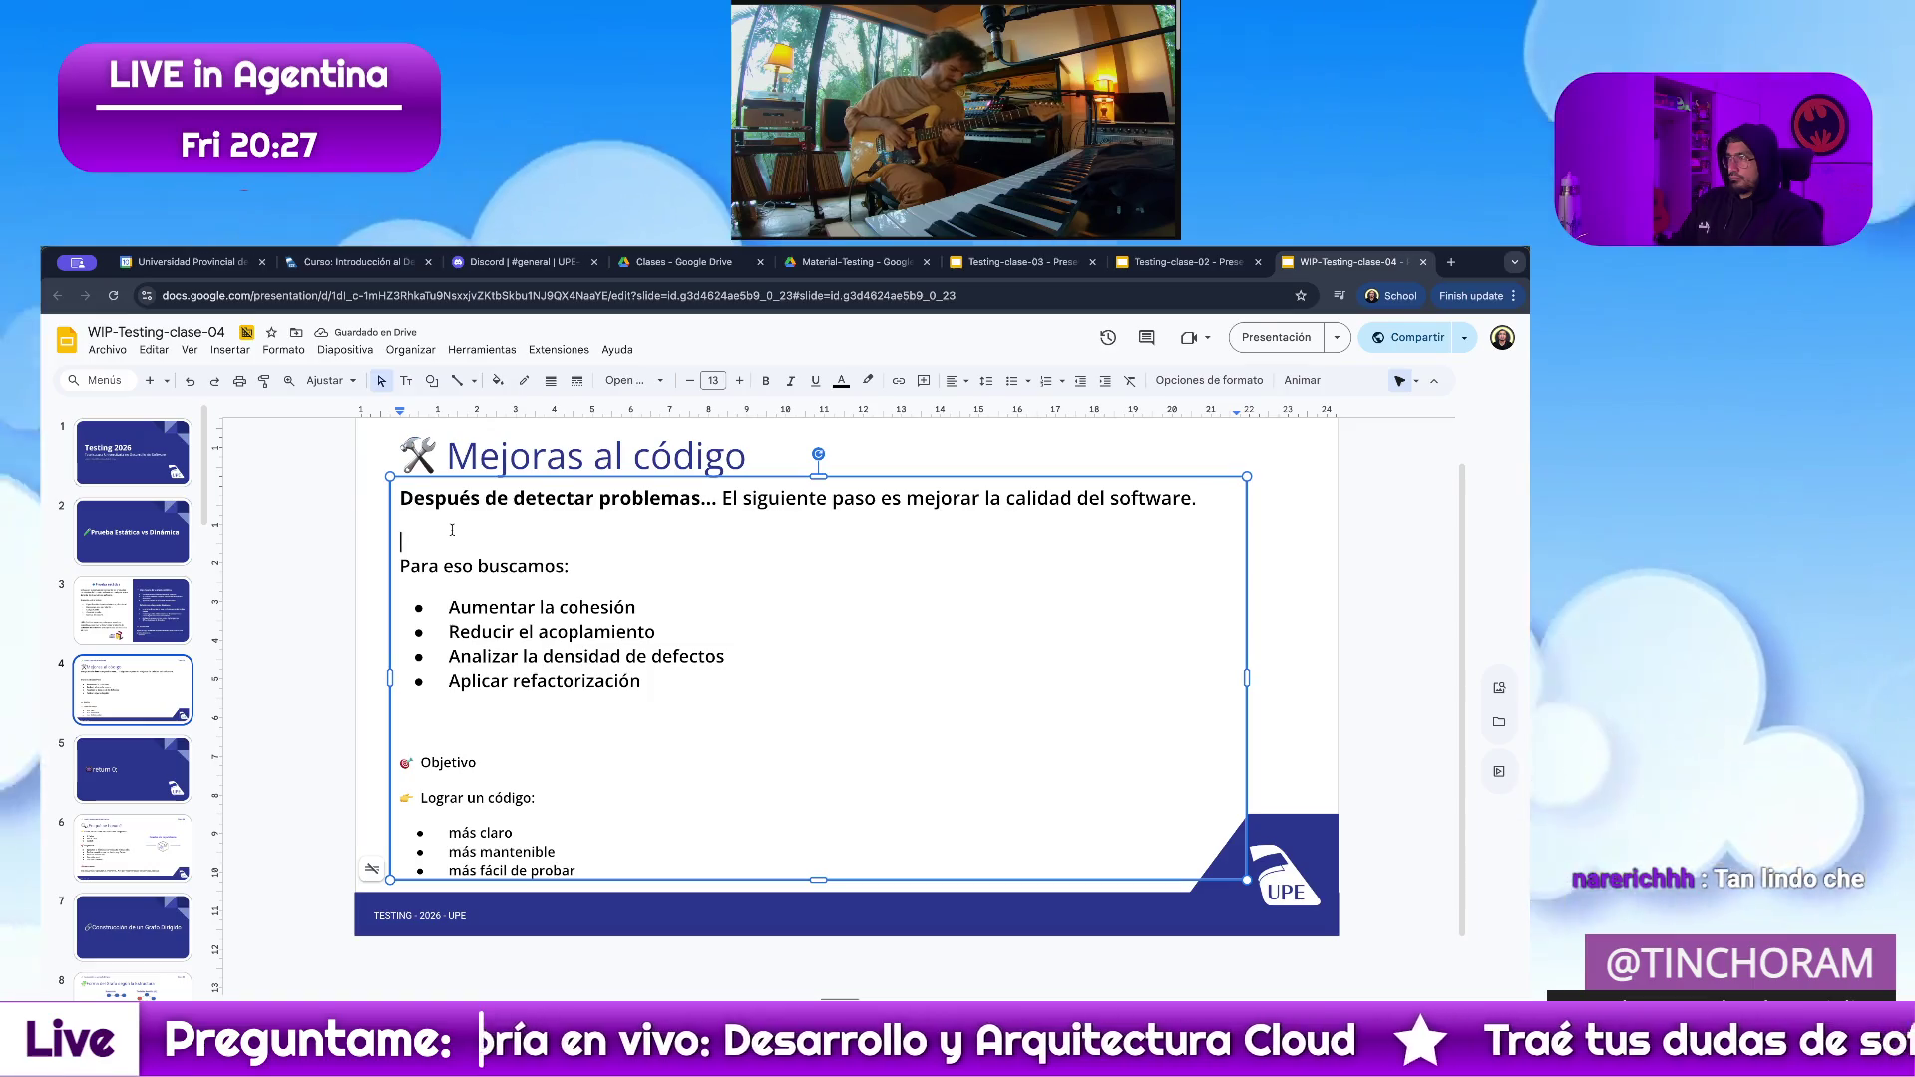
key("BackSpace")
key("Return")
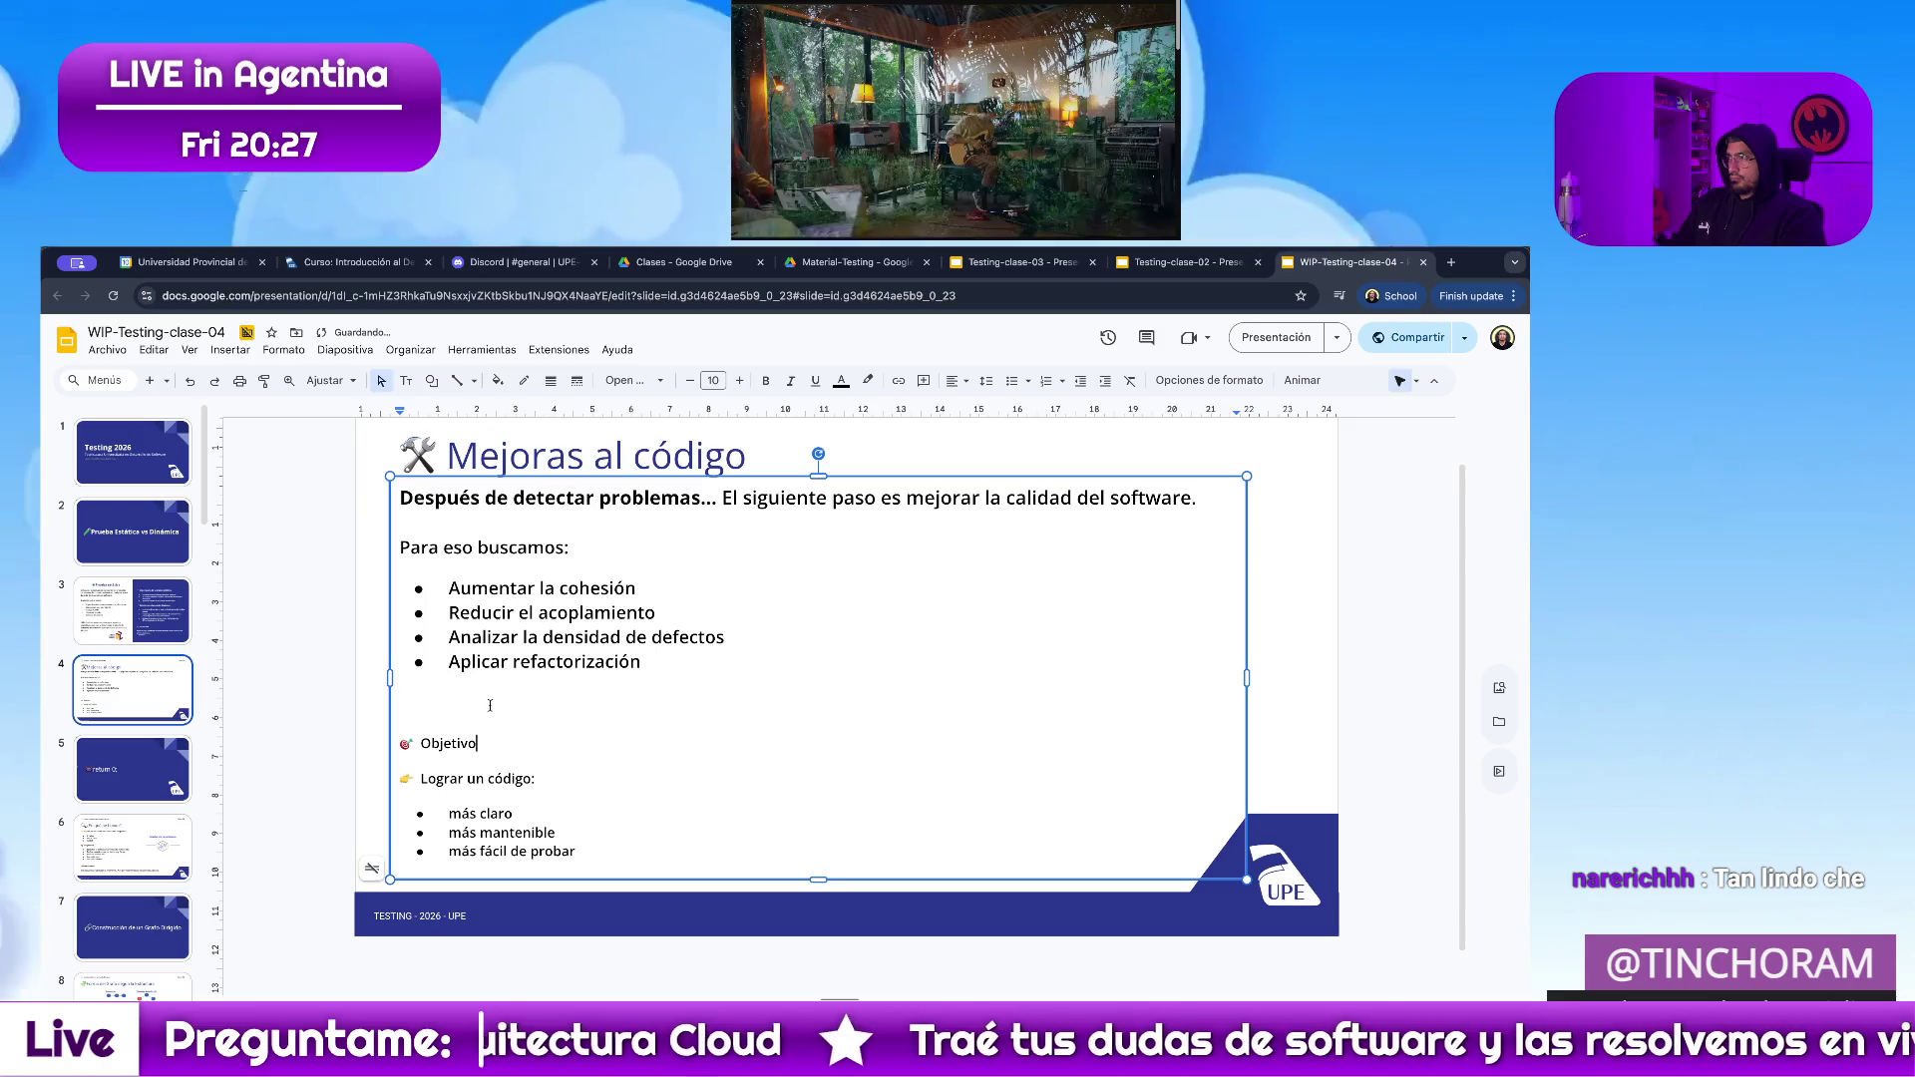
left_click(401, 697)
key("BackSpace")
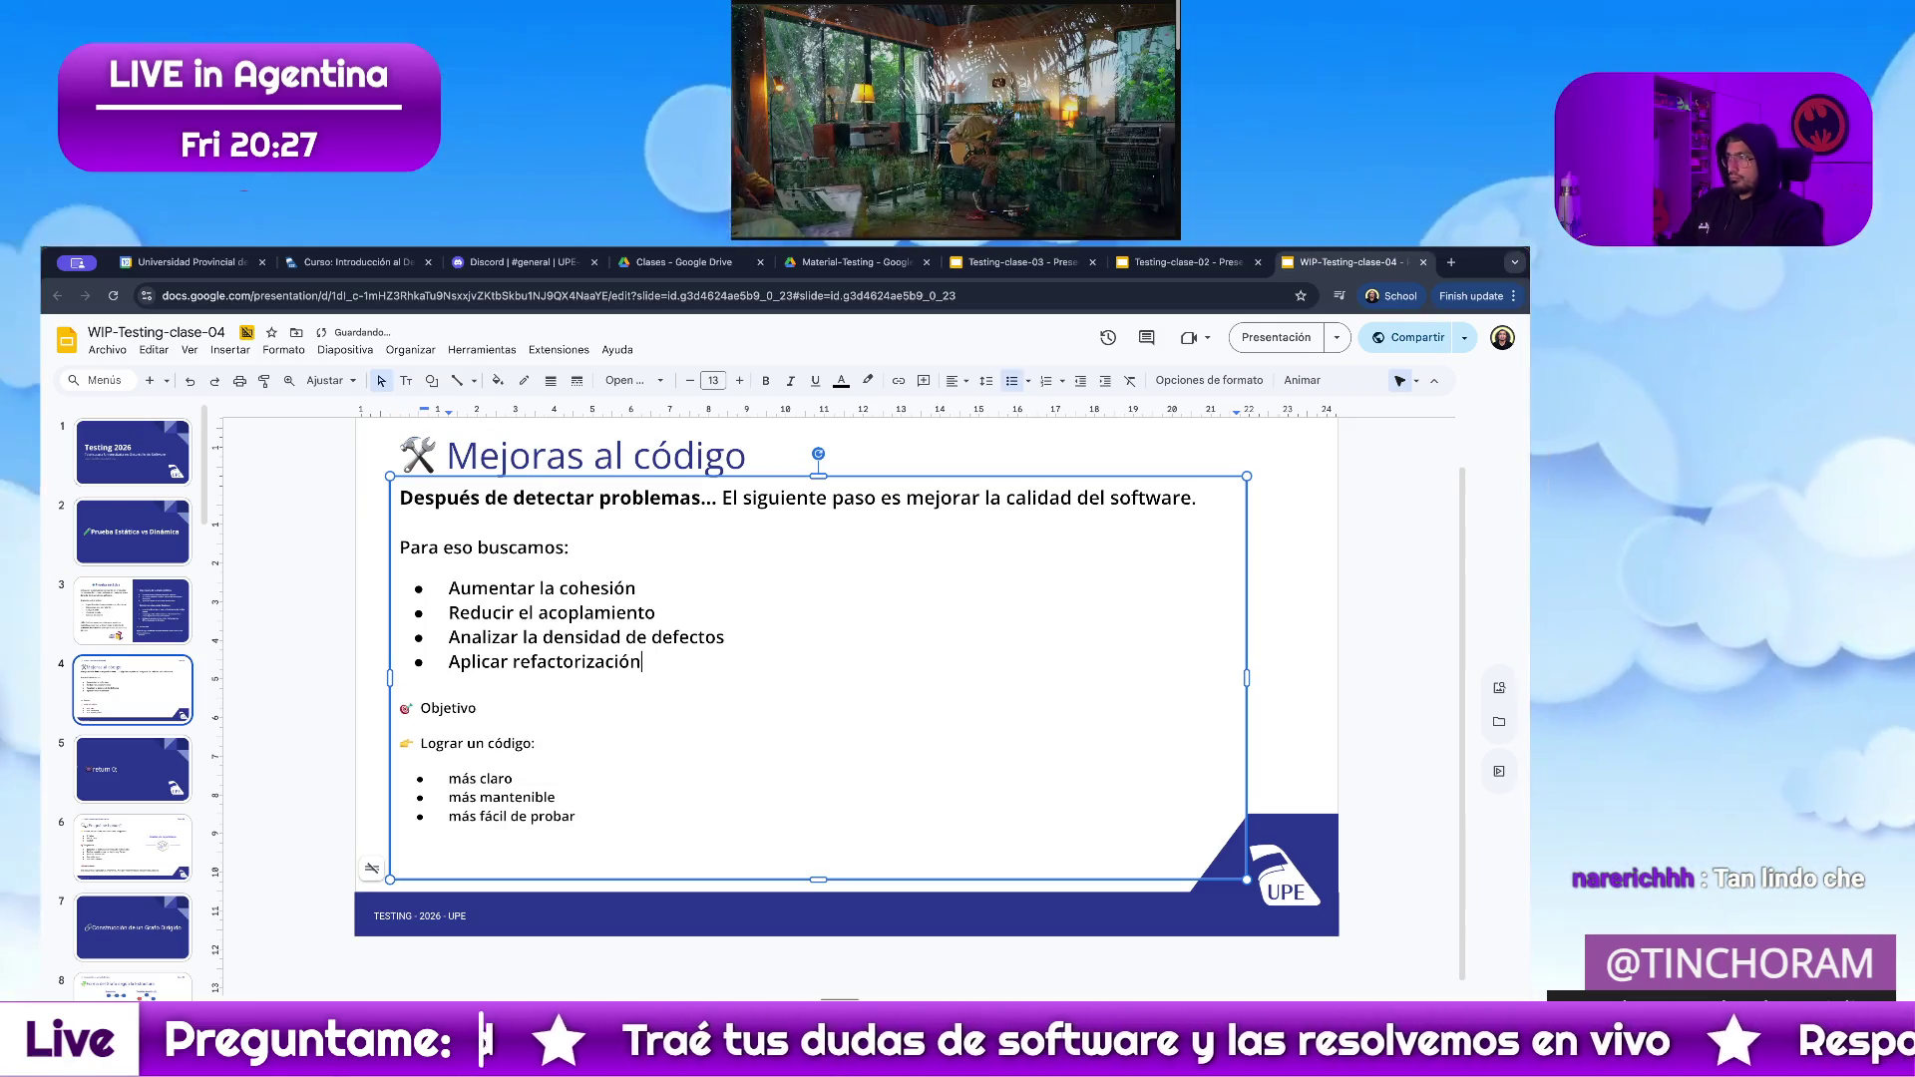
mouse_move(579, 817)
left_mouse_down()
mouse_move(358, 747)
mouse_move(380, 625)
left_mouse_up()
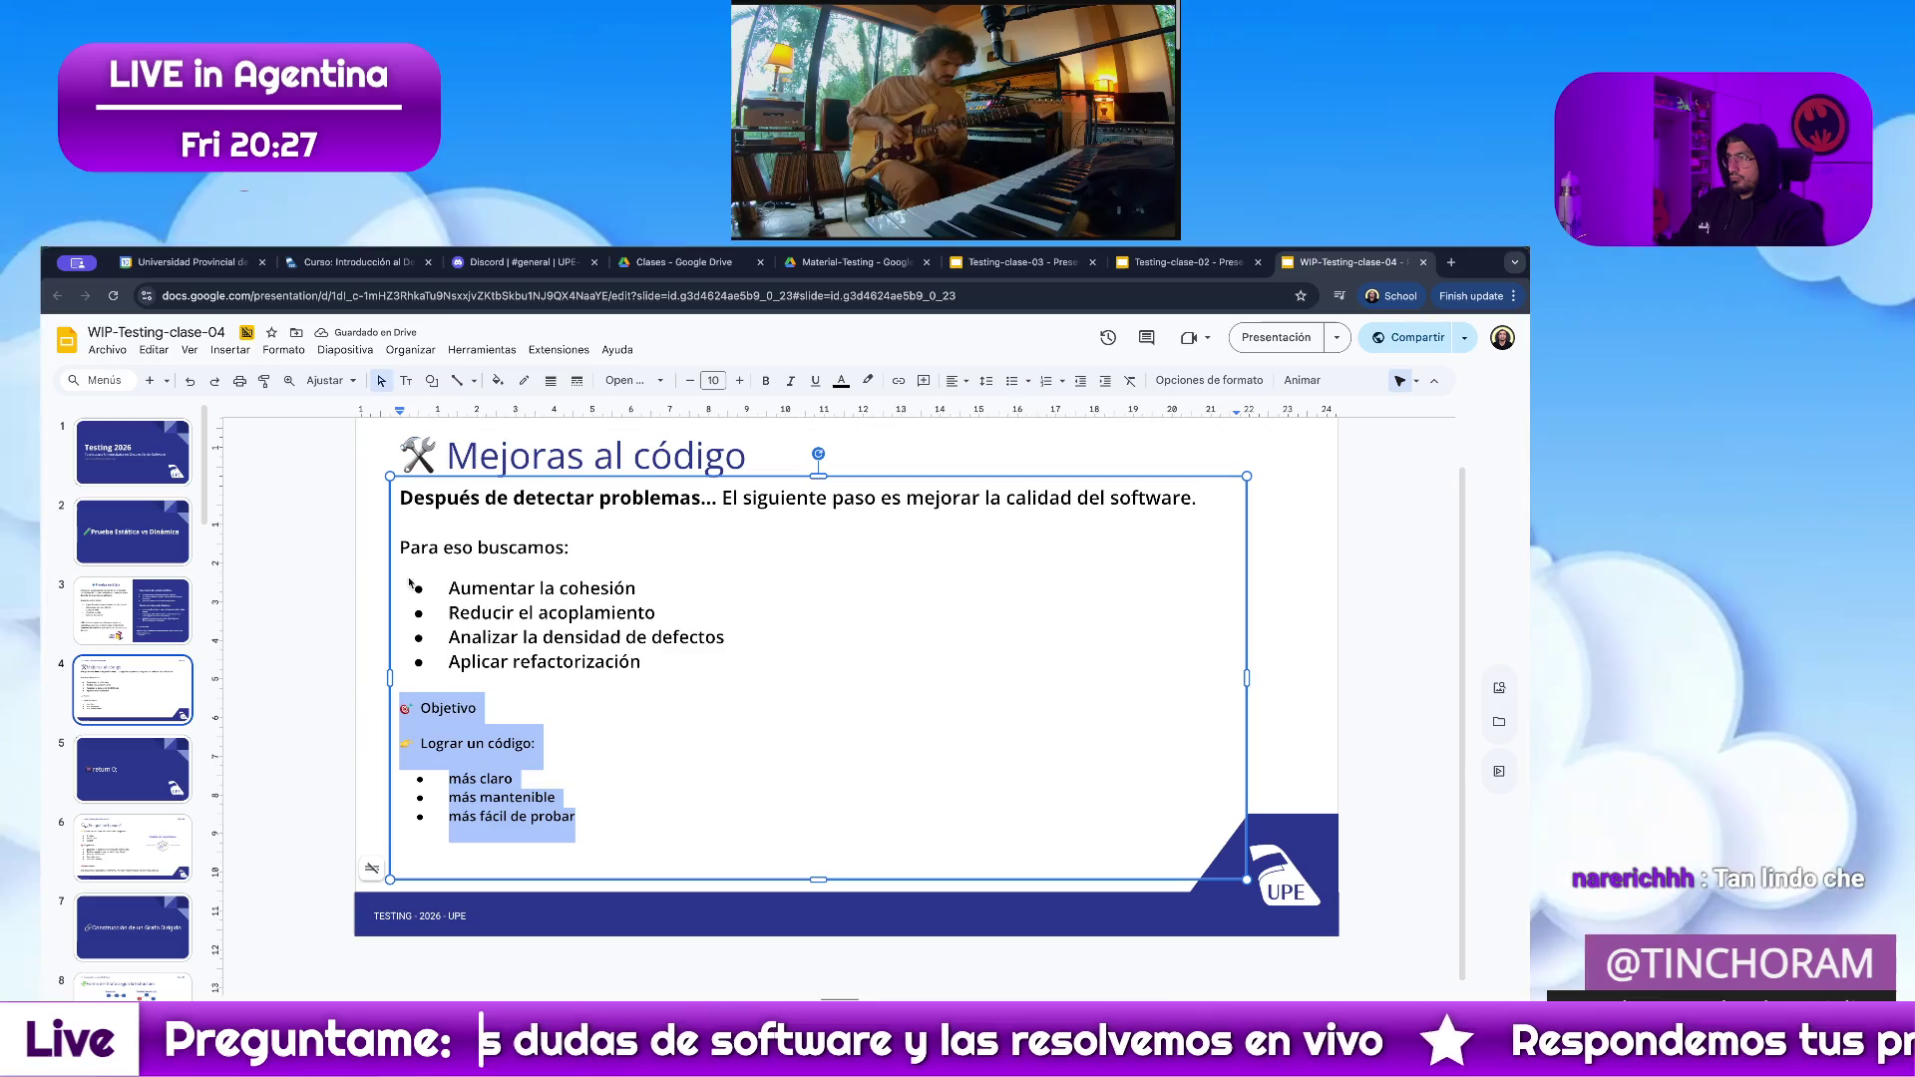
left_click(739, 380)
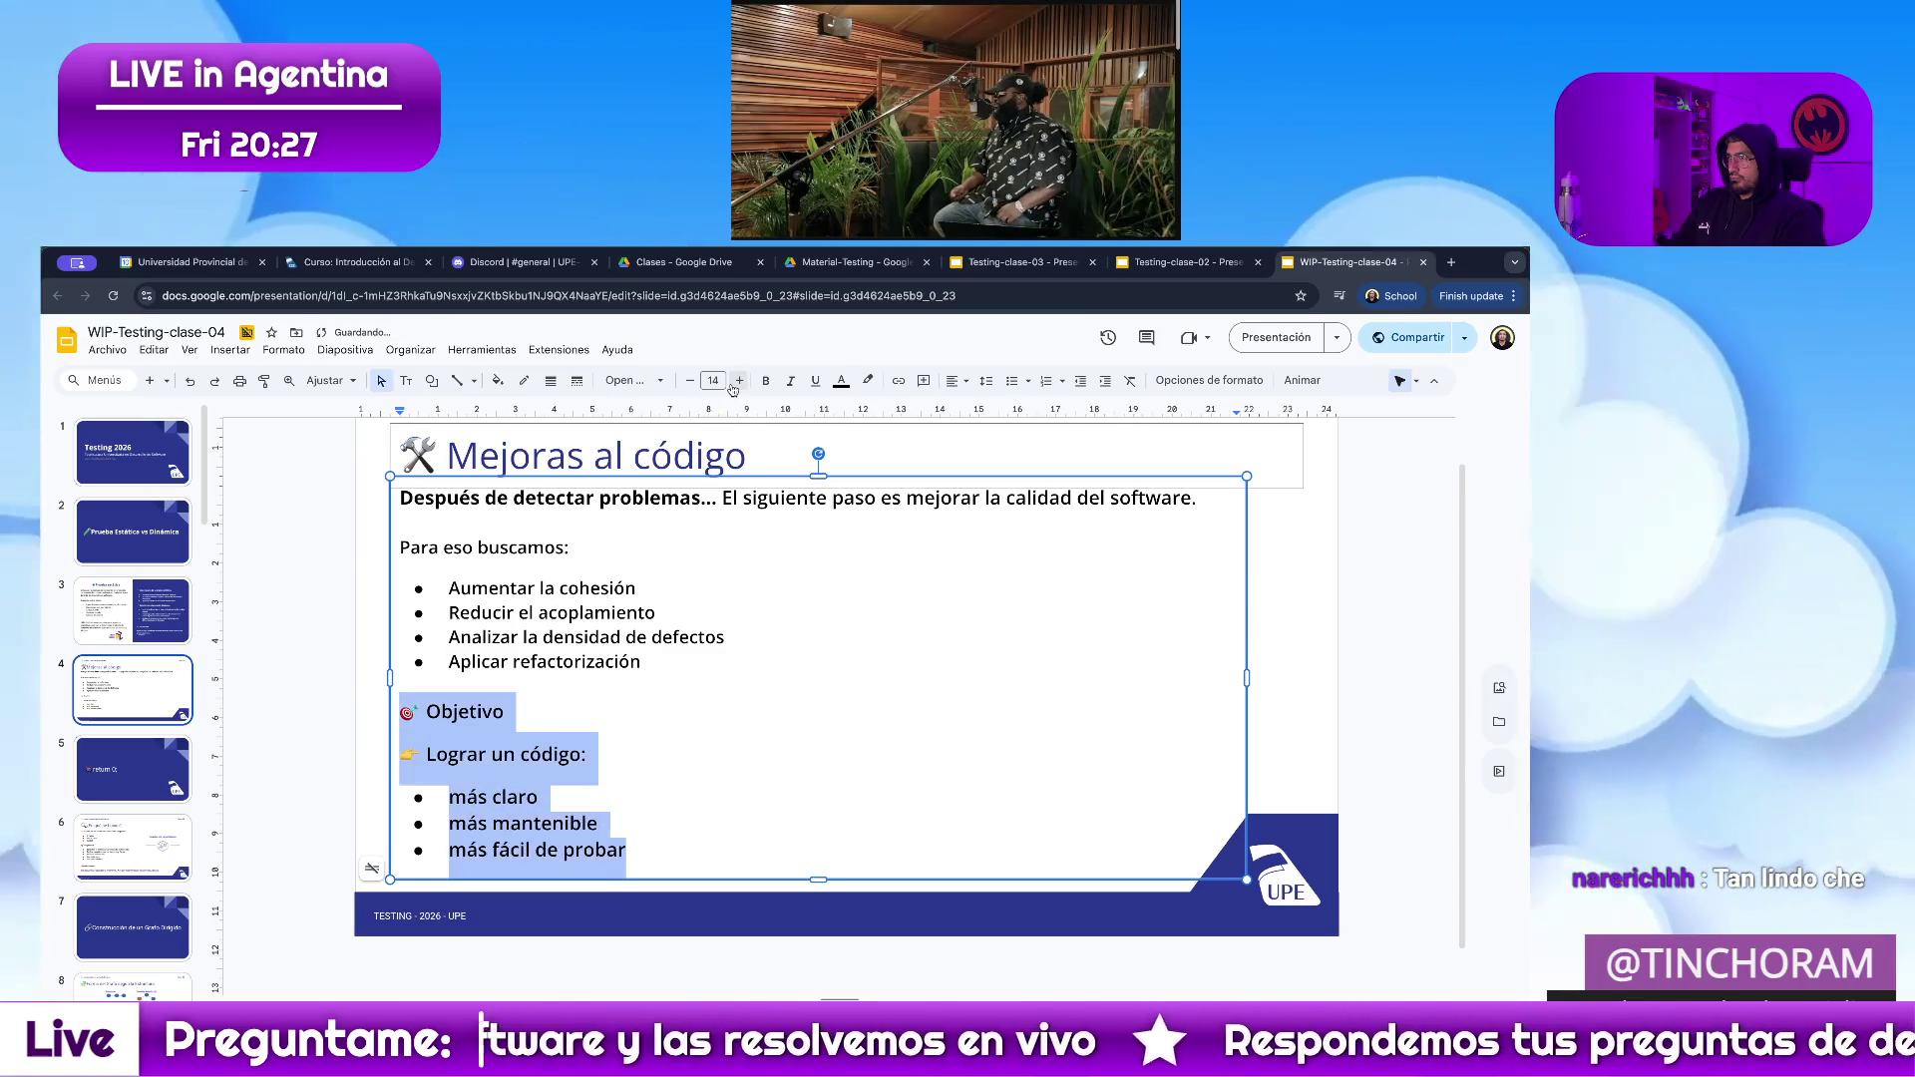
left_click(820, 701)
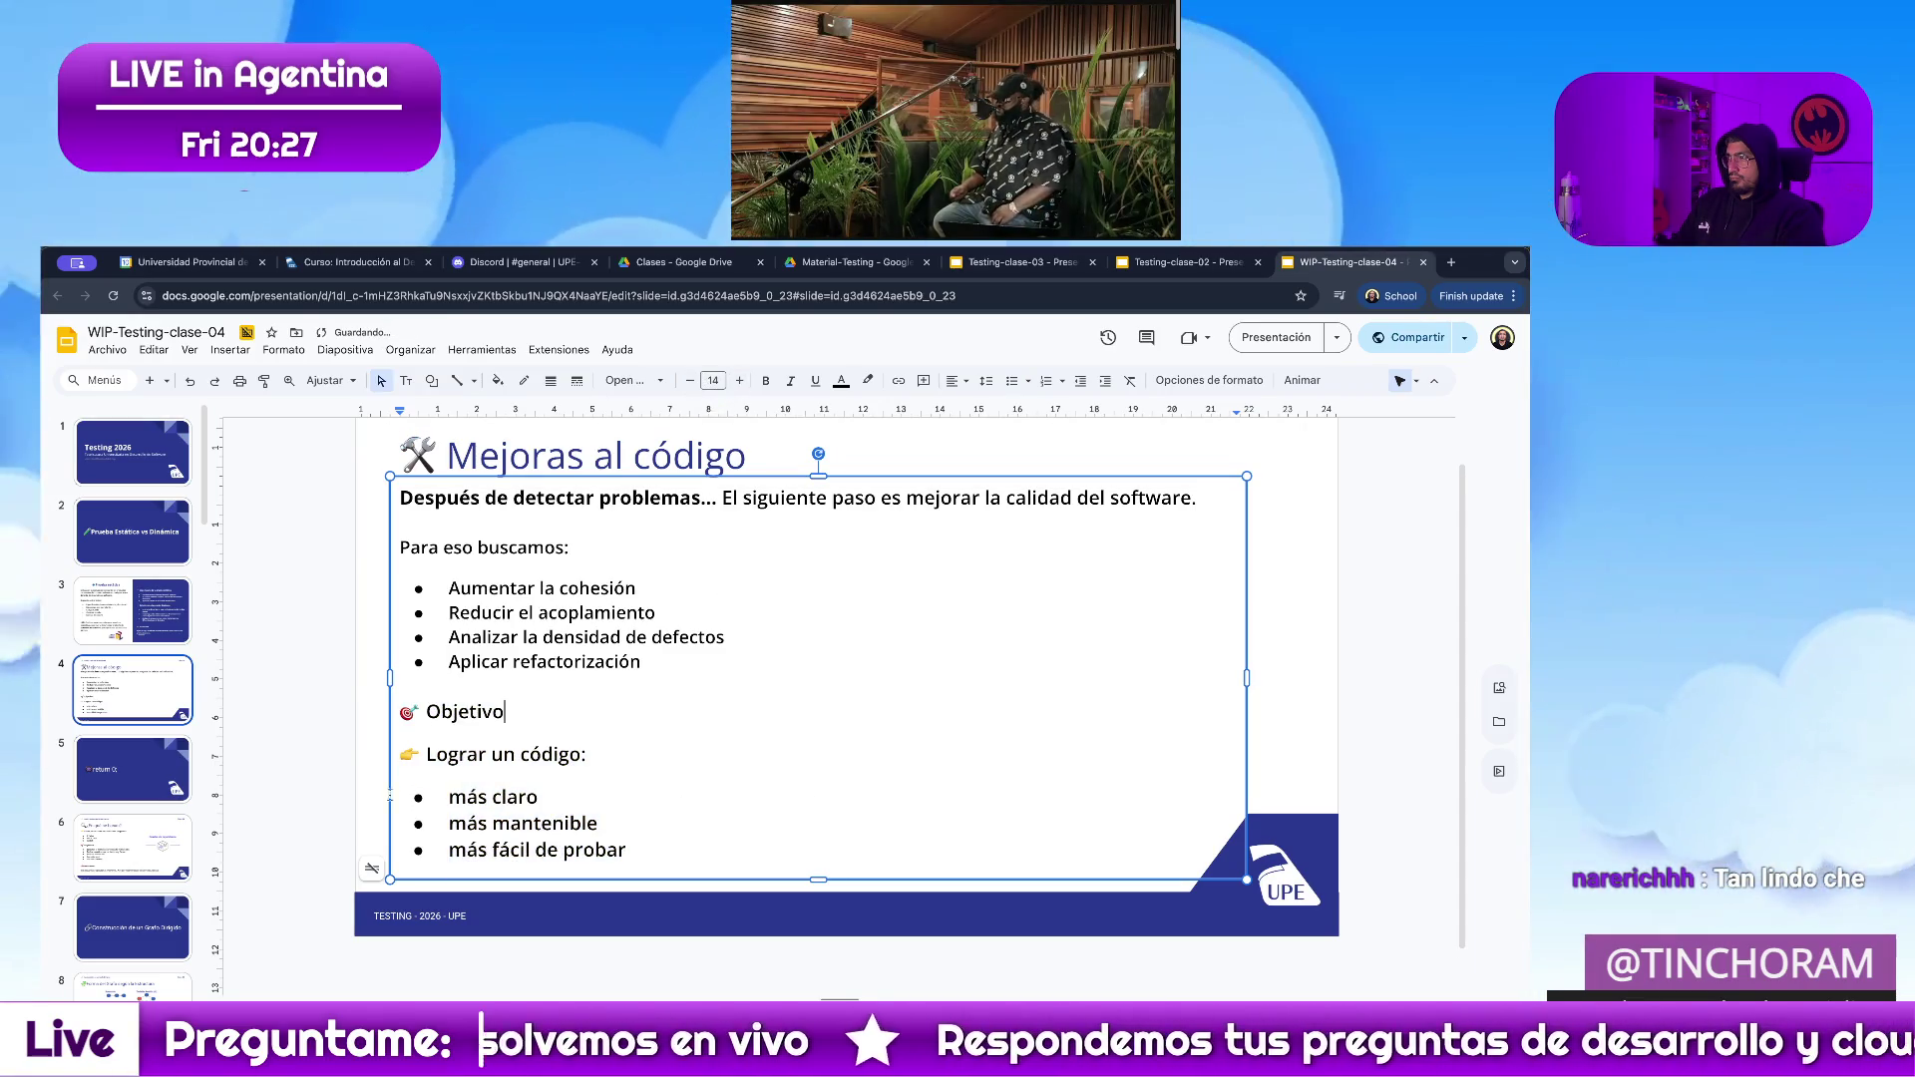
left_click(652, 845)
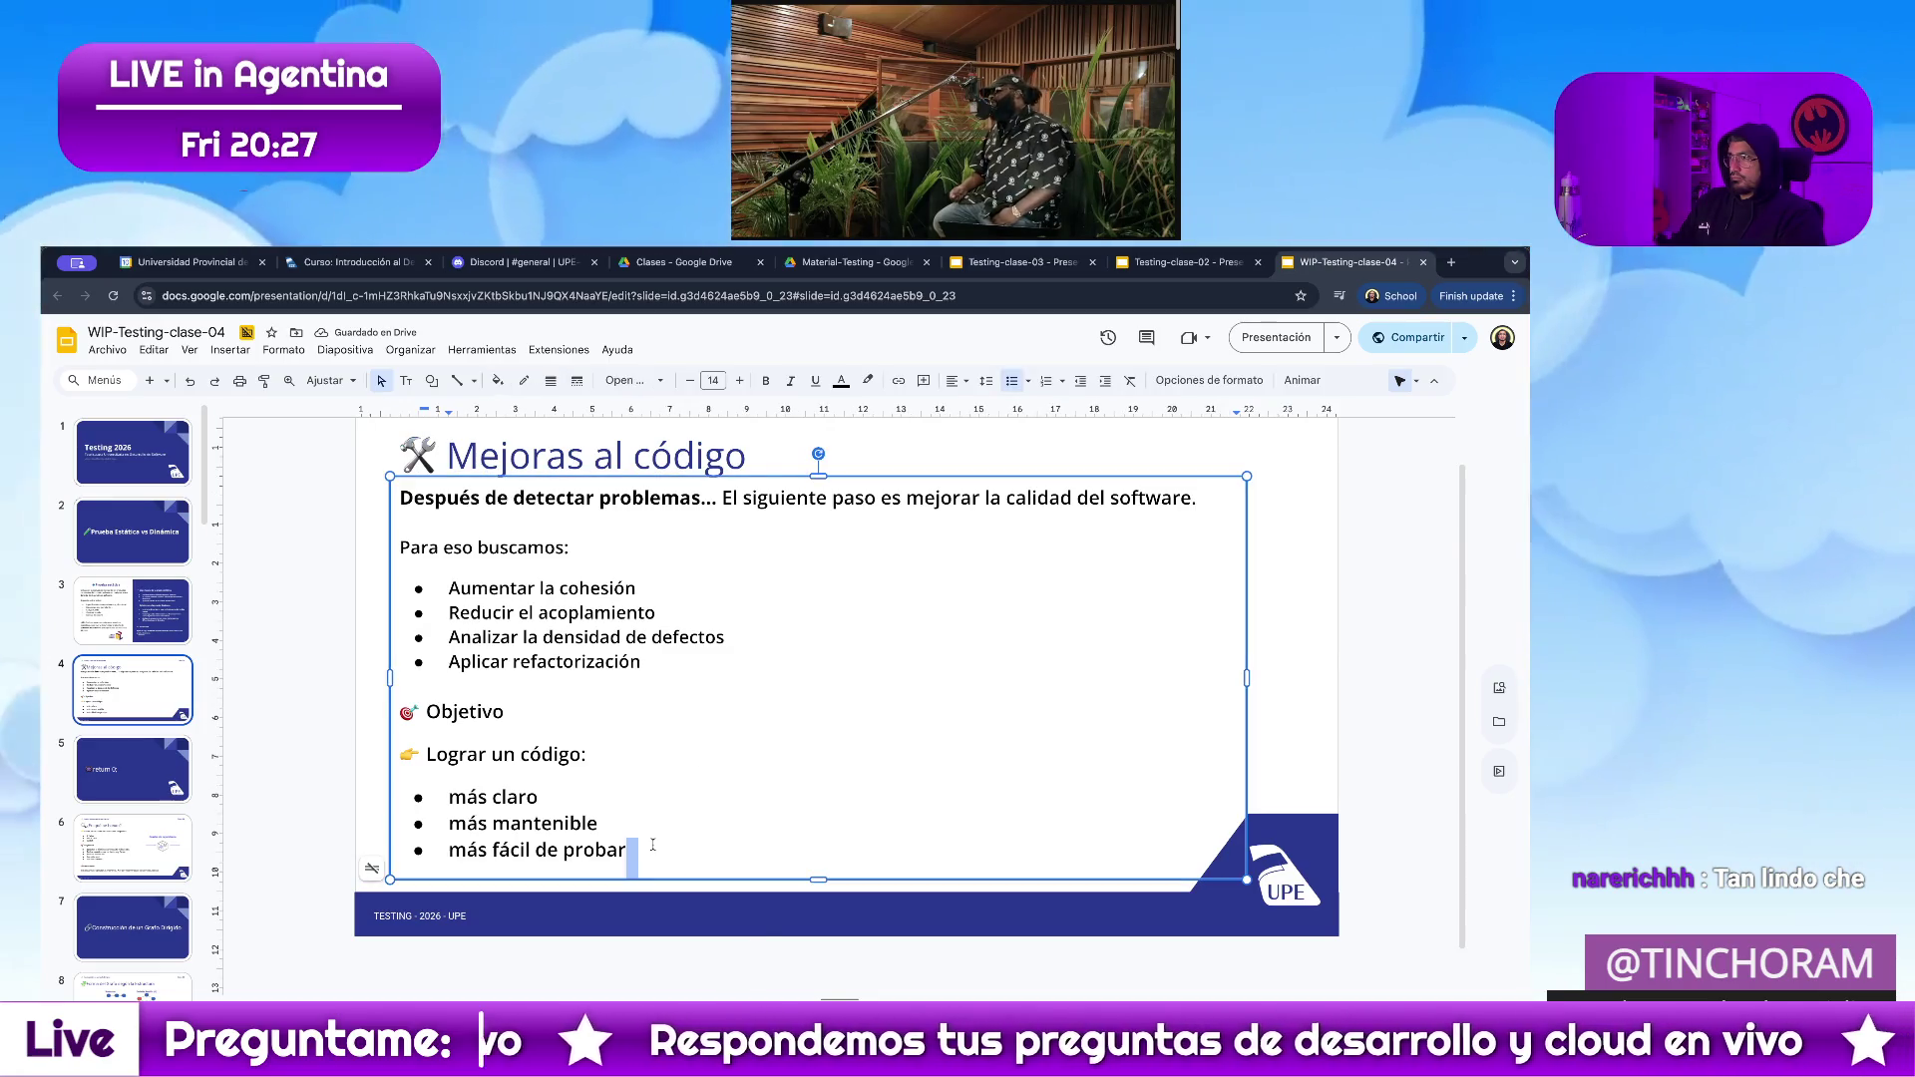
left_click_drag(639, 848, 235, 588)
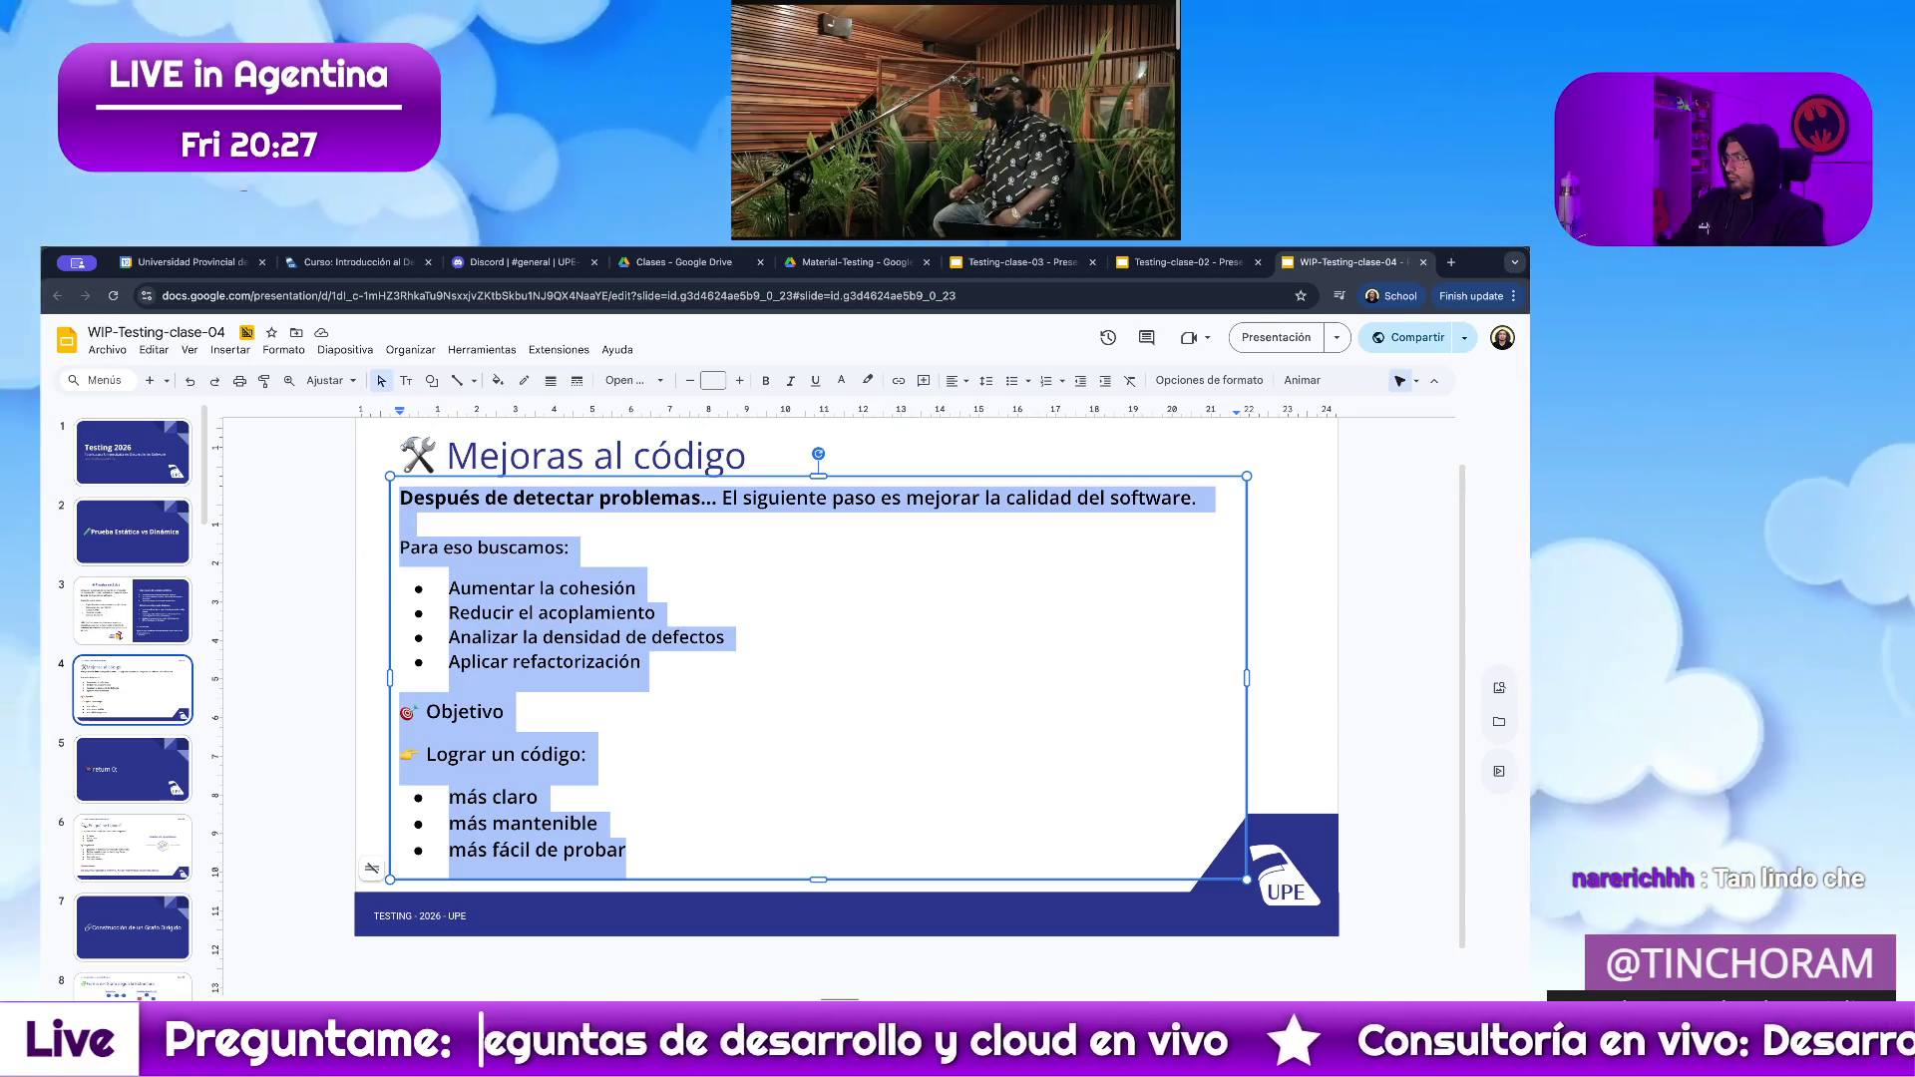
key("alt+Tab")
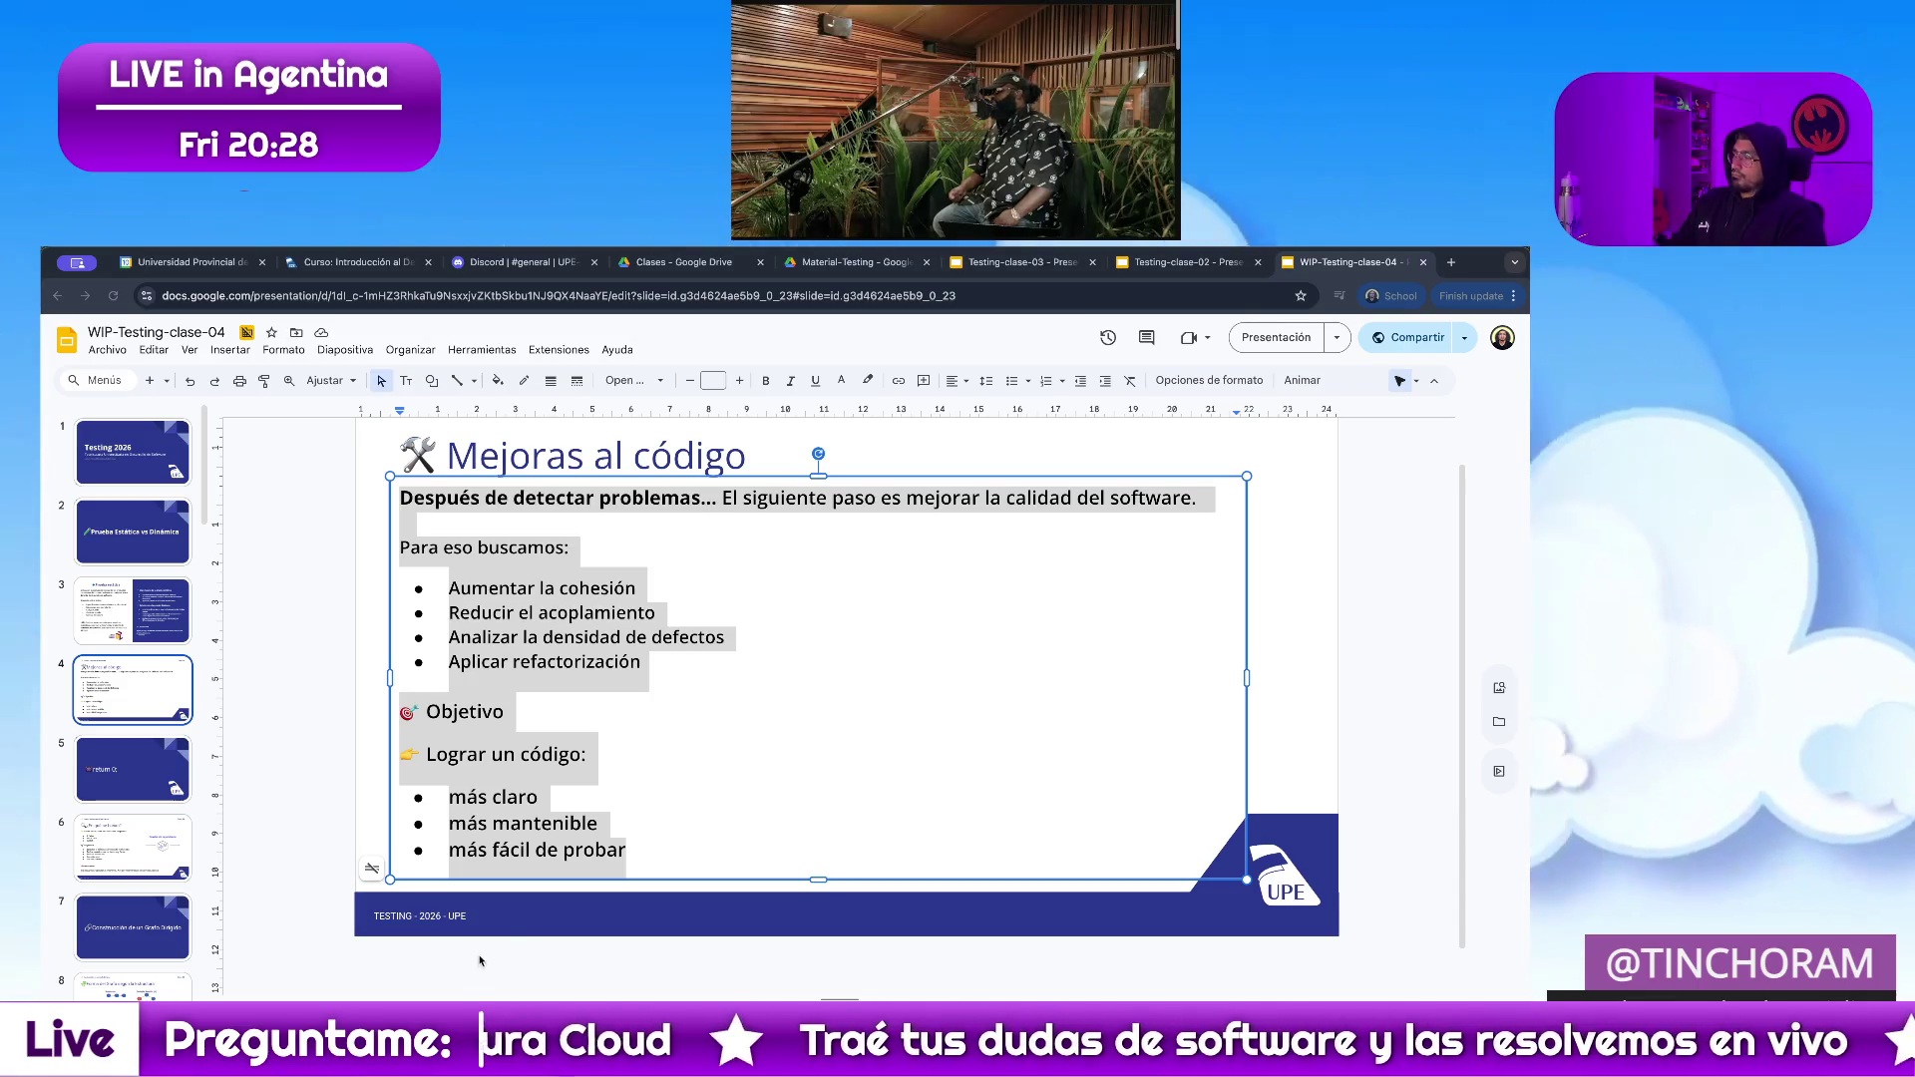
left_click(670, 984)
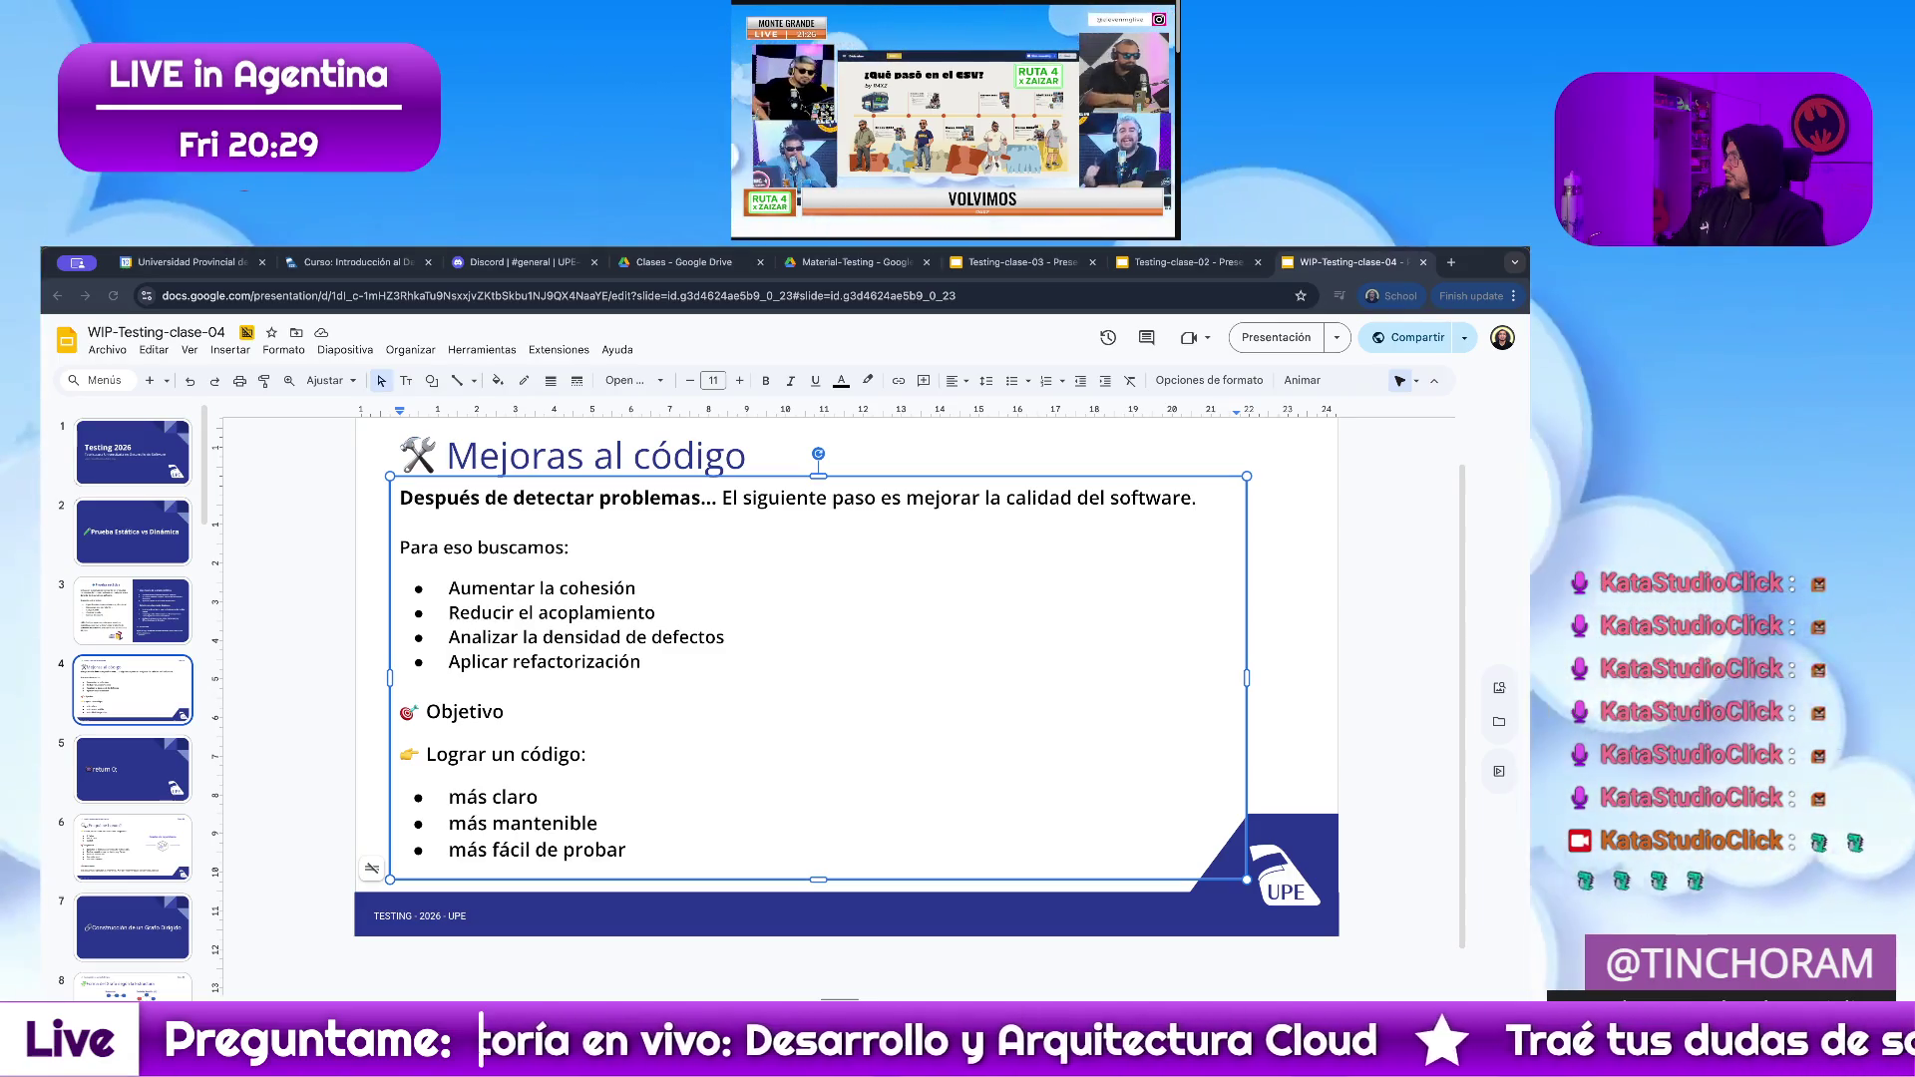
left_click(559, 962)
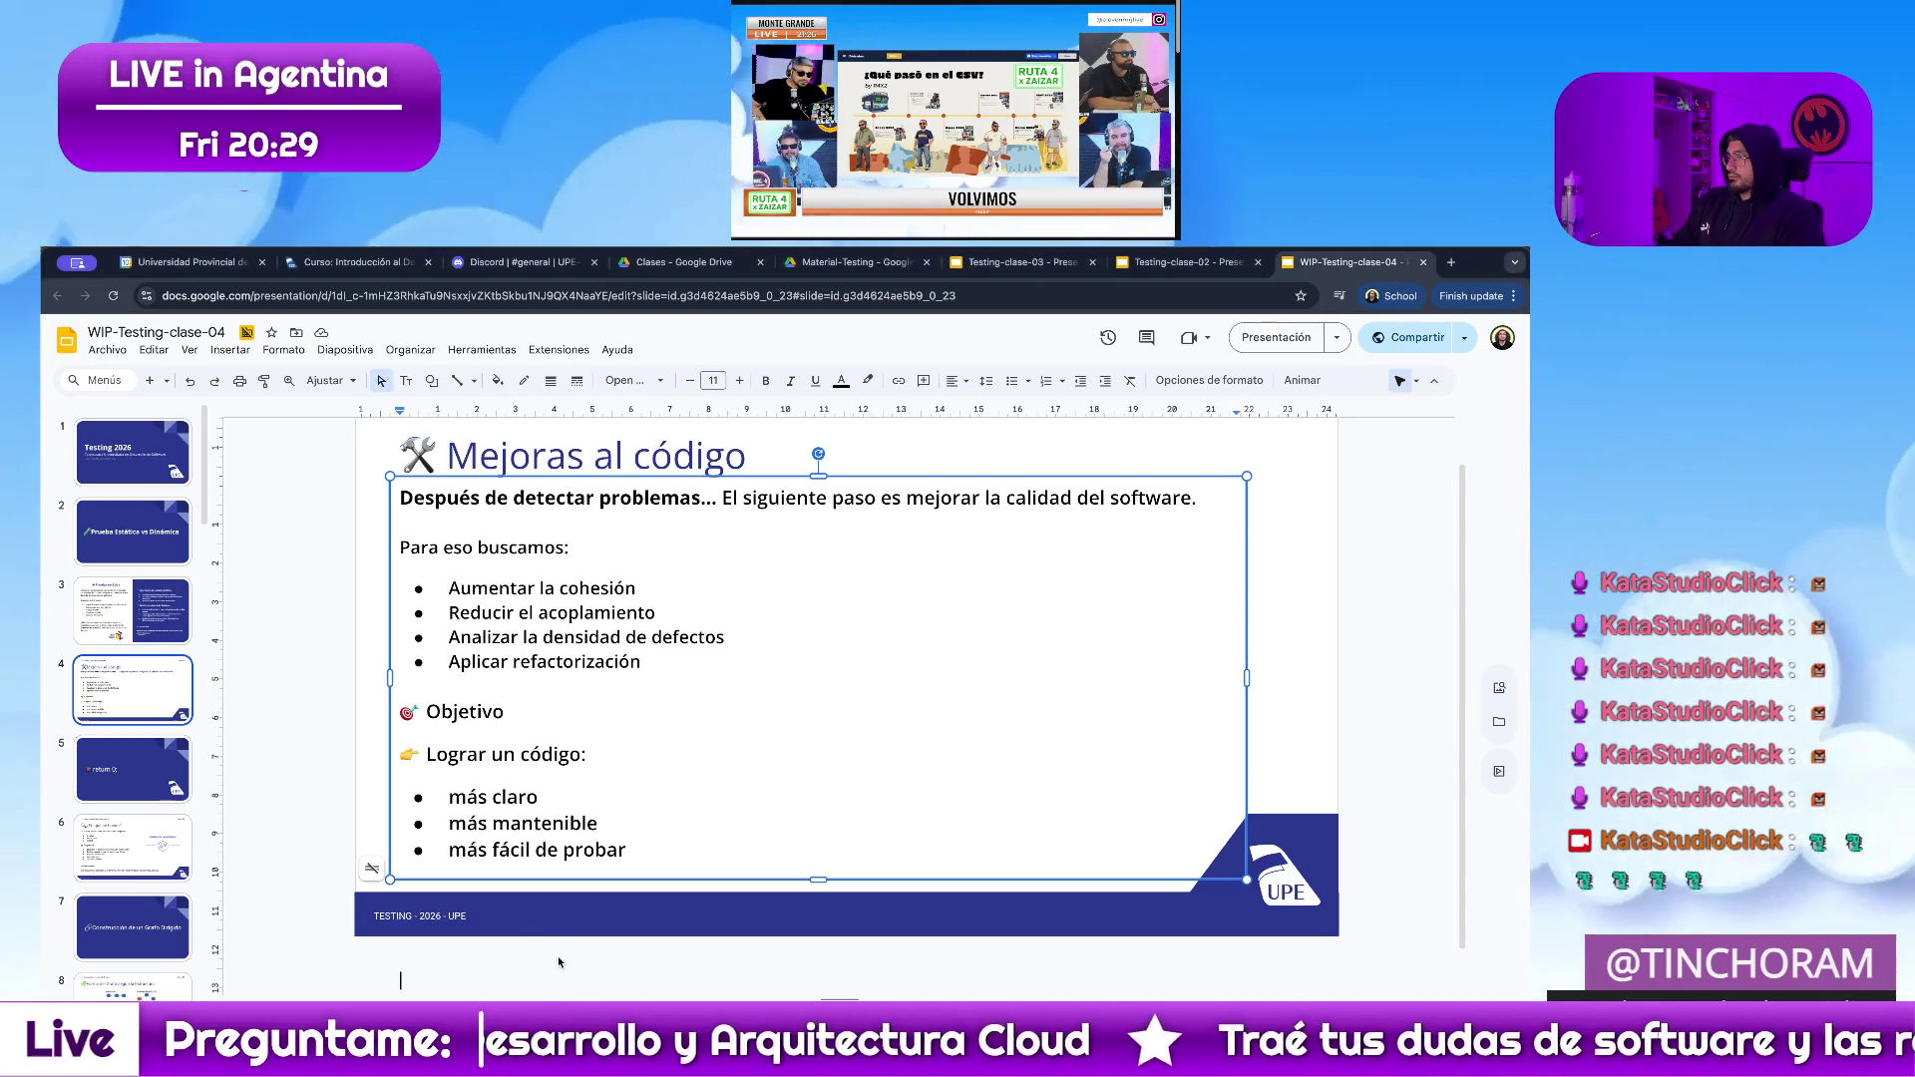
left_click(592, 759)
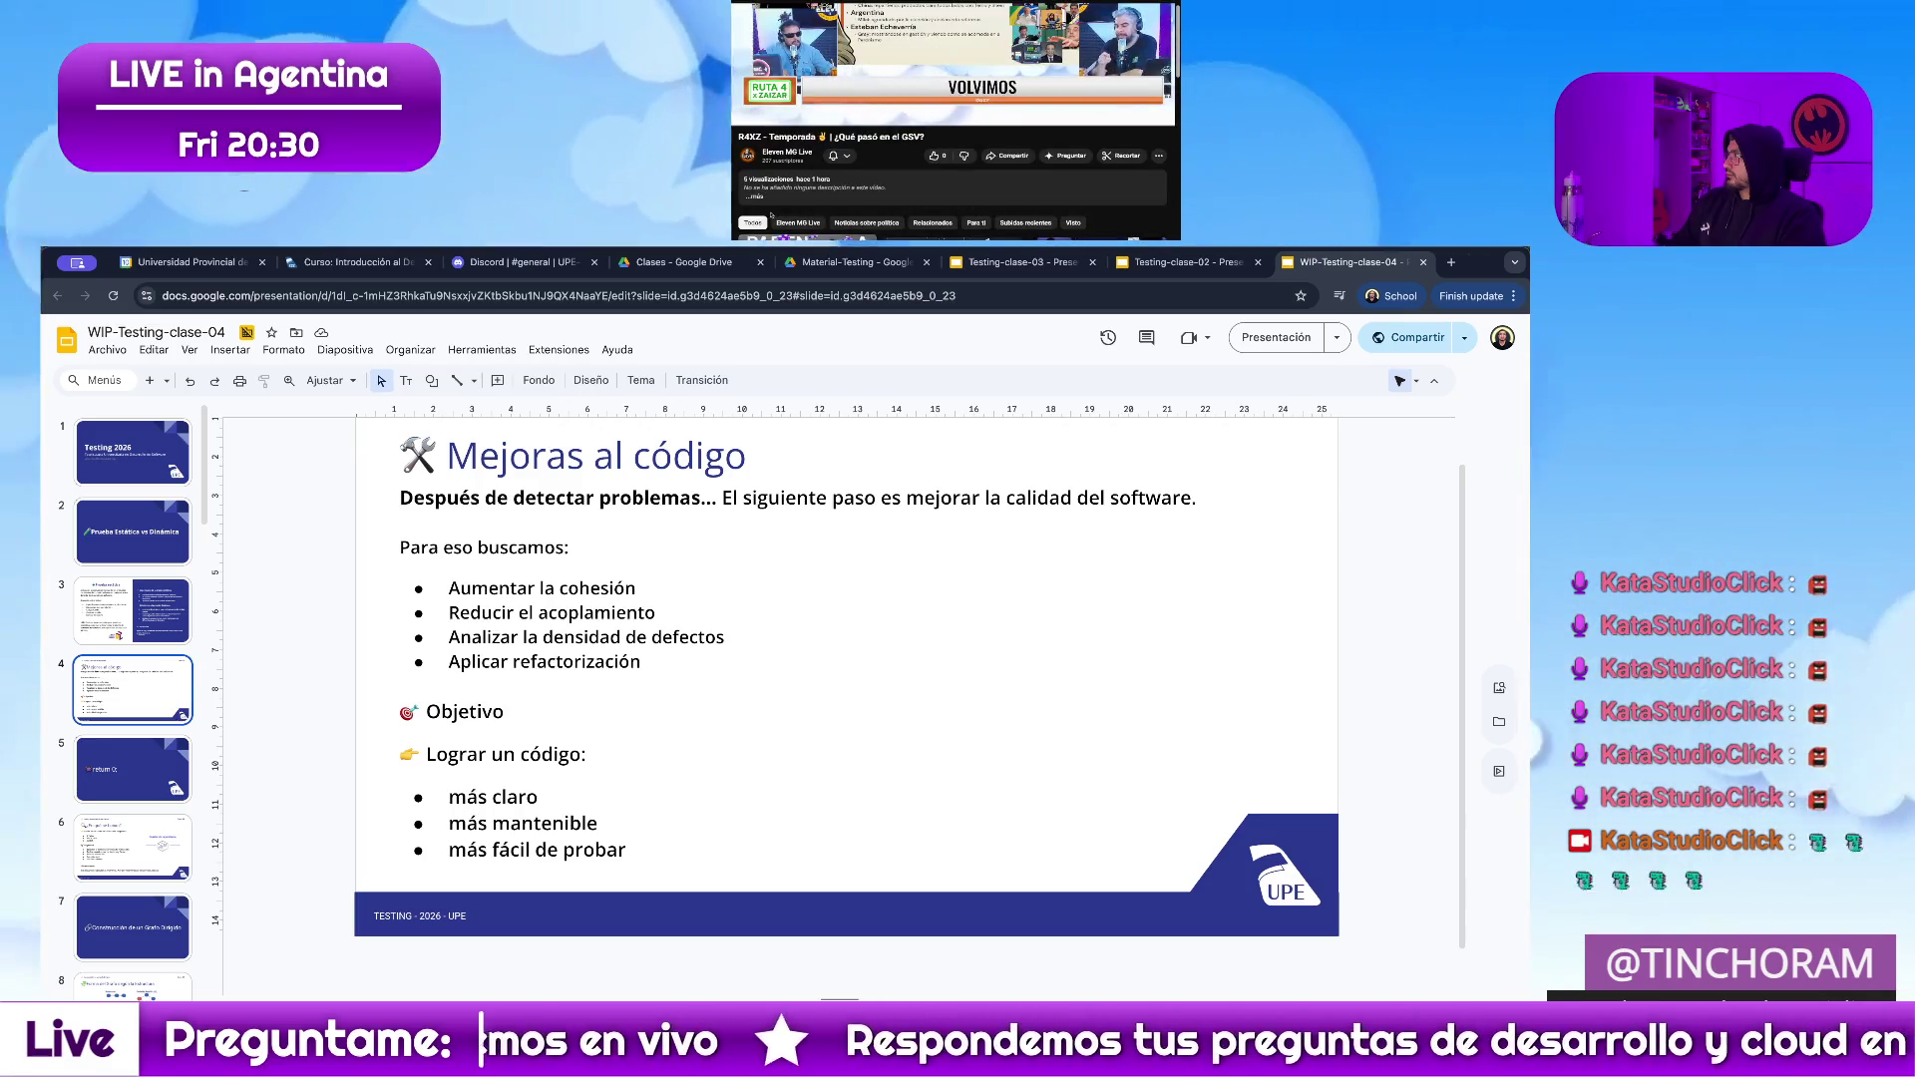
scroll(840, 201, "up", 3)
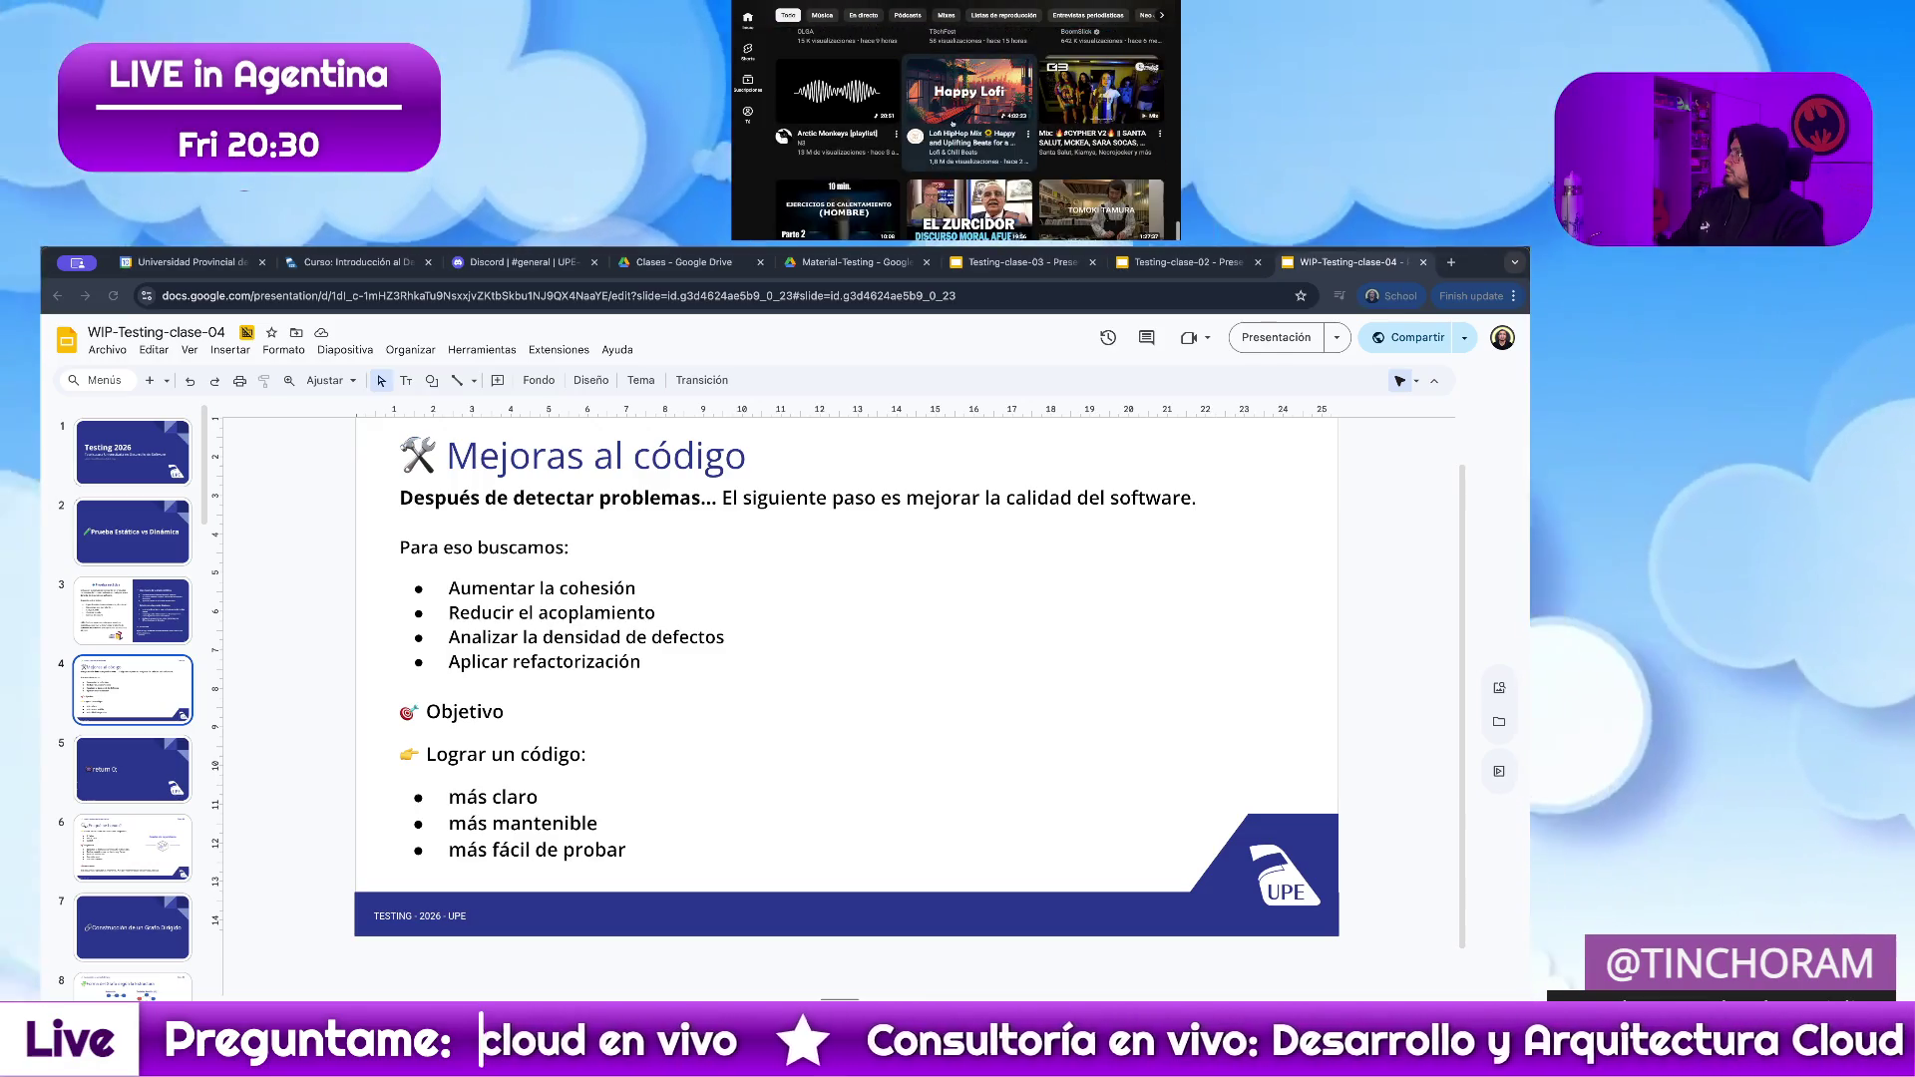
left_click(947, 151)
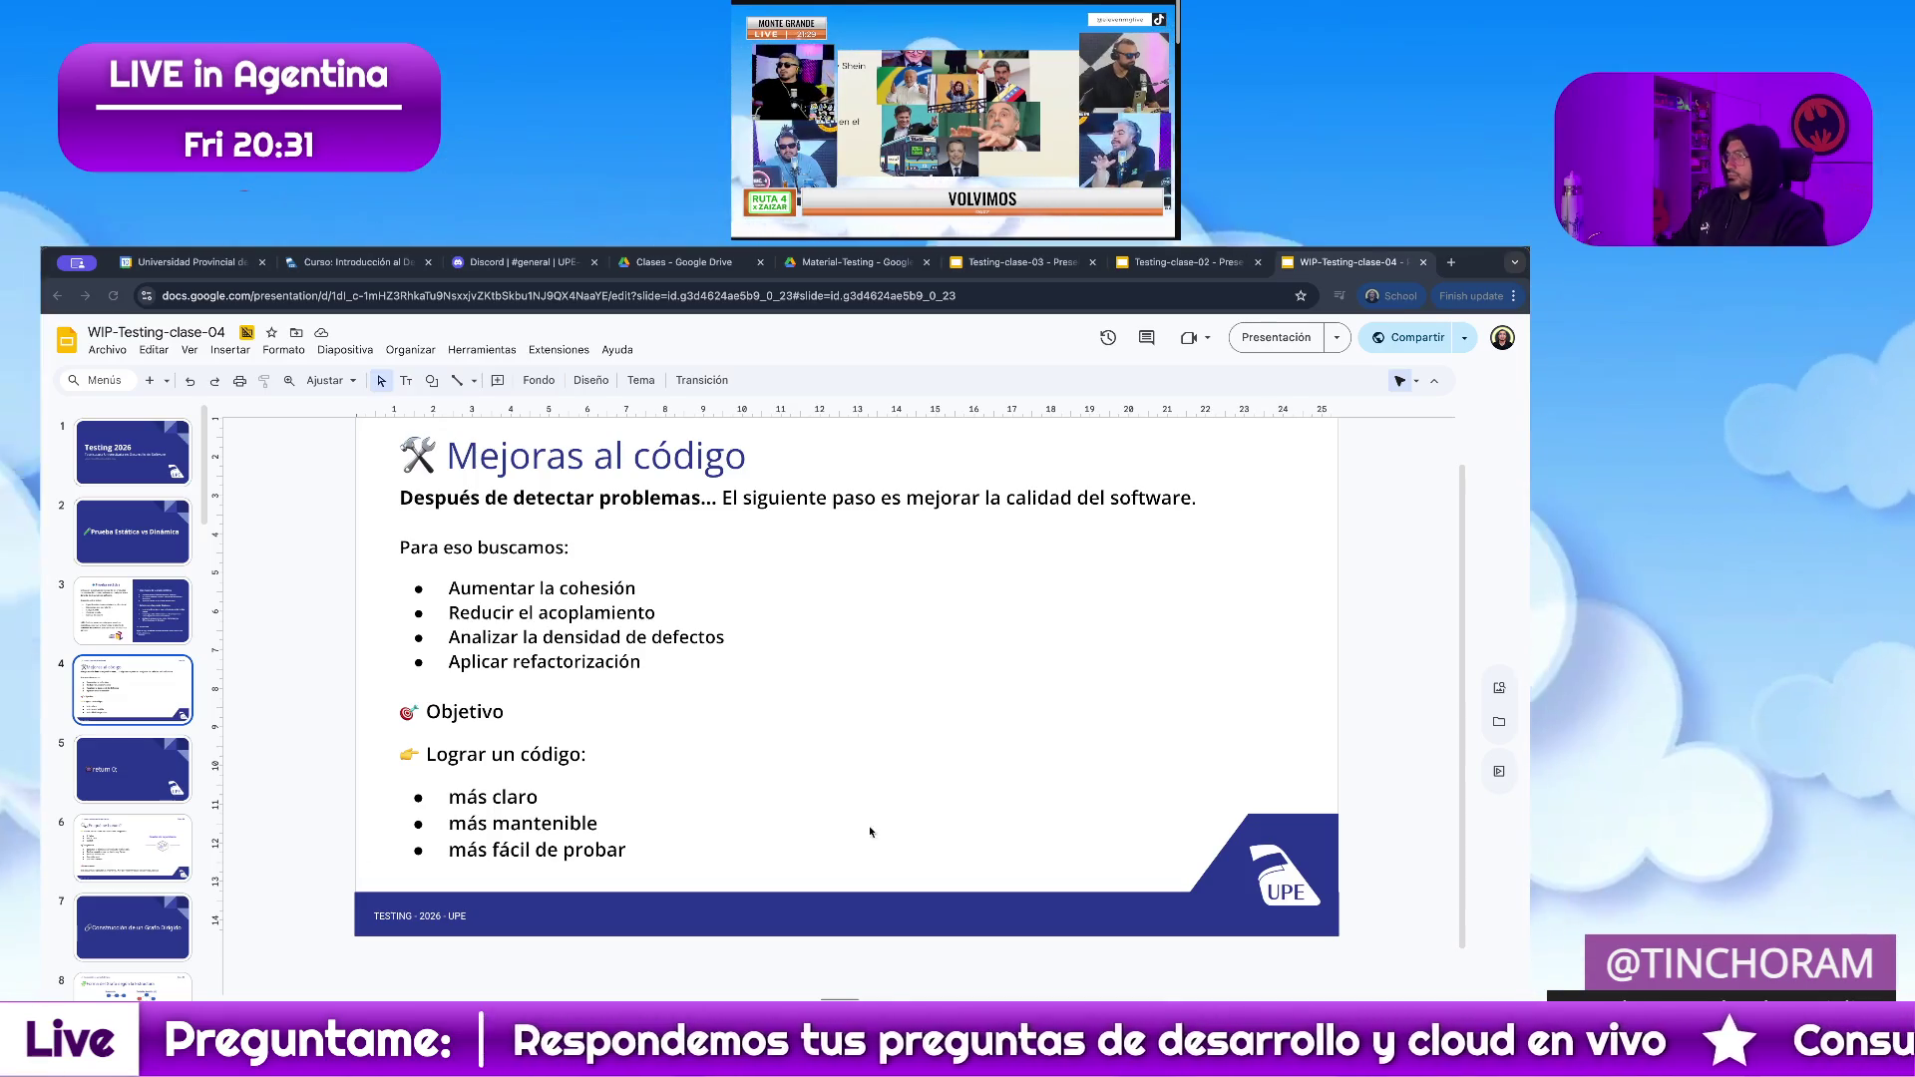
key("ctrl+v")
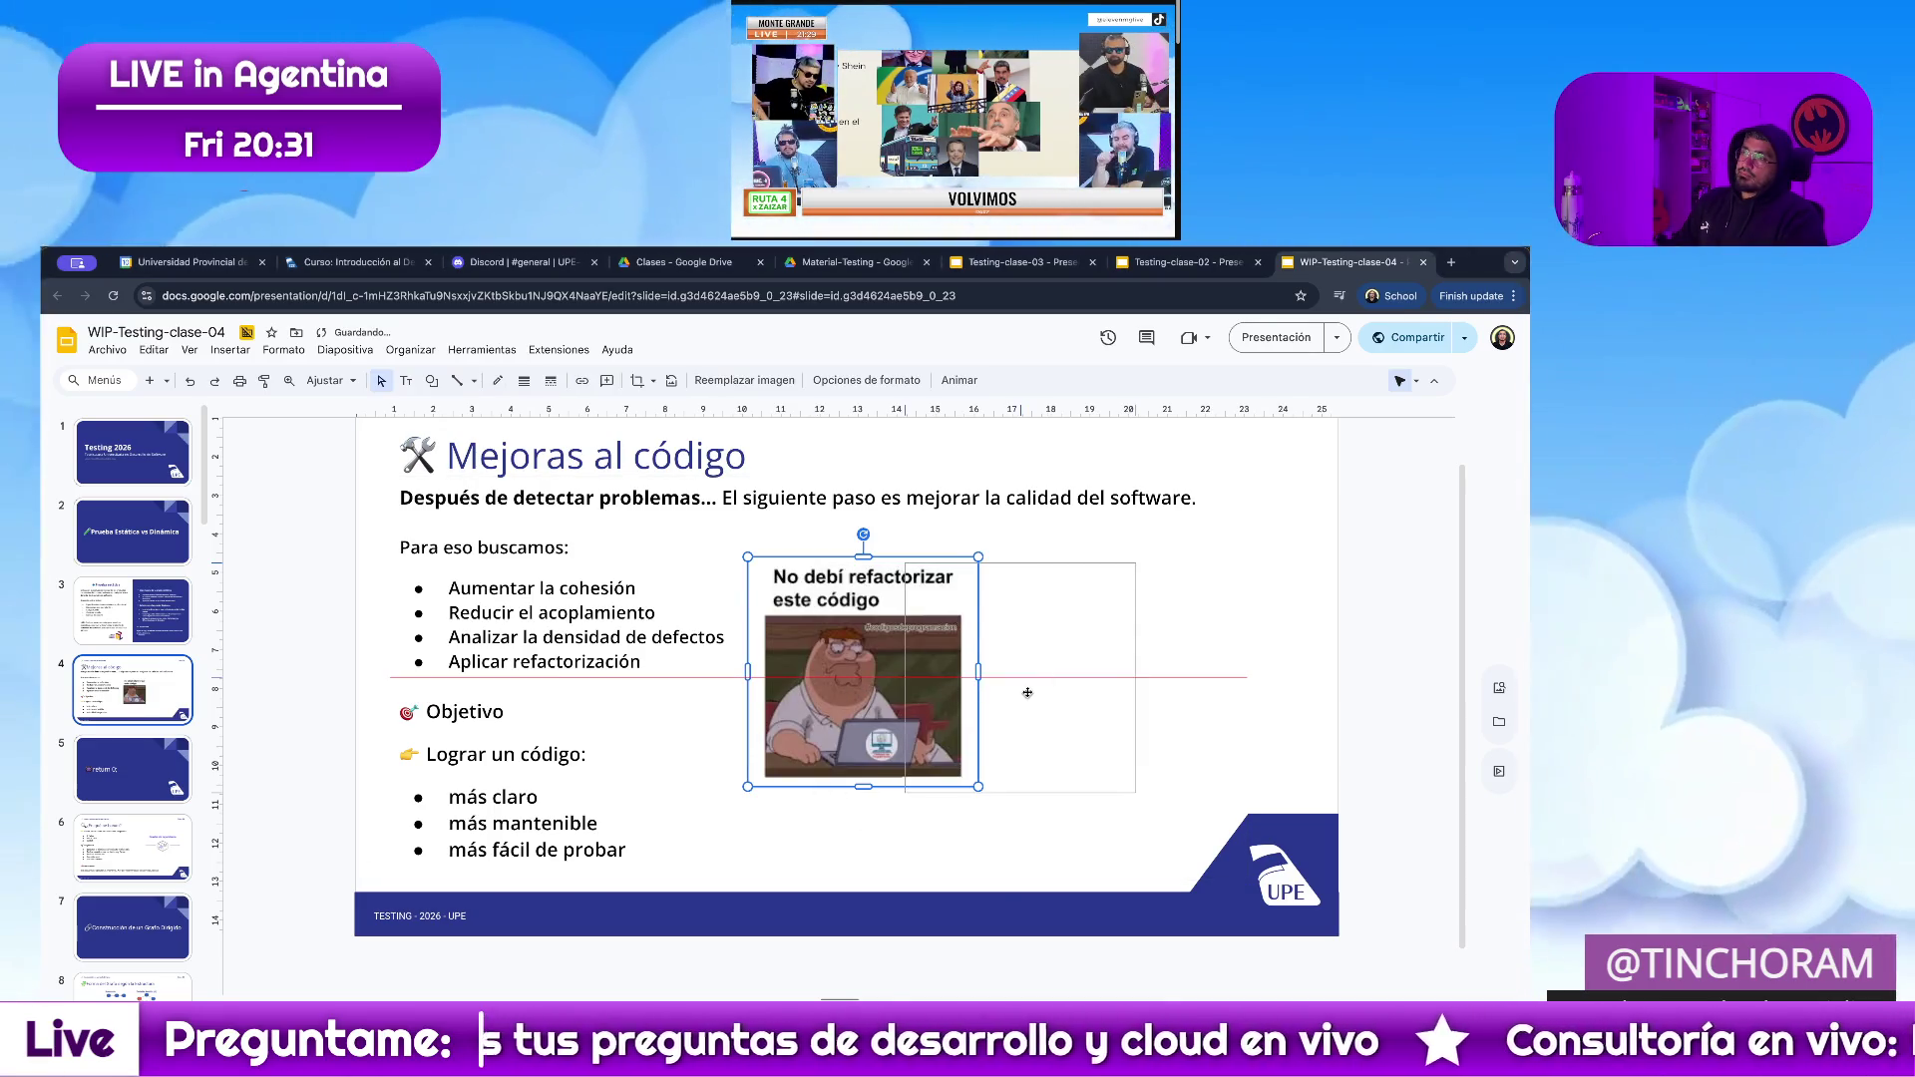
Position the refactoring meme beside the bullet list, then go to the 'Prueba estática' slide.
left_click_drag(1026, 691, 1034, 697)
left_click(1352, 663)
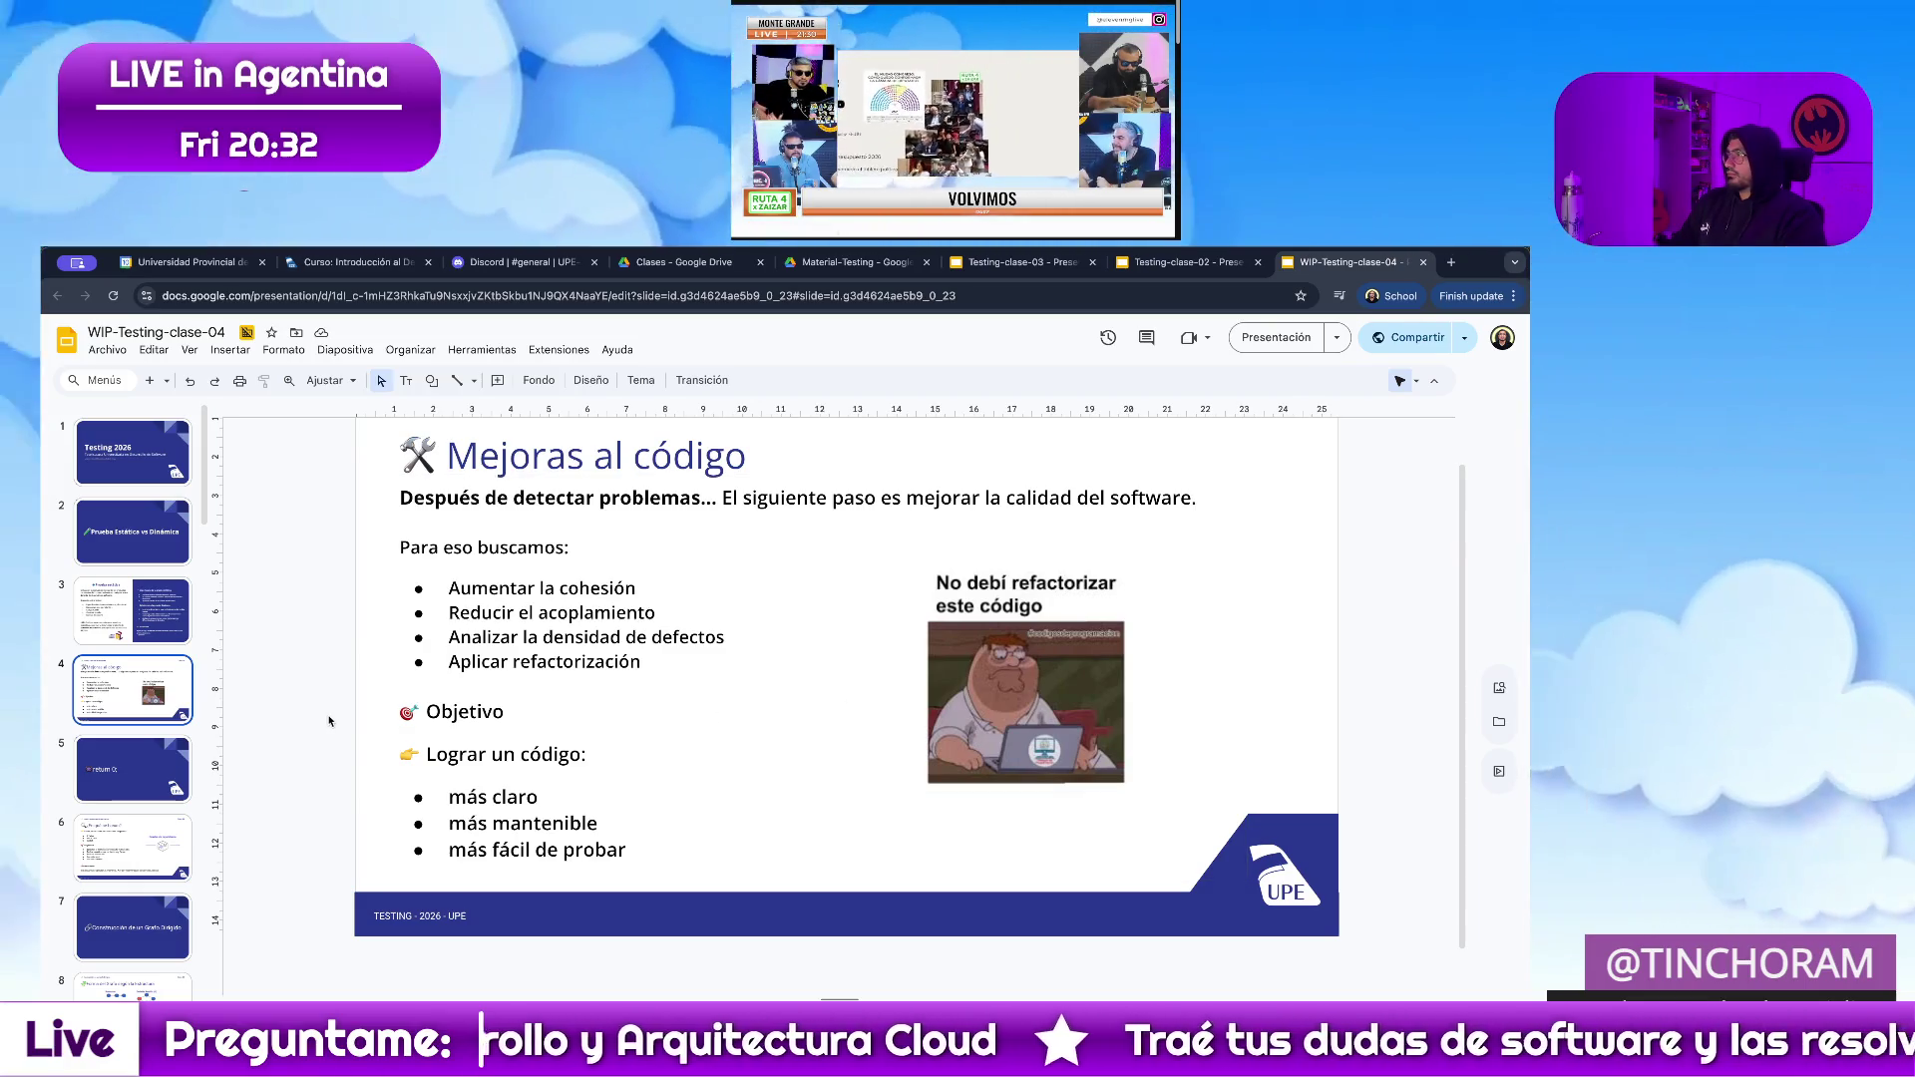
left_click(150, 617)
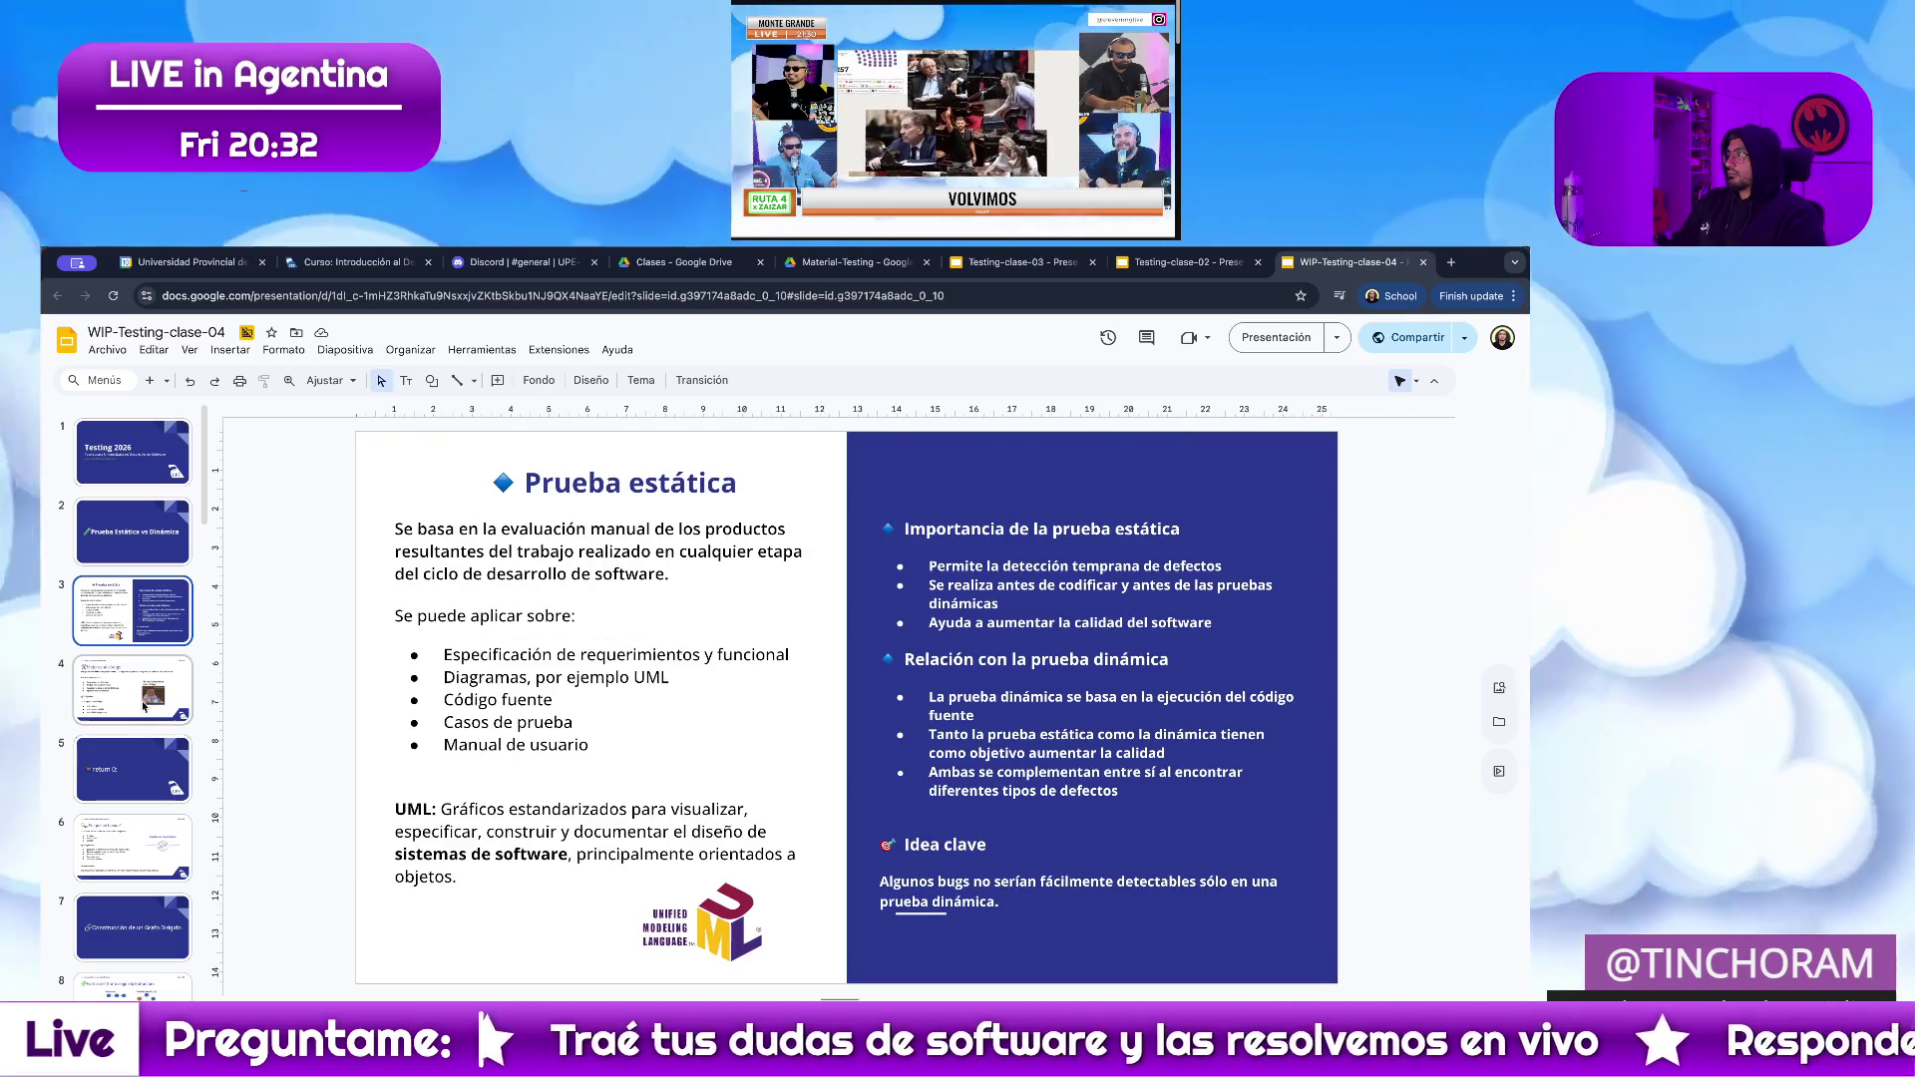
Duplicate the 'Mejoras al código' slide as slide 5.
key("Down")
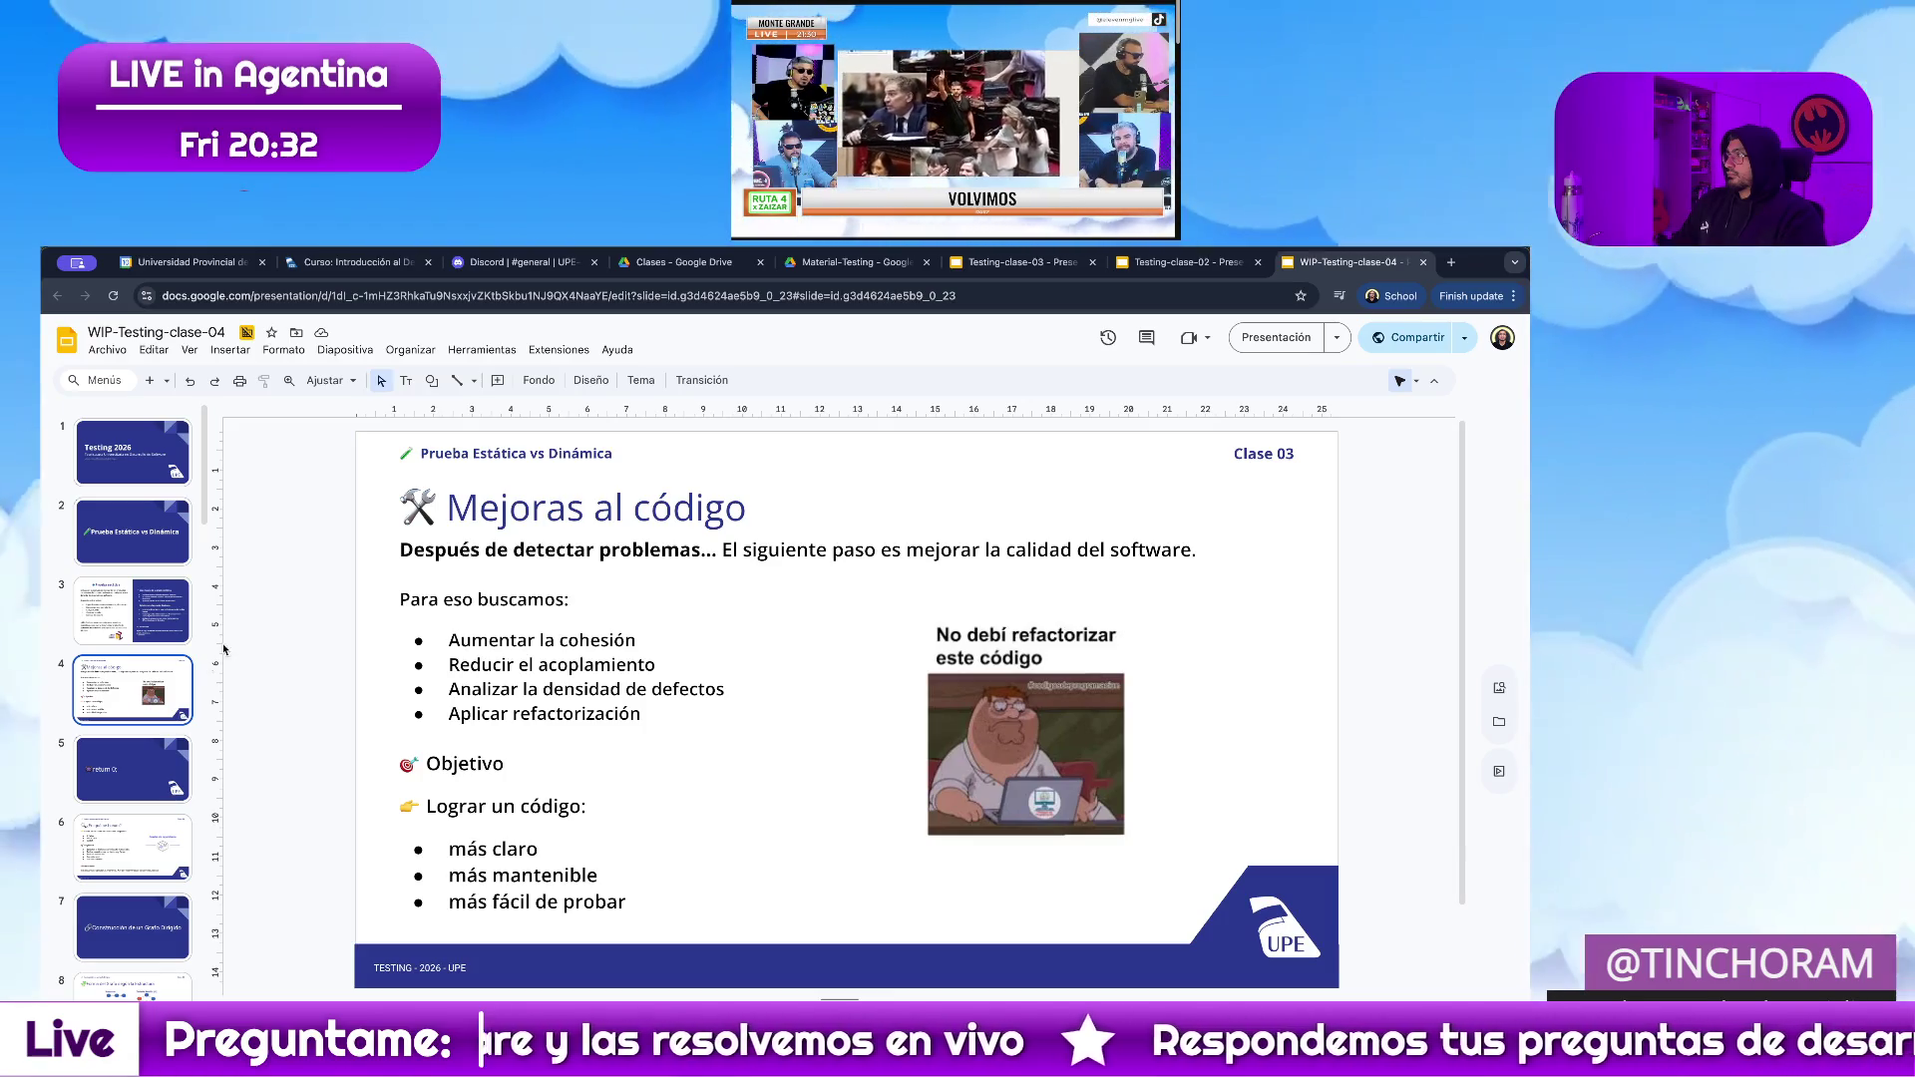
key("ctrl+d")
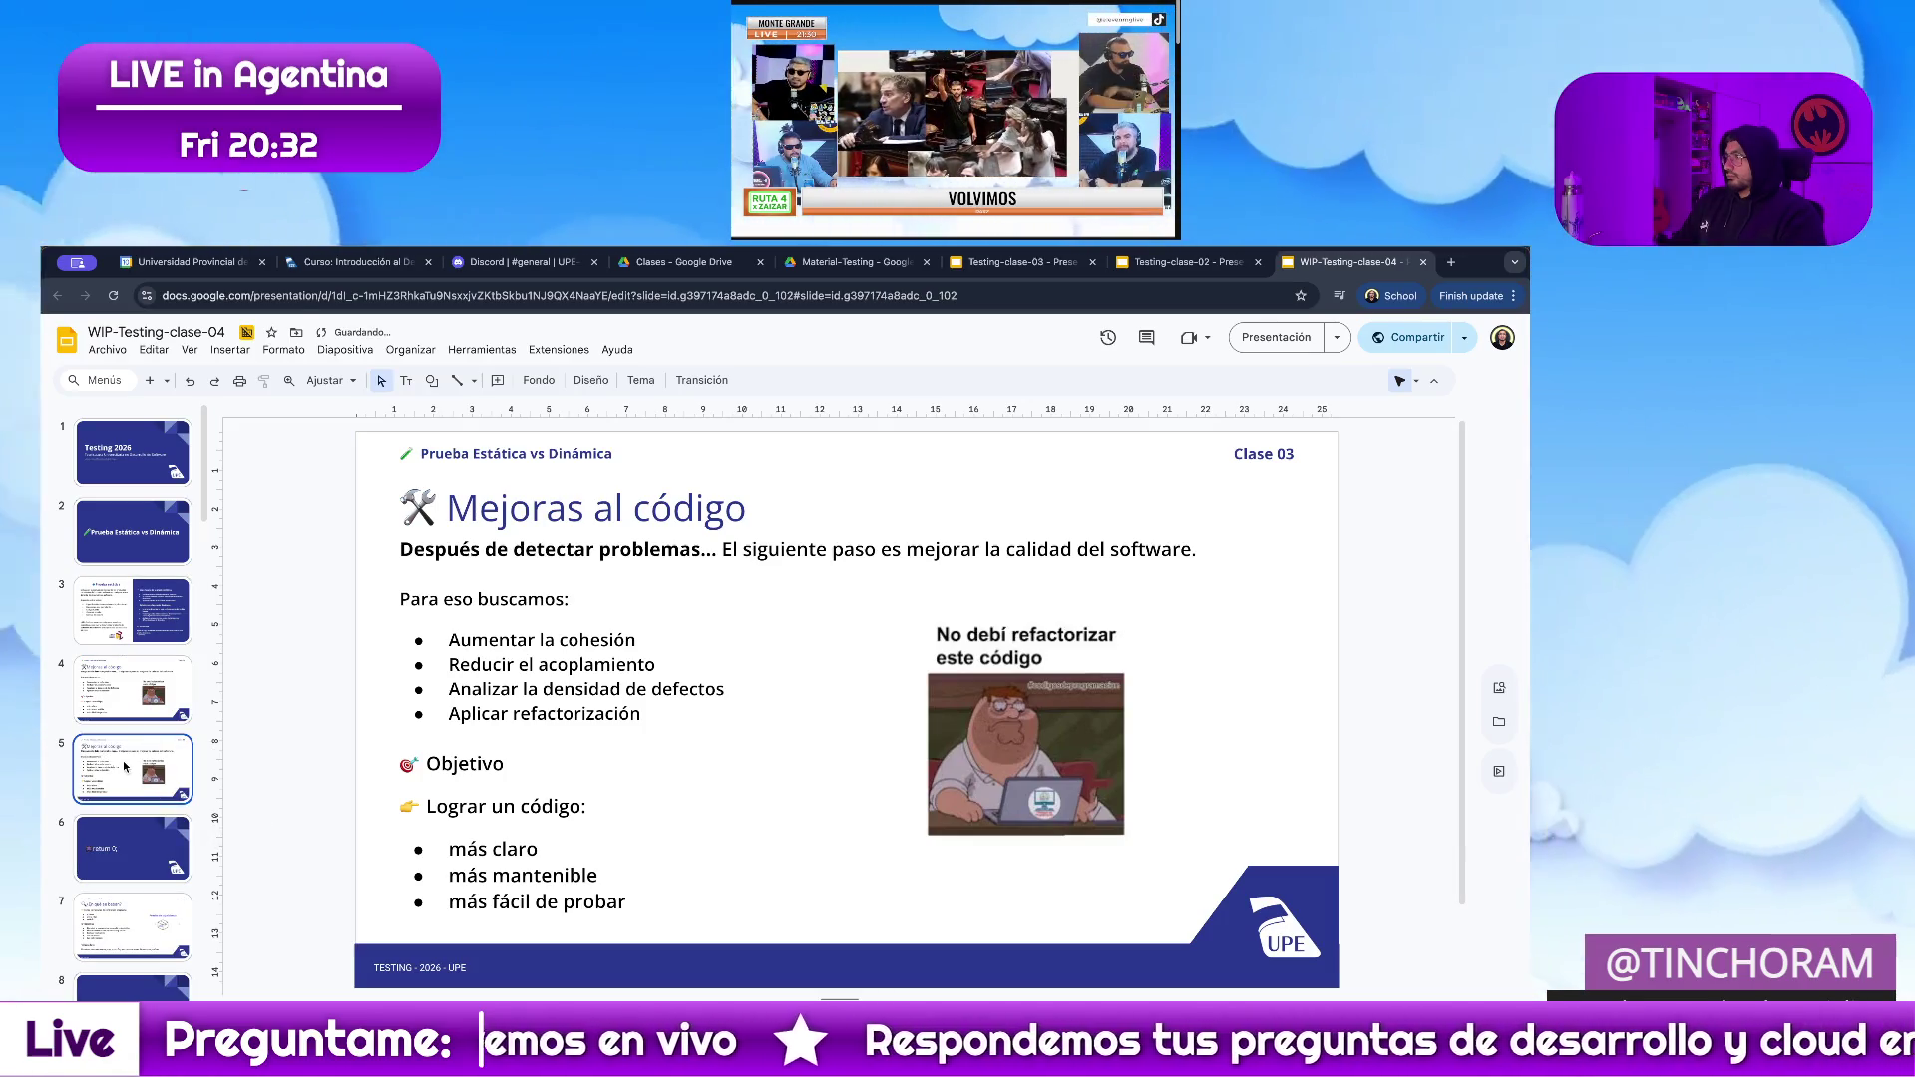
key("alt+Tab")
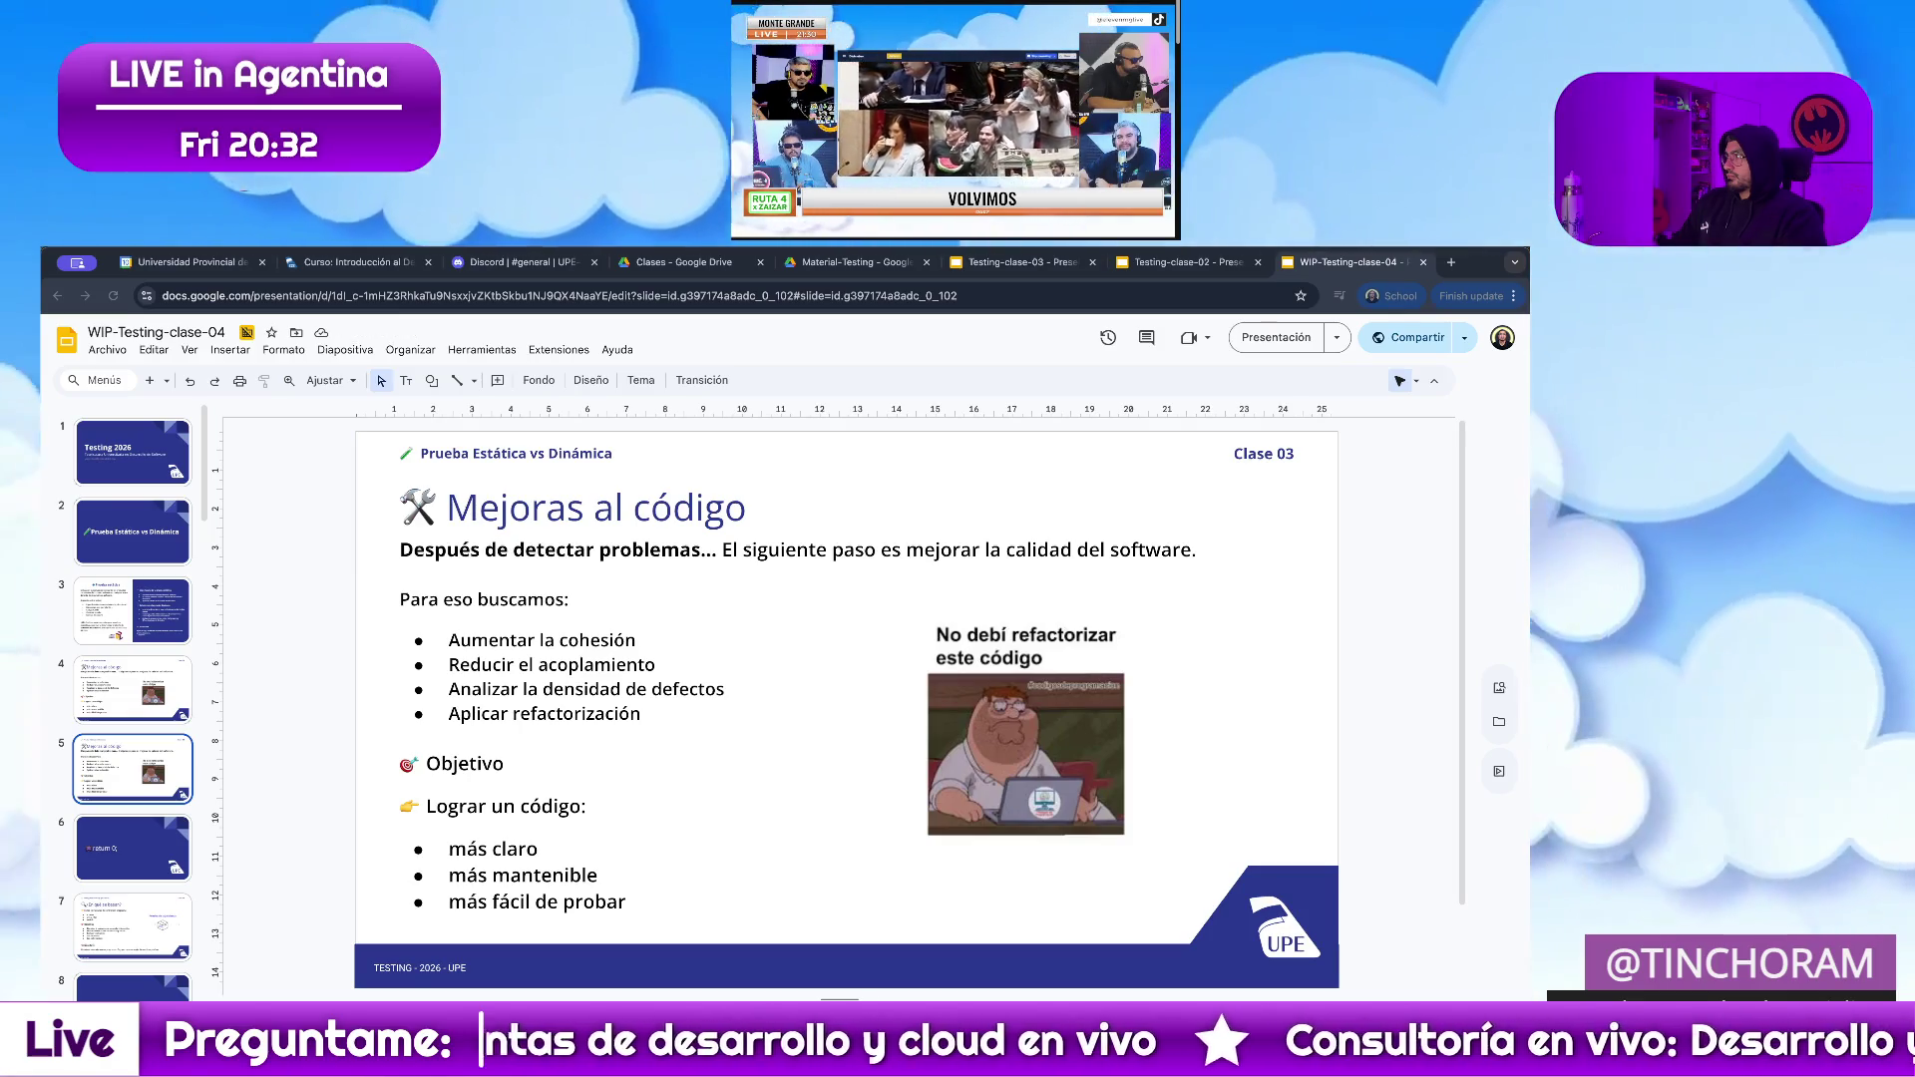
Retitle the copy '¿Qué es el acoplamiento?' and remove its meme image.
left_click(677, 510)
left_click_drag(624, 507, 386, 503)
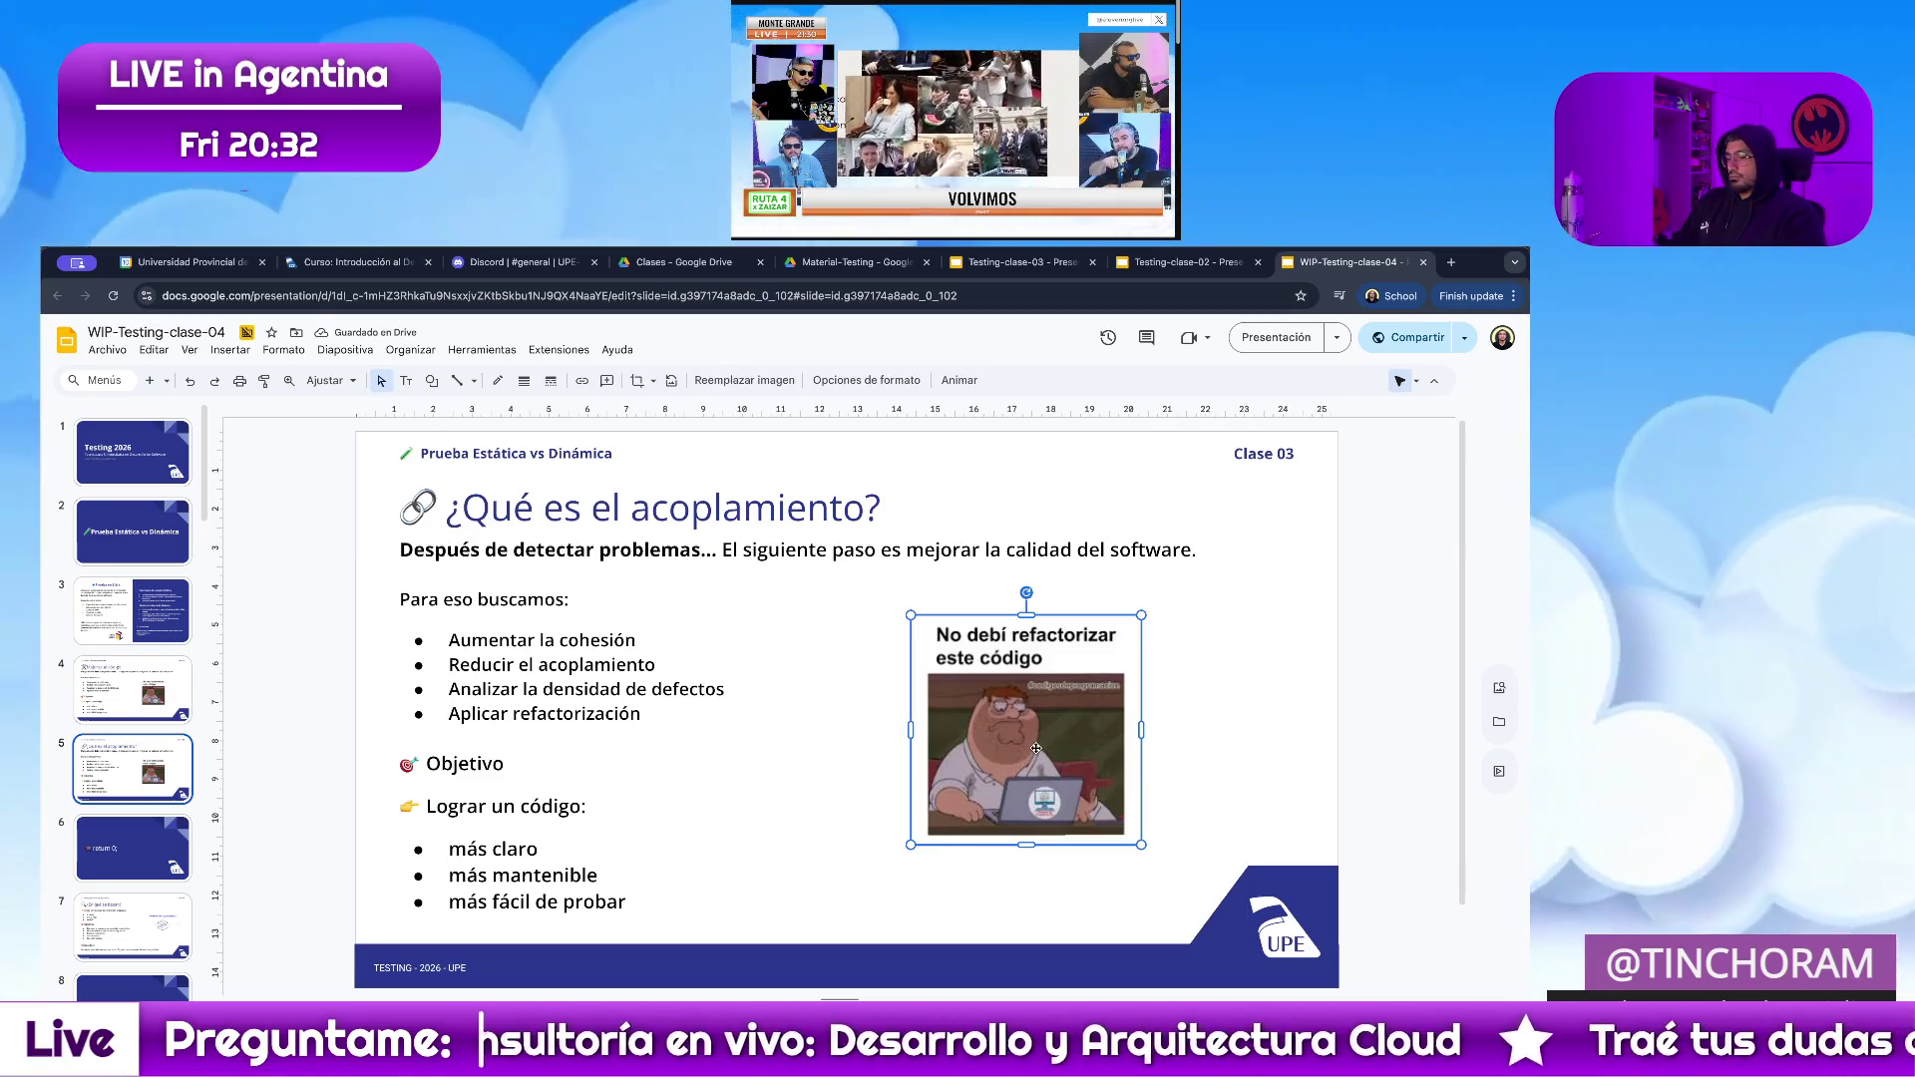
key("Delete")
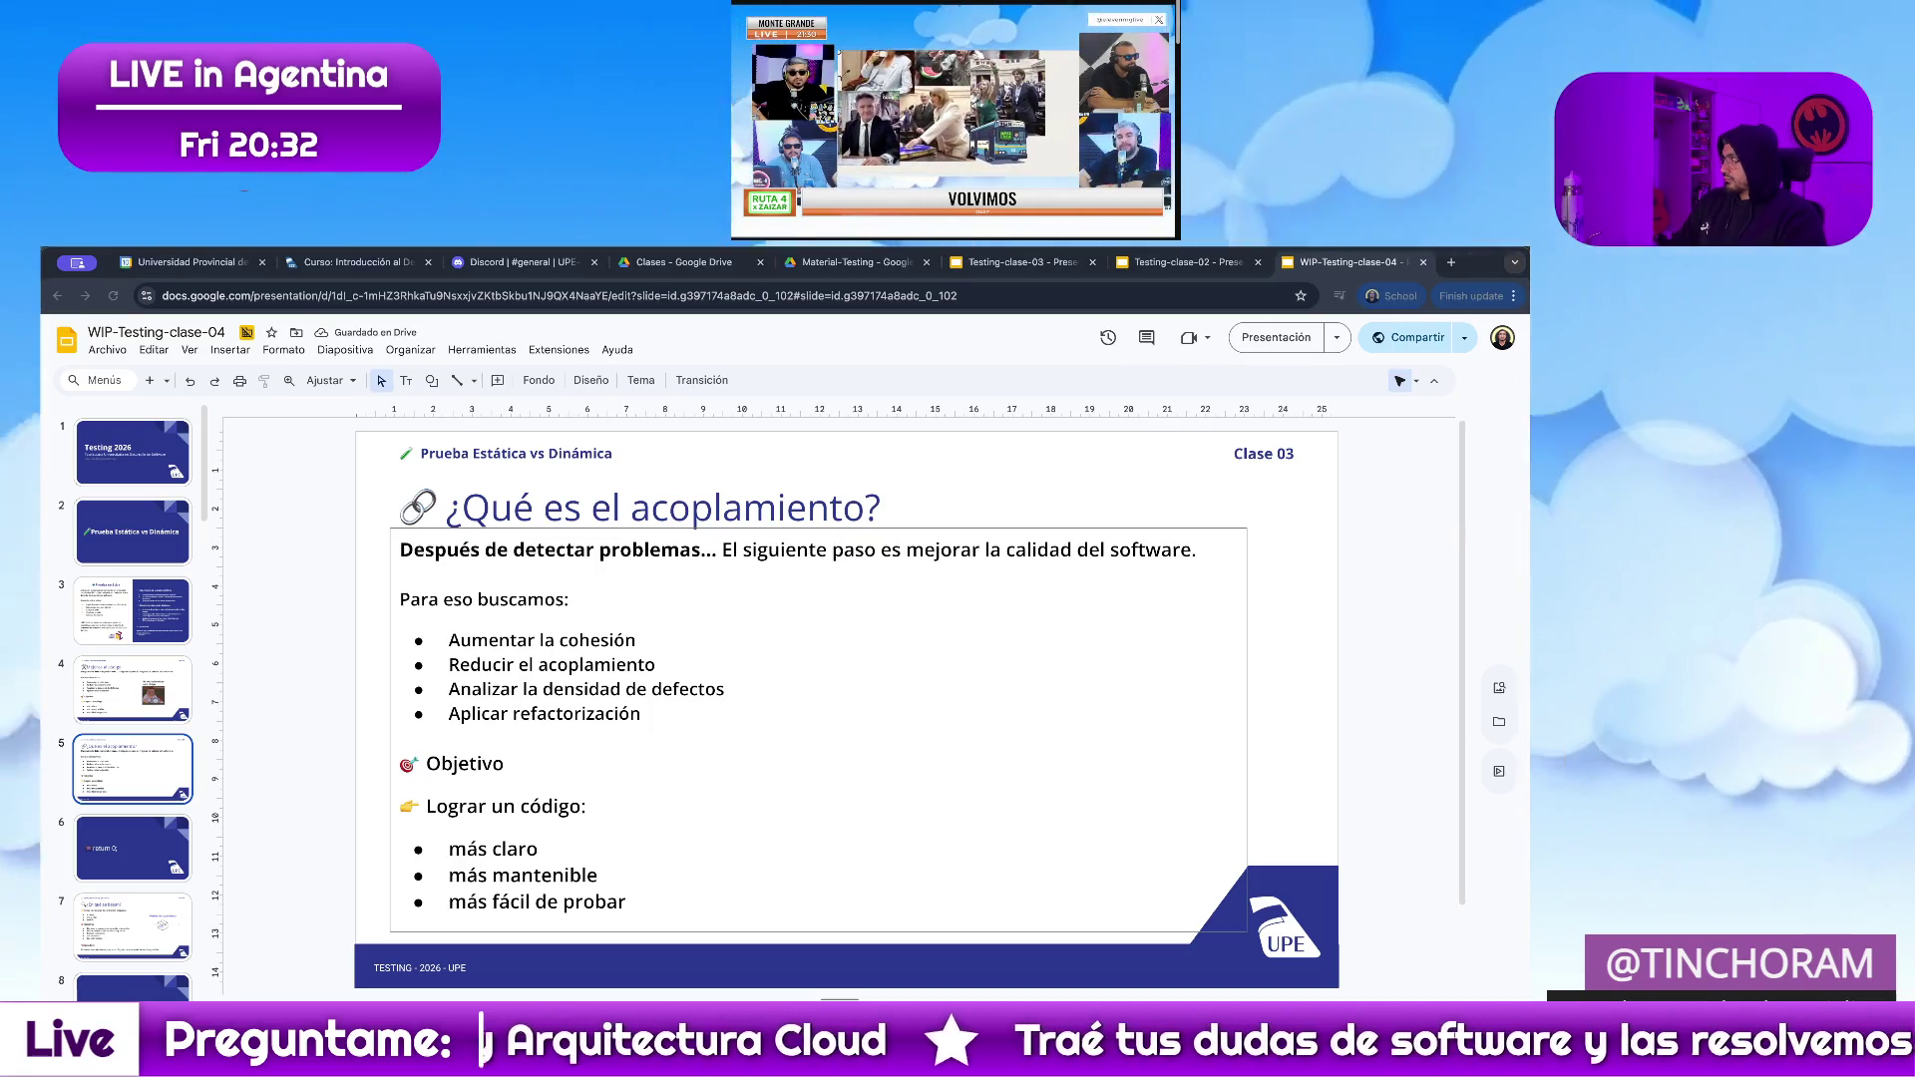
left_click_drag(625, 903, 392, 573)
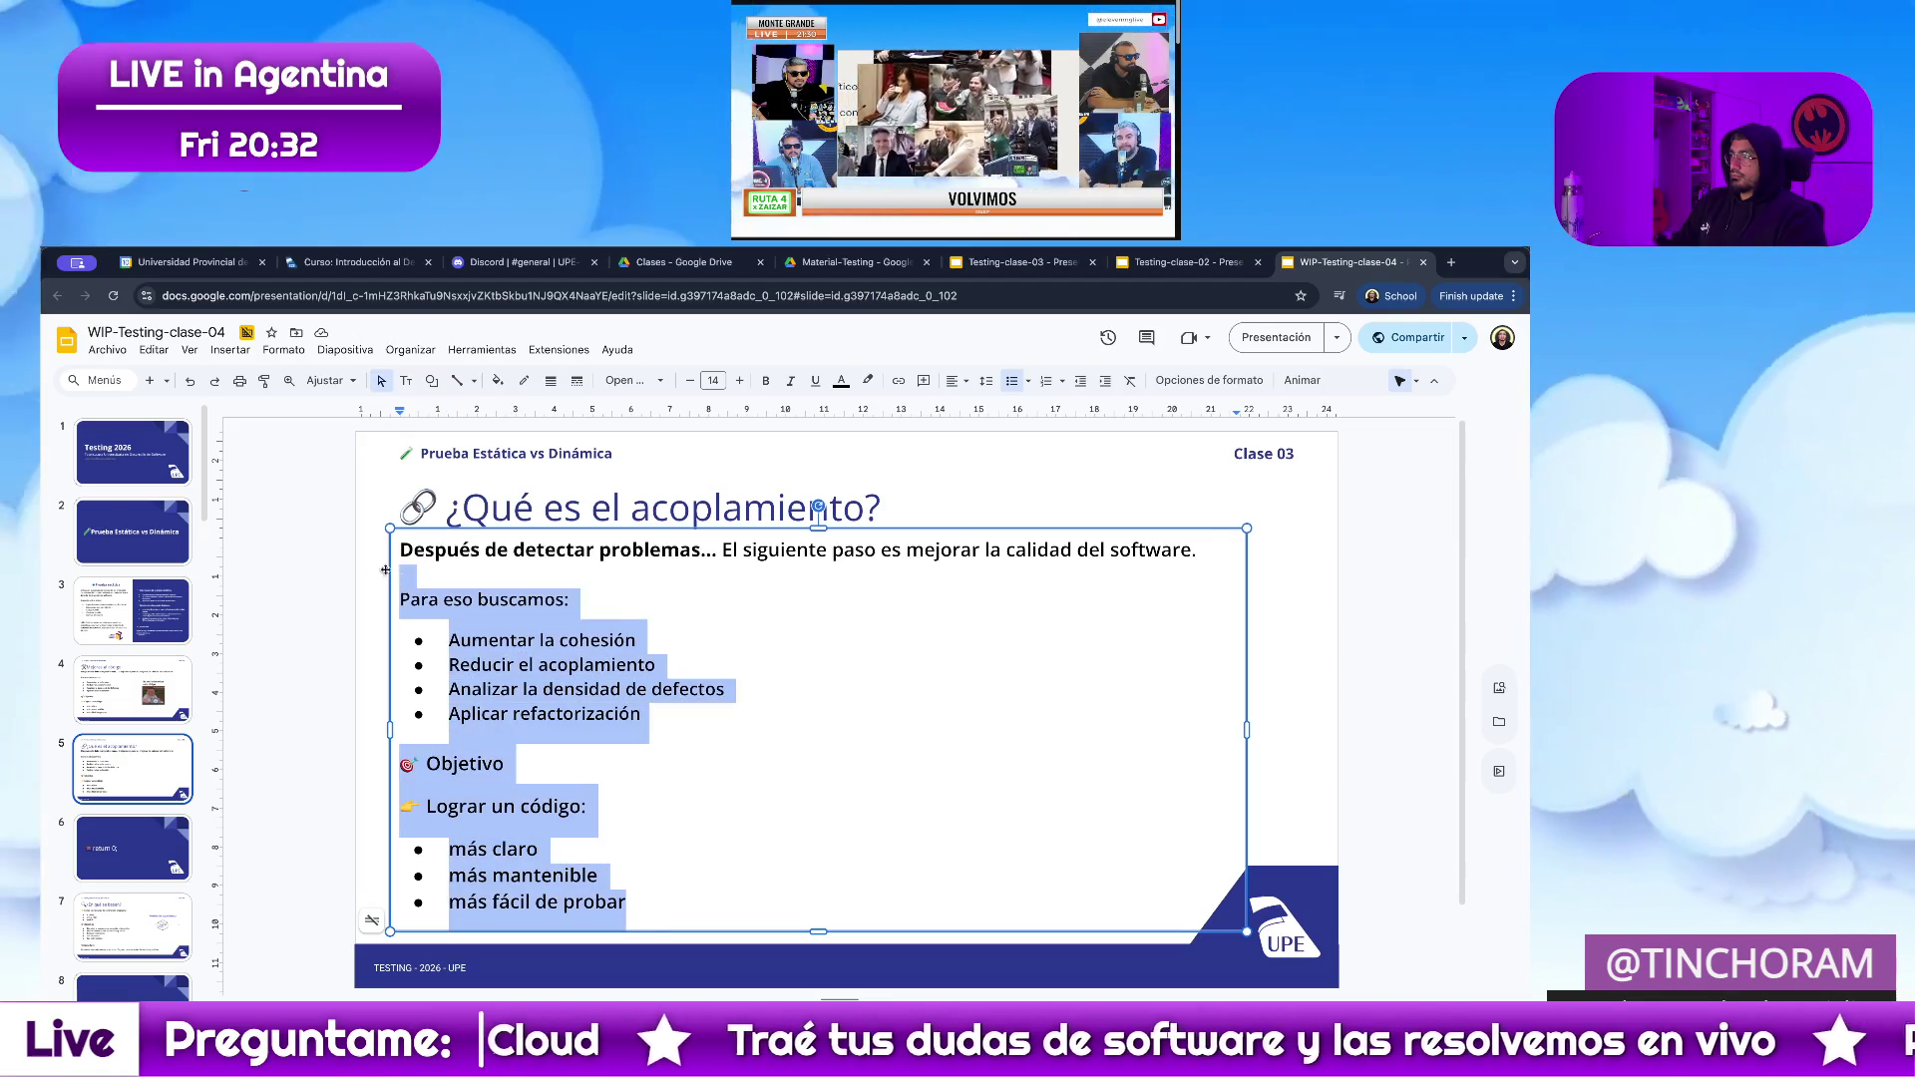
Paste the Definición, Problema and Bajo acoplamiento permite text as the body in Open Sans semibold.
key("ctrl+a")
key("ctrl+v")
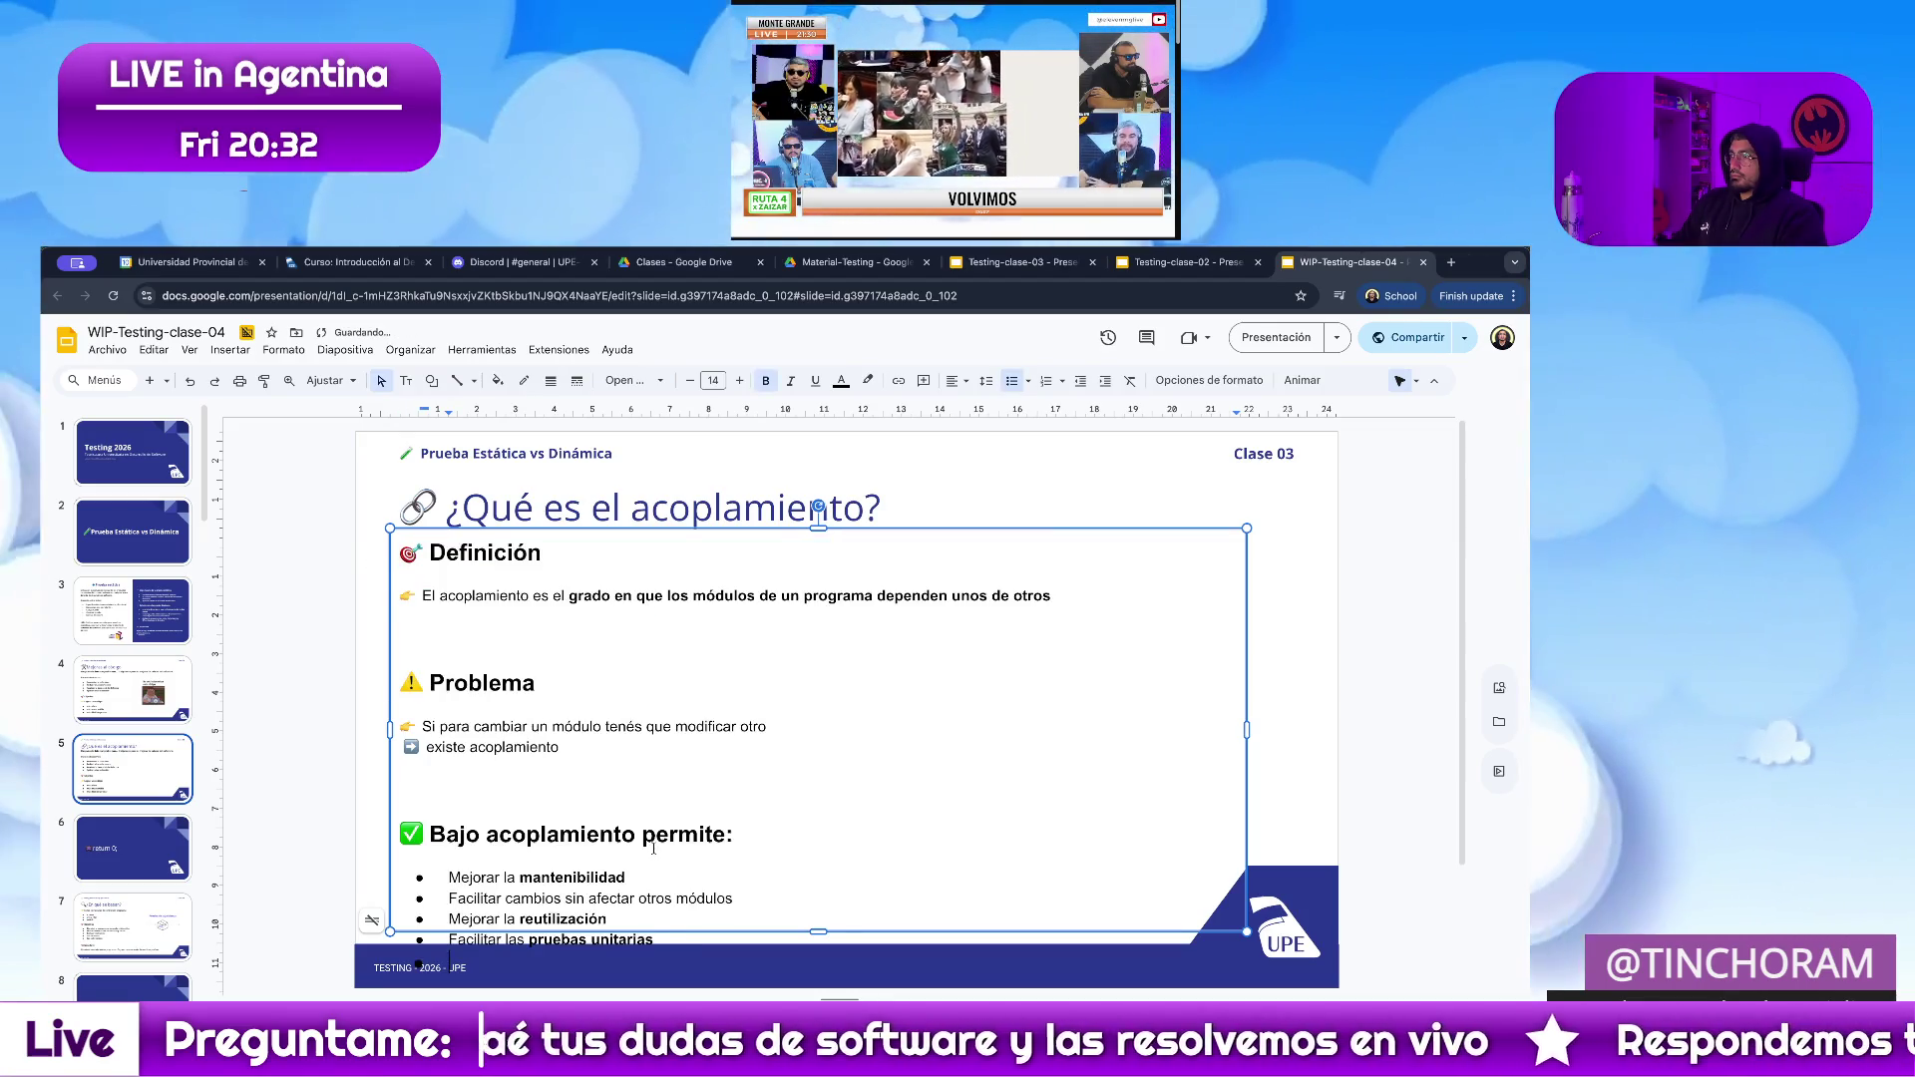
key("ctrl+a")
left_click(655, 385)
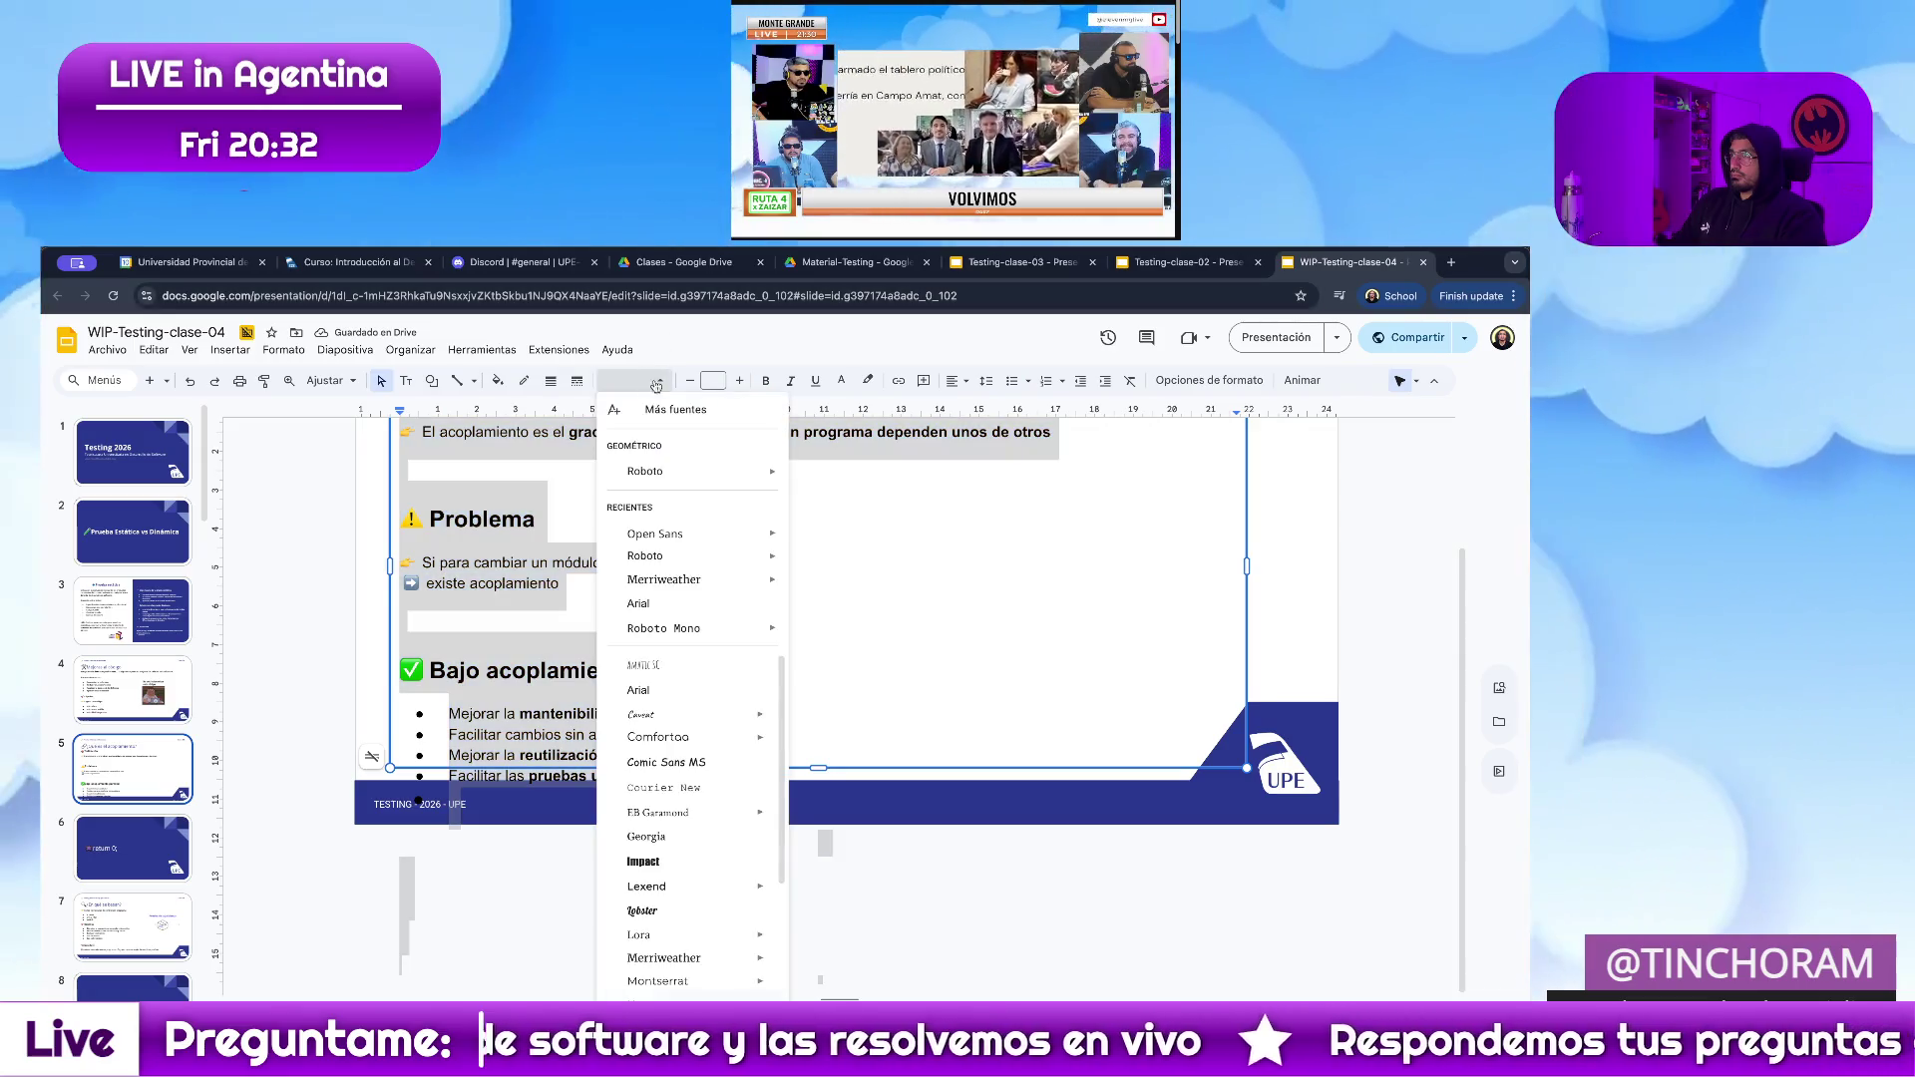
mouse_move(655, 532)
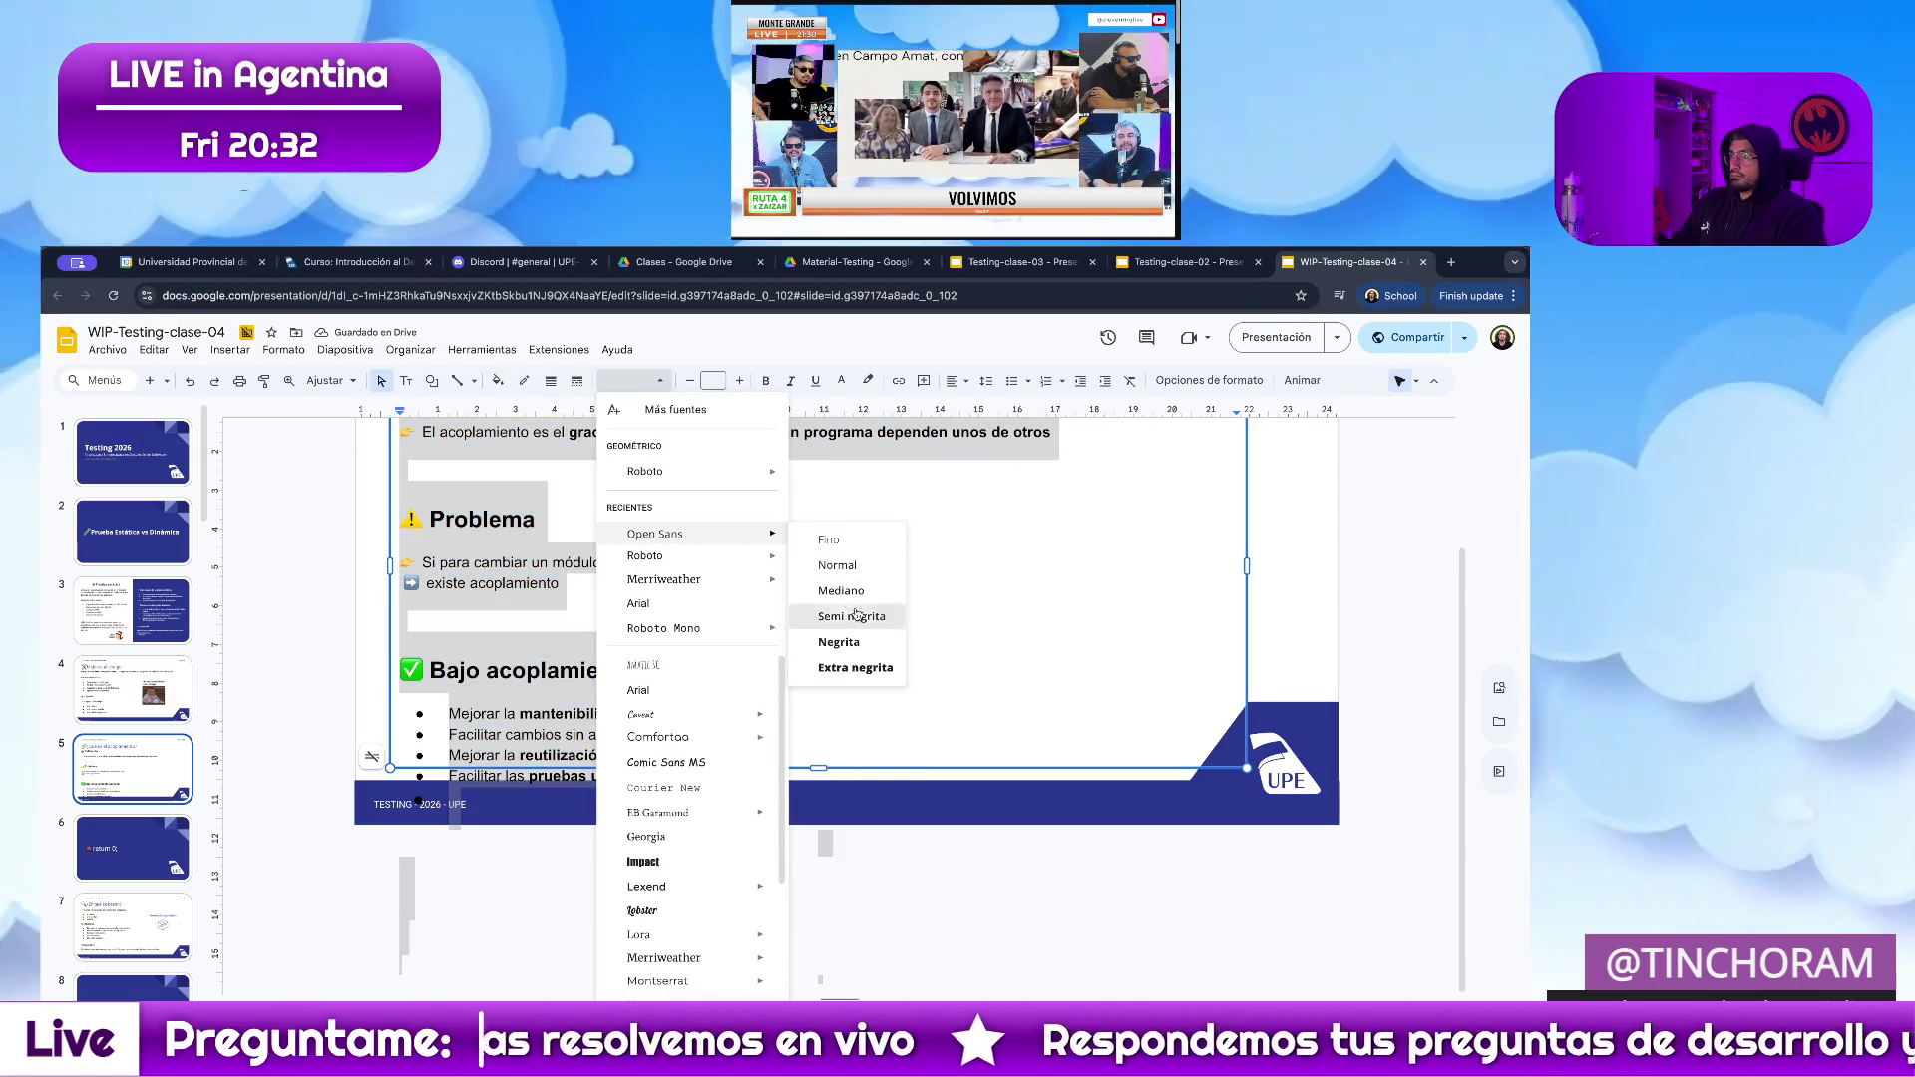
left_click(852, 615)
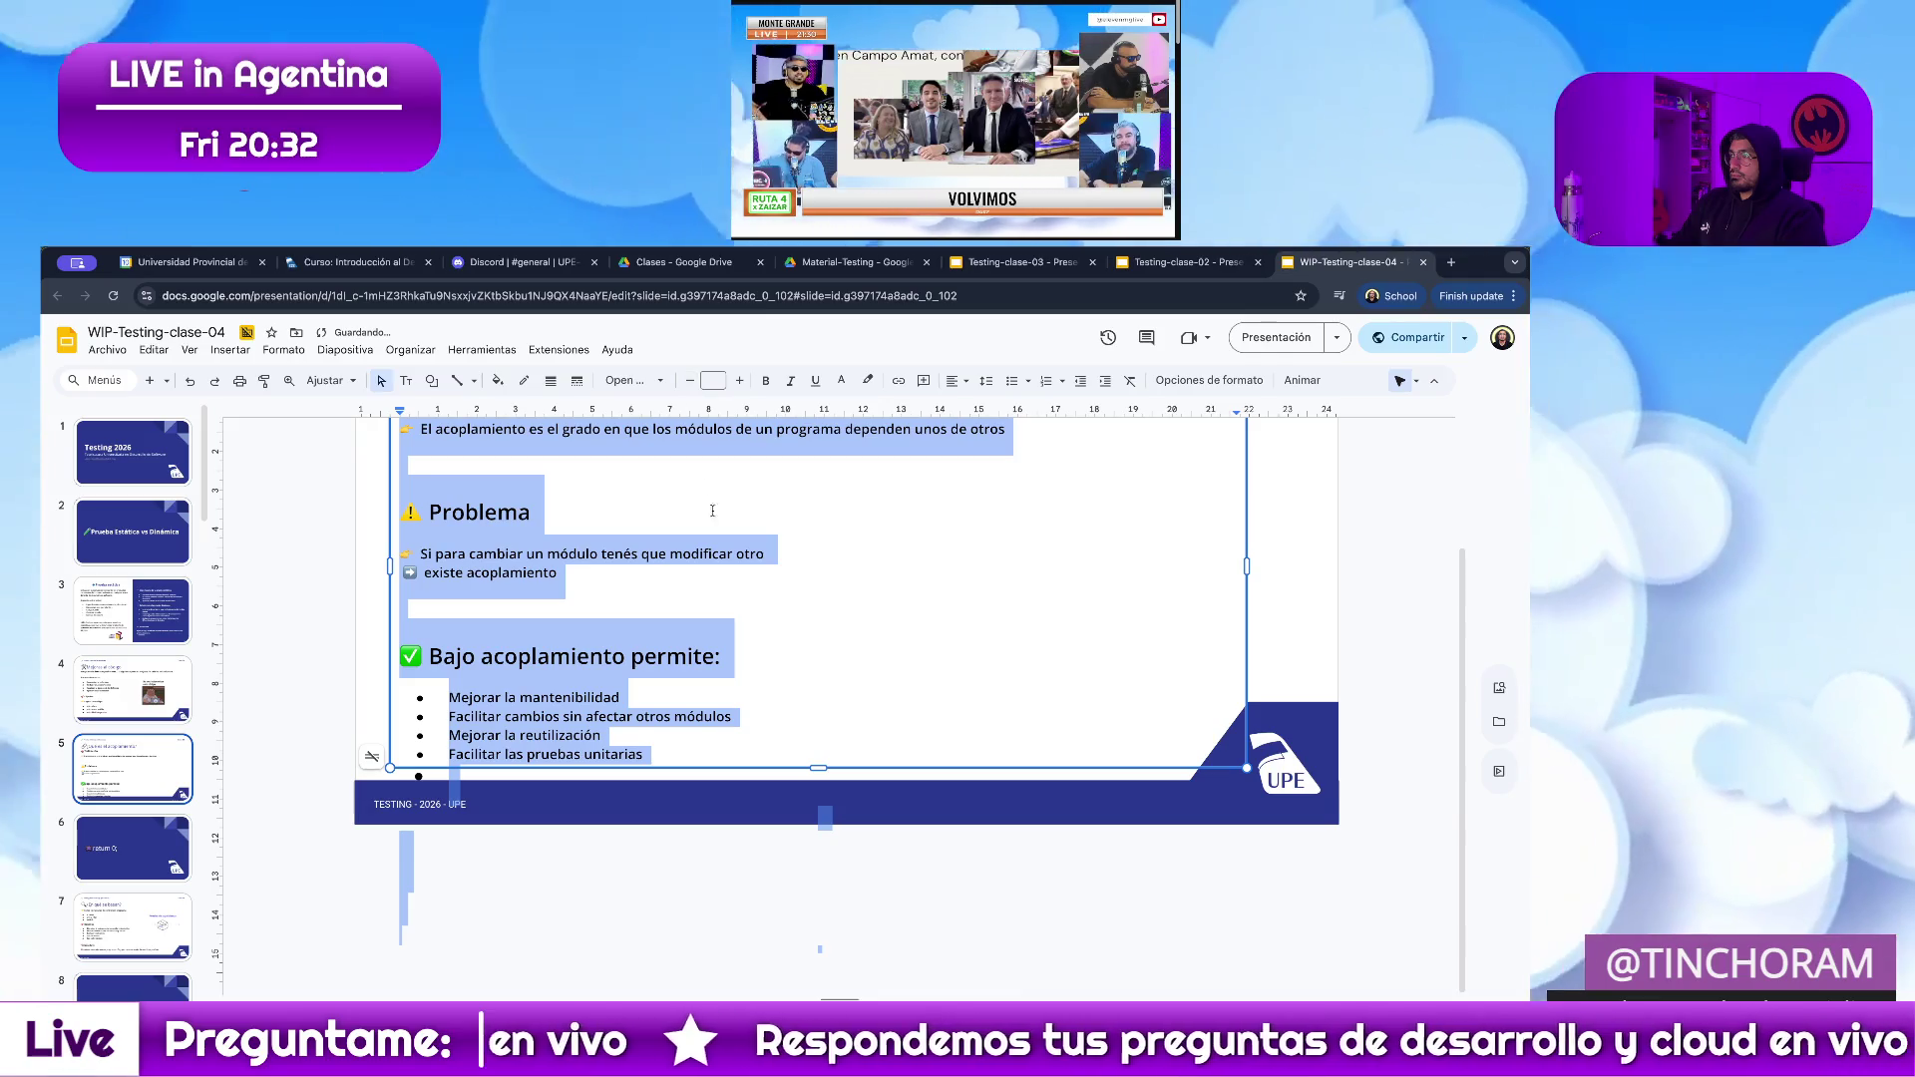
Delete the empty trailing bullet lines from the body.
left_click(459, 885)
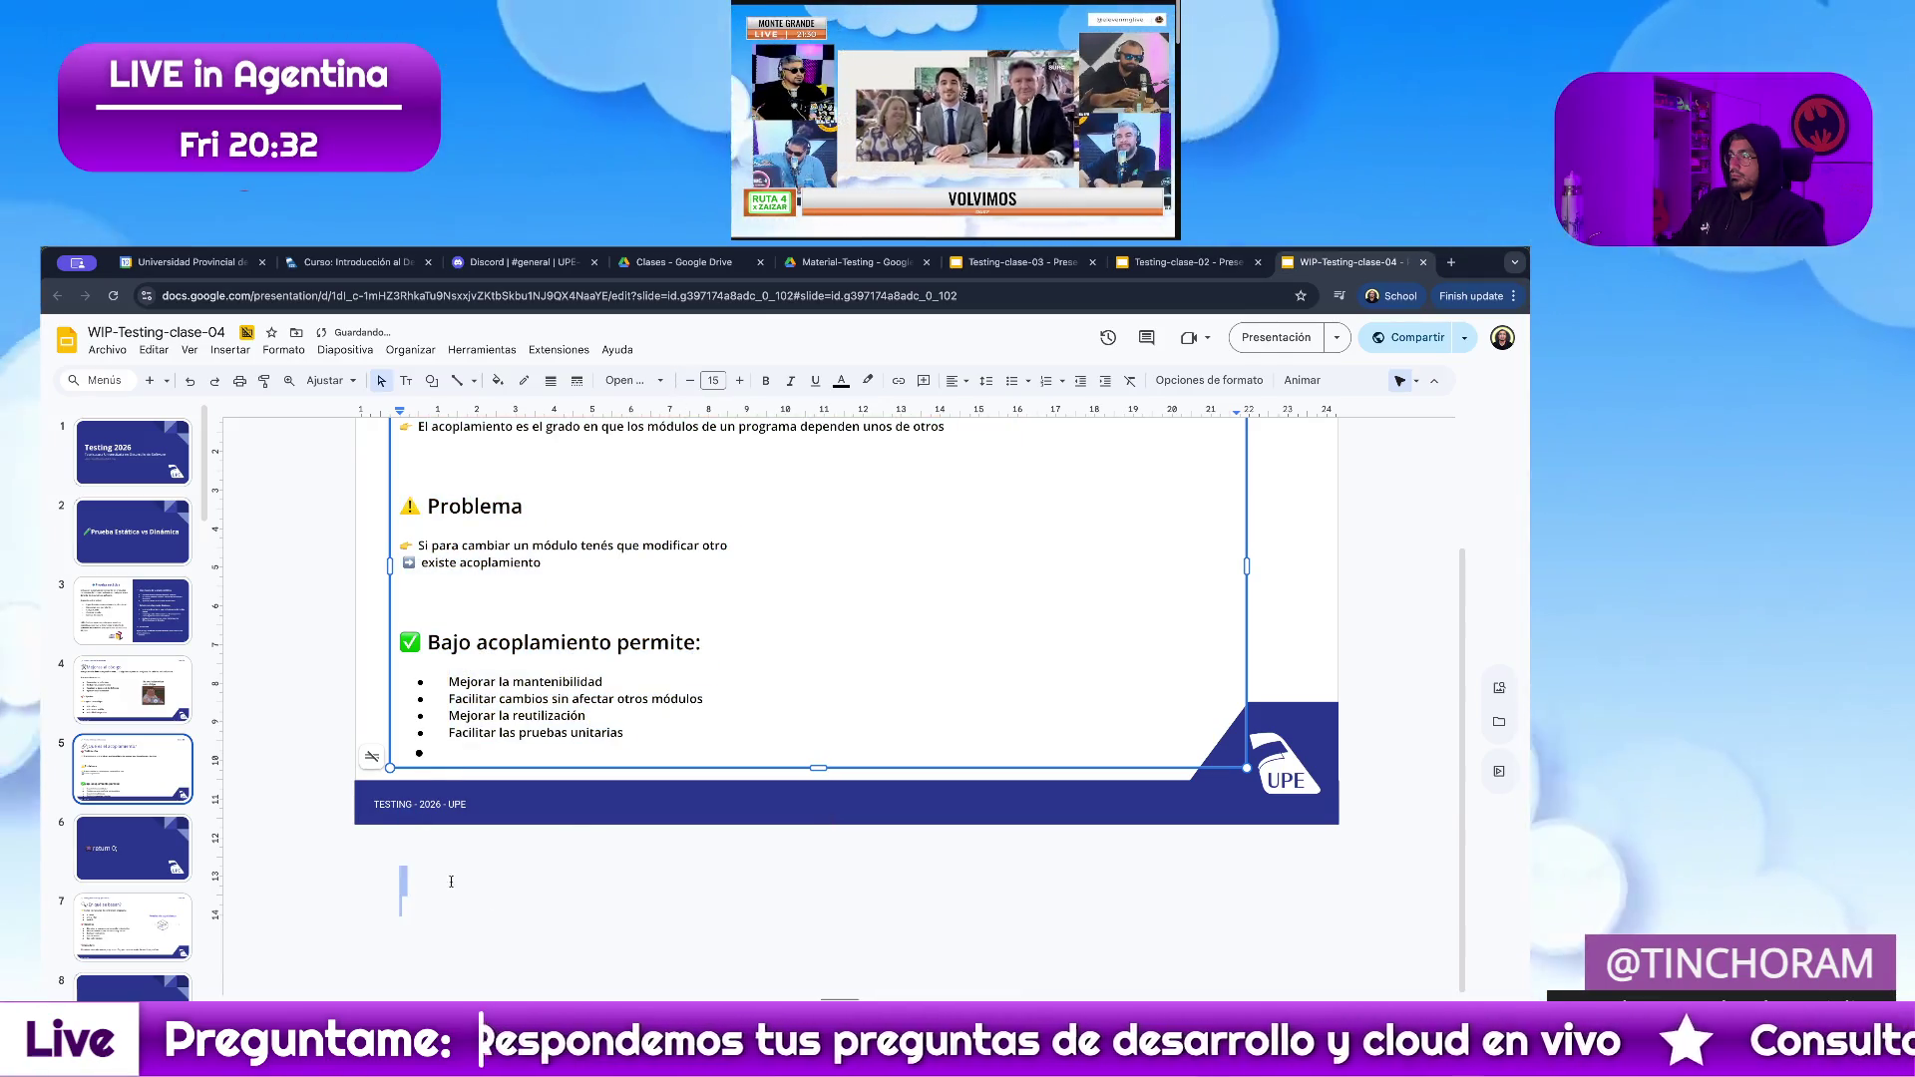
left_click_drag(459, 886, 347, 741)
key("BackSpace")
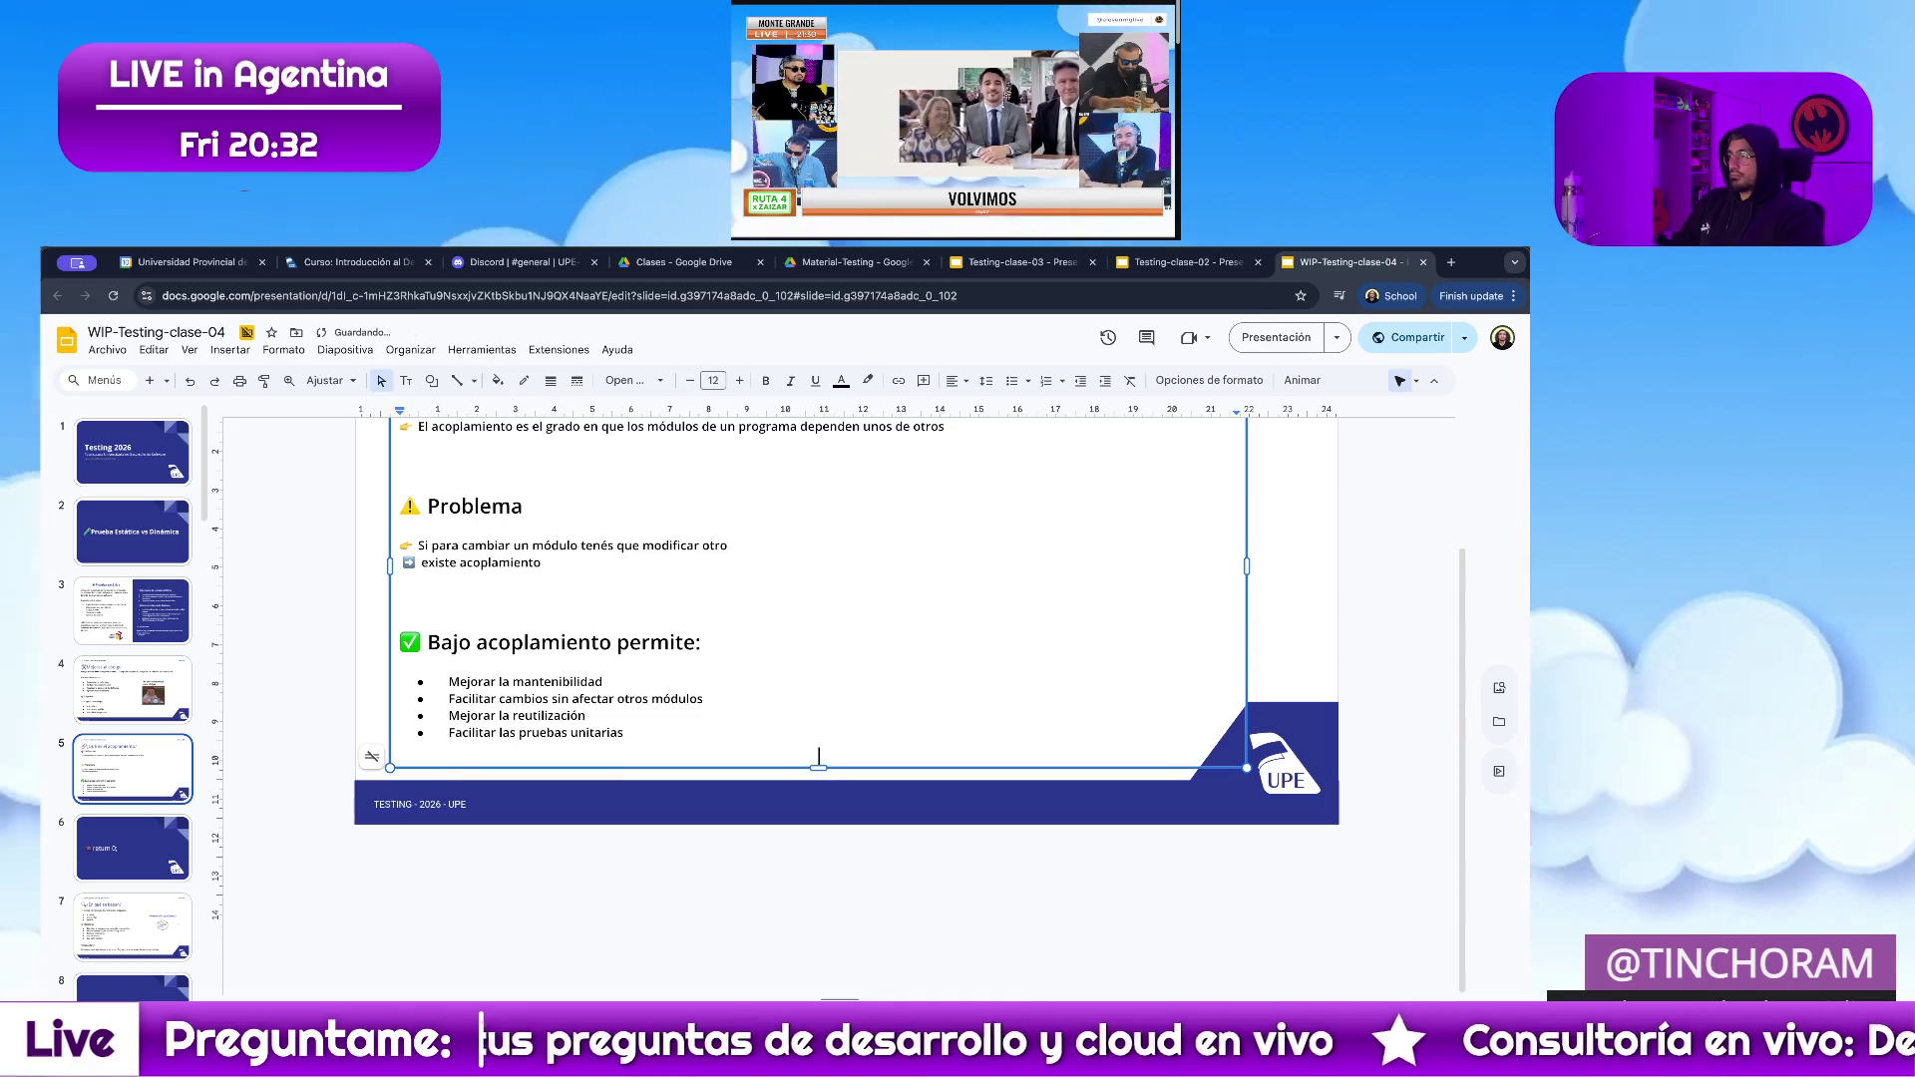
scroll(469, 651, "up", 3)
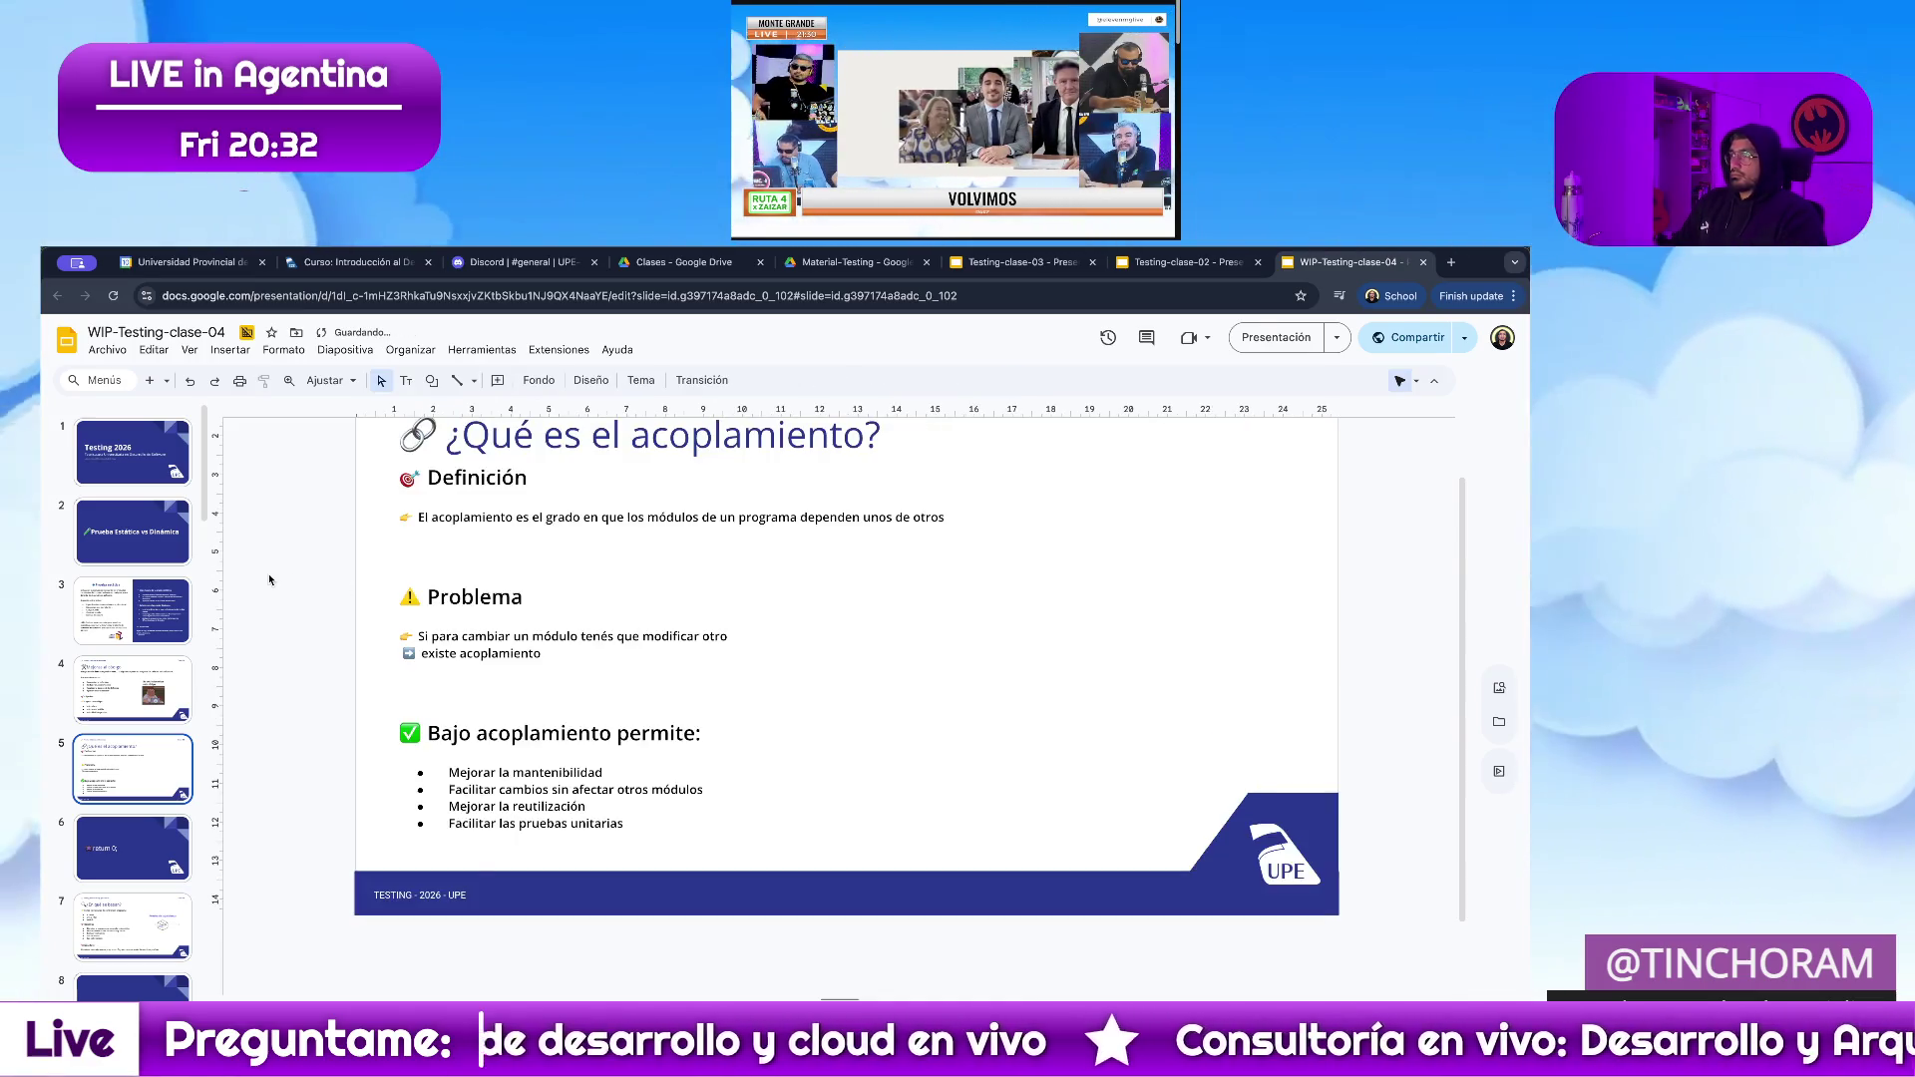
scroll(509, 667, "up", 2)
scroll(554, 677, "up", 3)
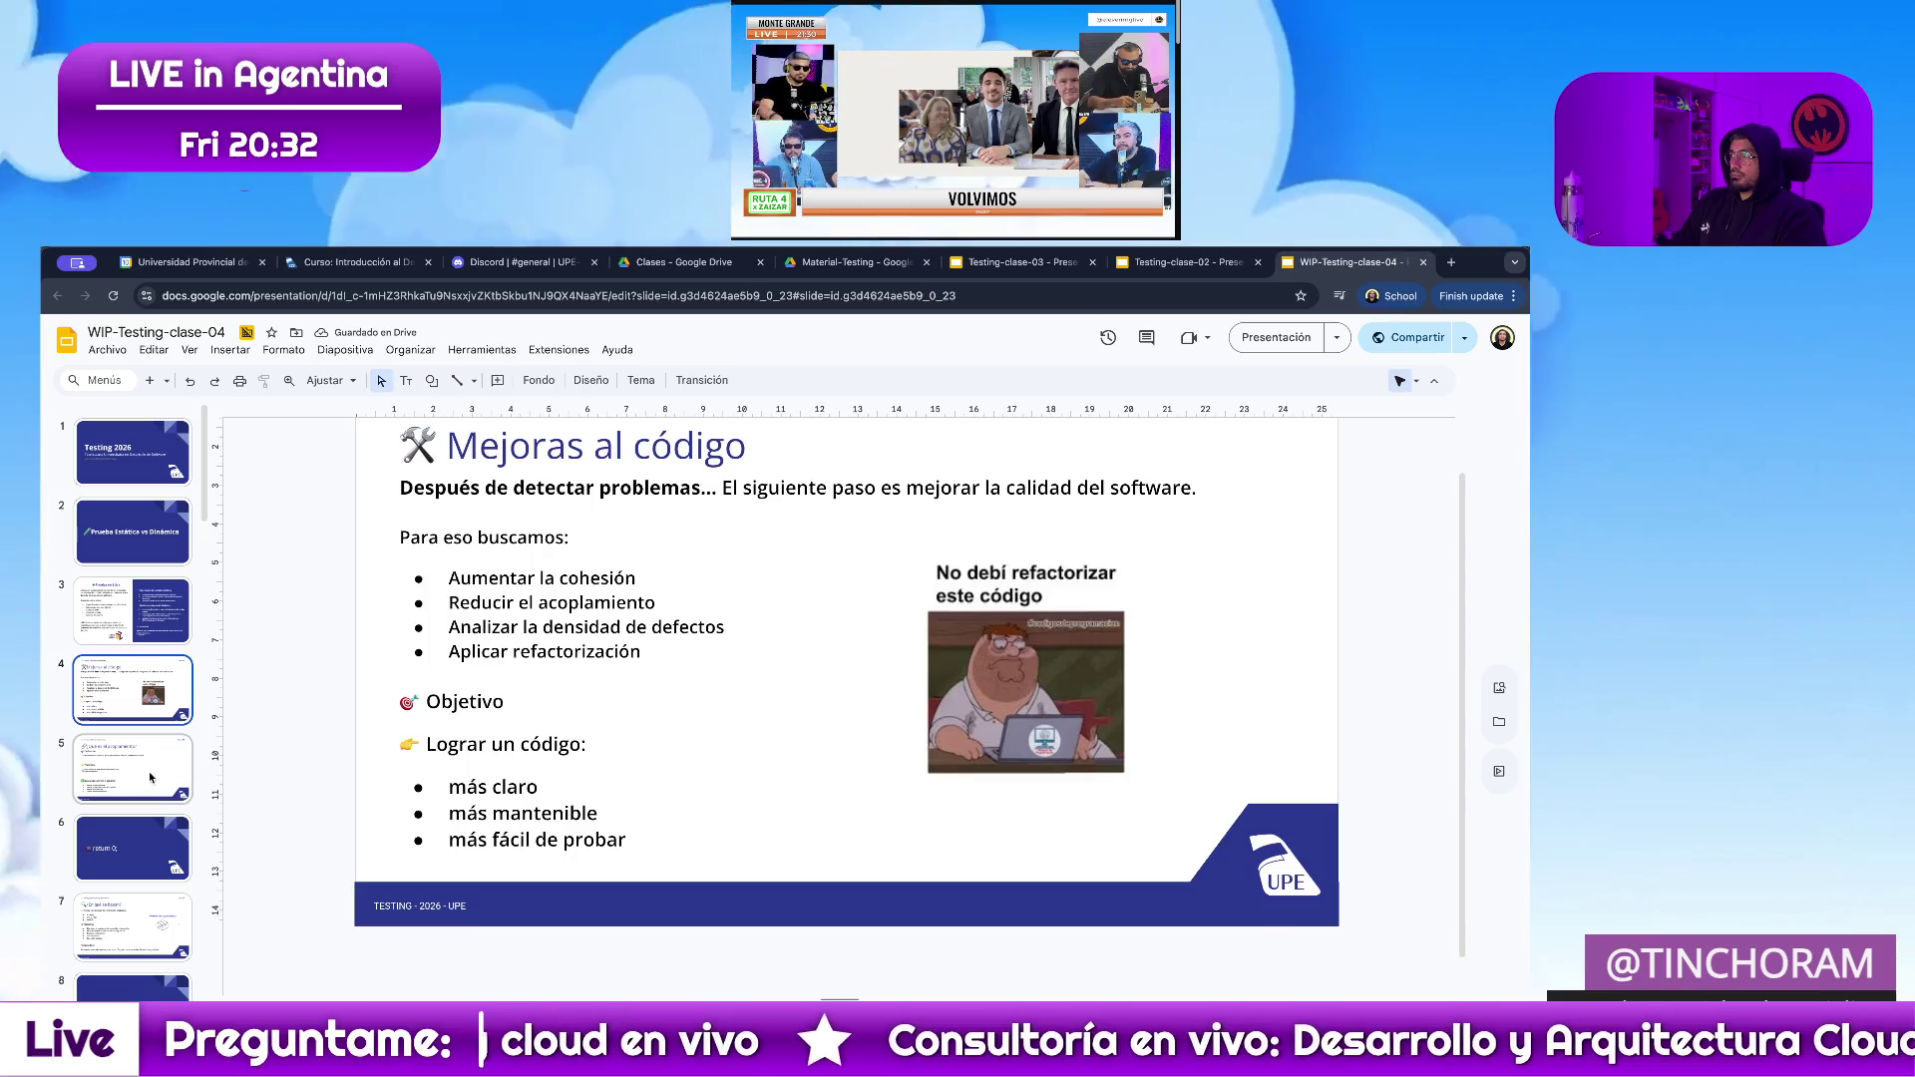
scroll(613, 748, "down", 5)
mouse_move(652, 885)
left_mouse_down()
mouse_move(634, 899)
mouse_move(349, 643)
left_mouse_up()
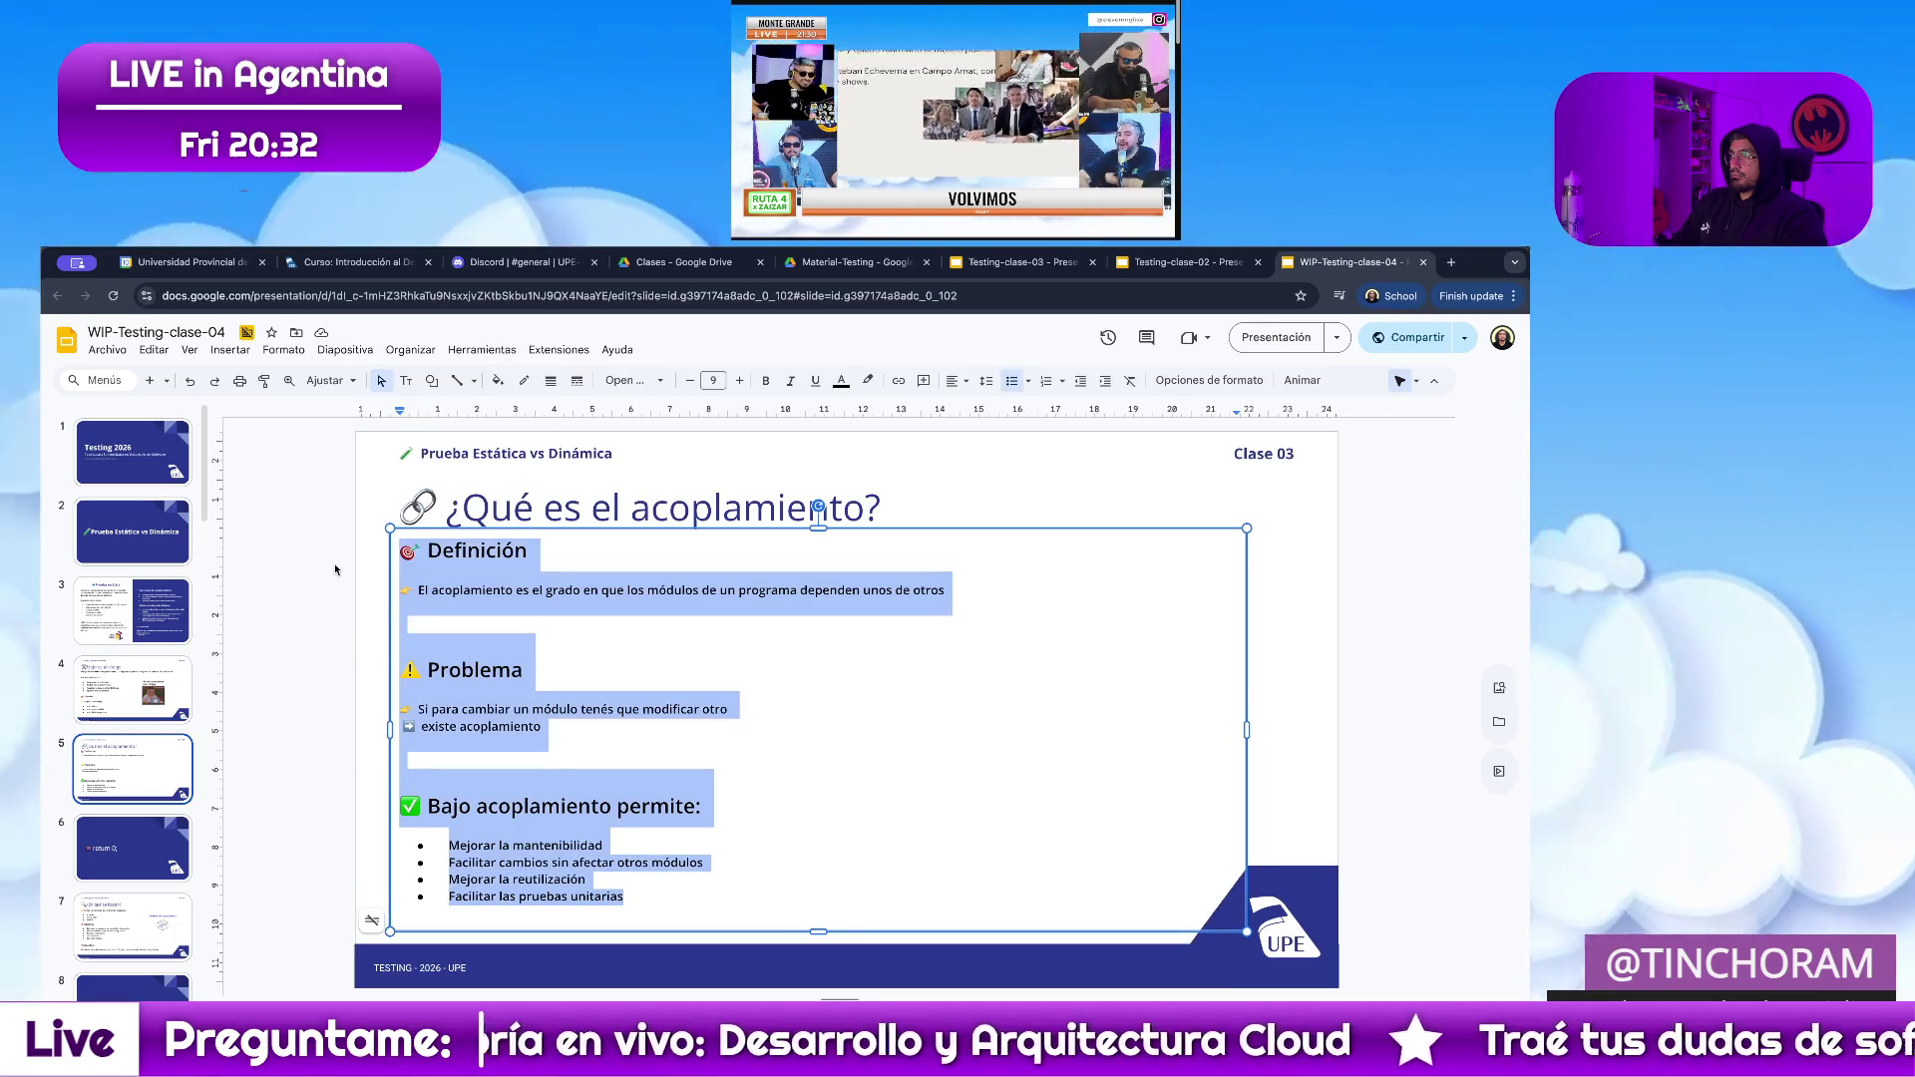
Drop the Definición heading and 'El acoplamiento' so the body opens with 'Es el grado…'.
left_click(738, 383)
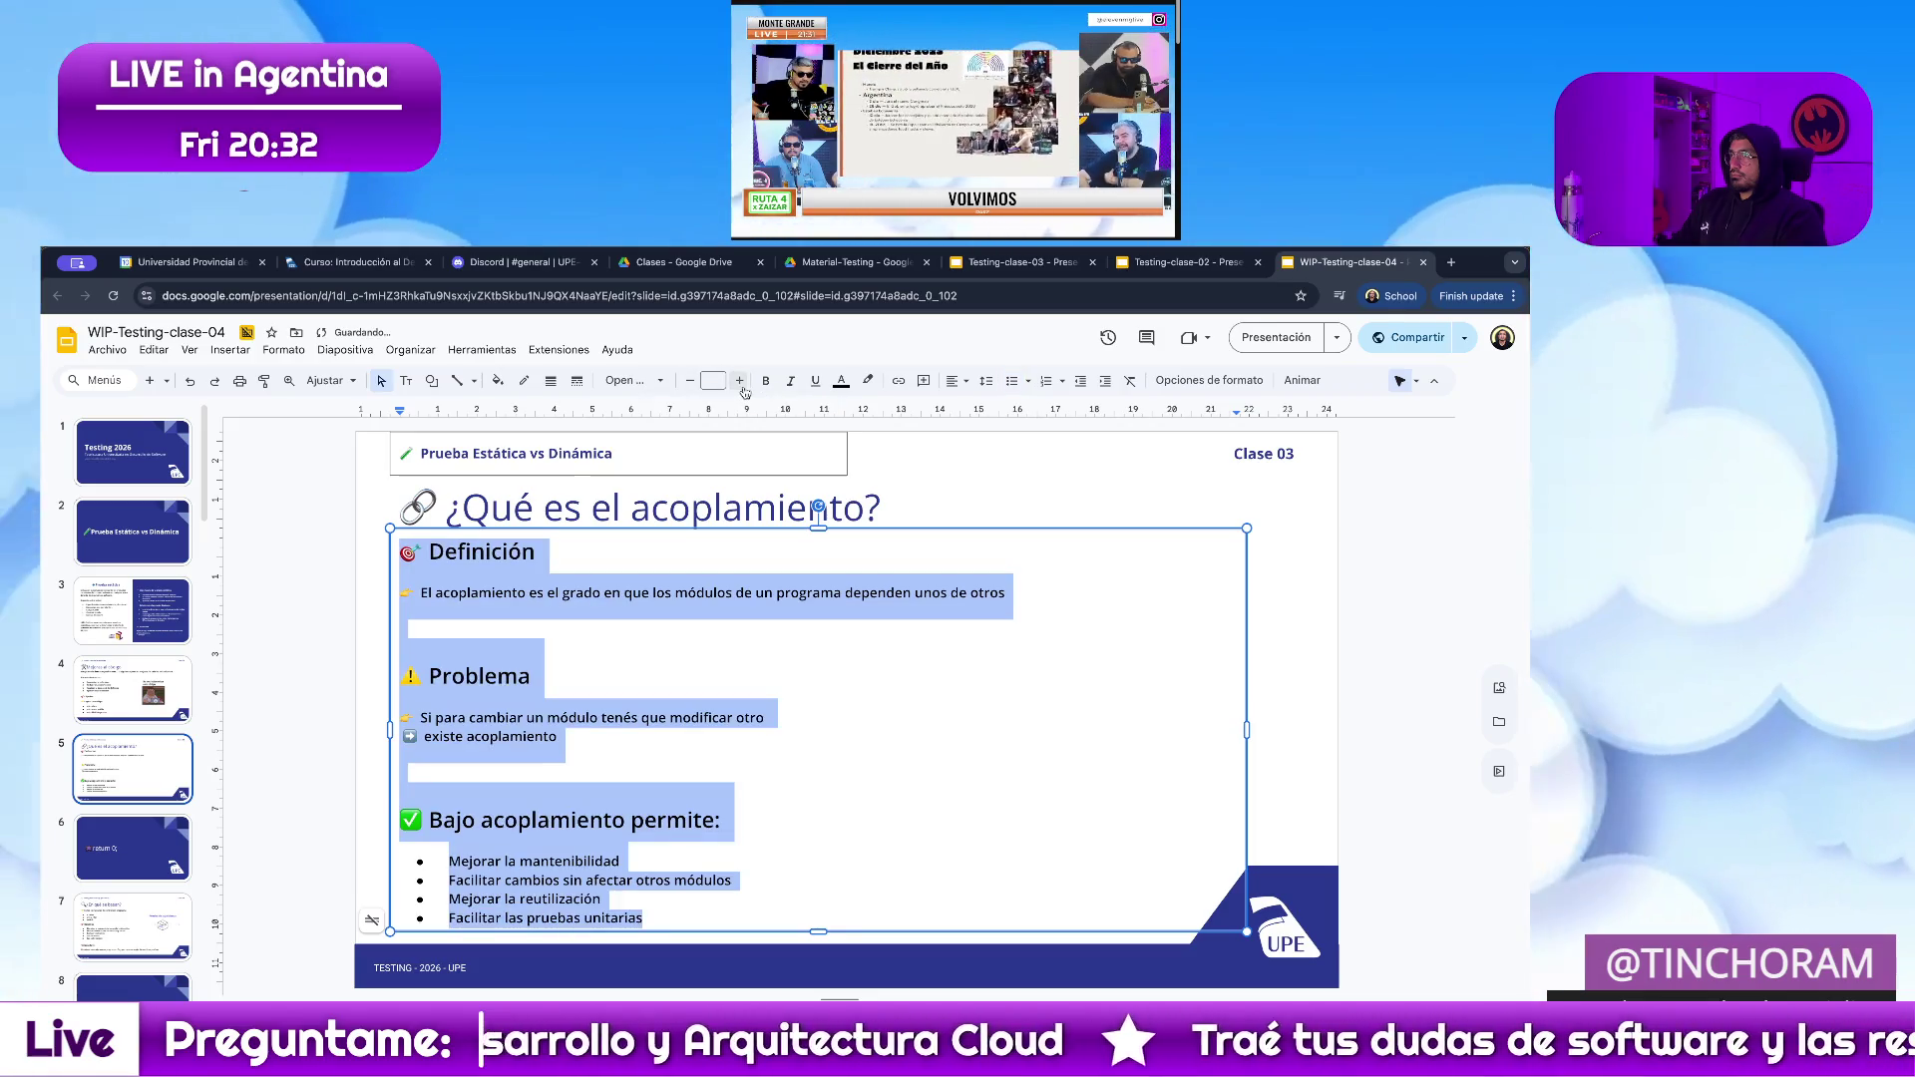
left_click(531, 676)
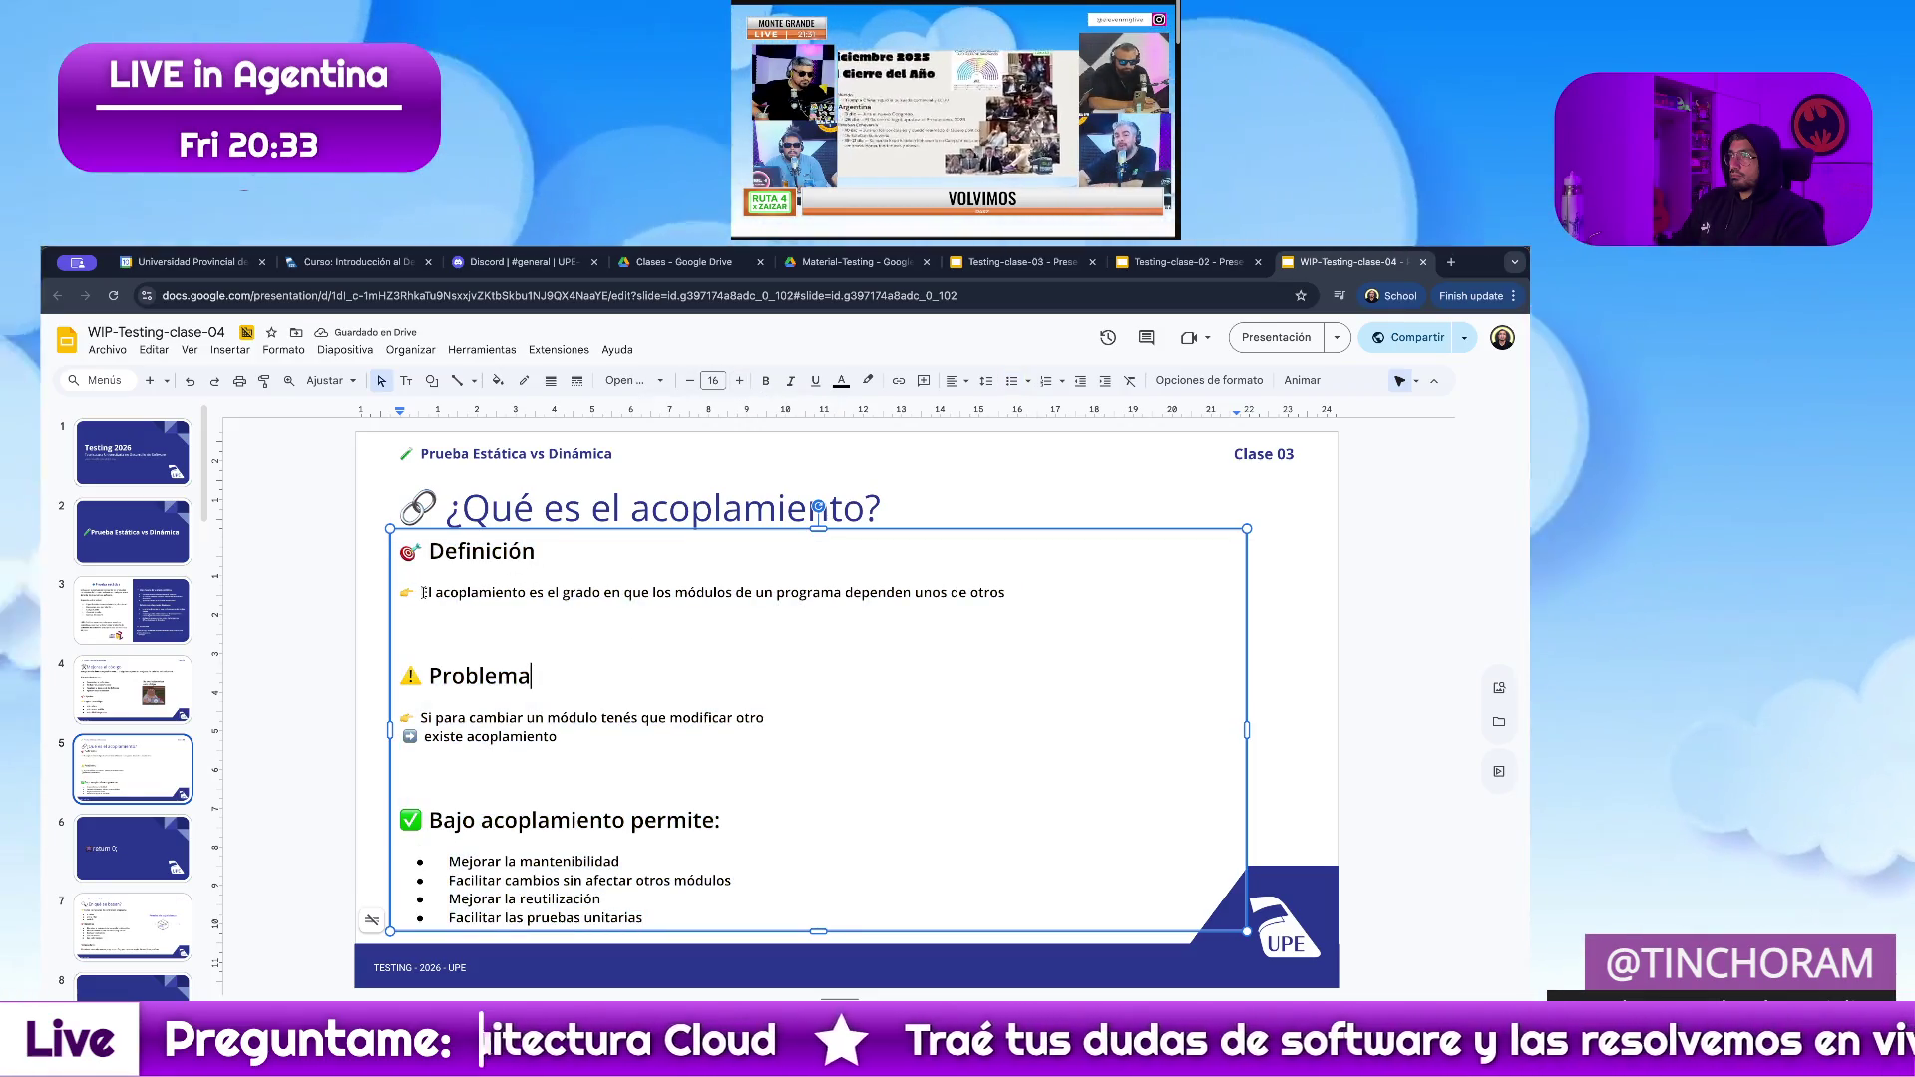
left_click(424, 593)
key("BackSpace")
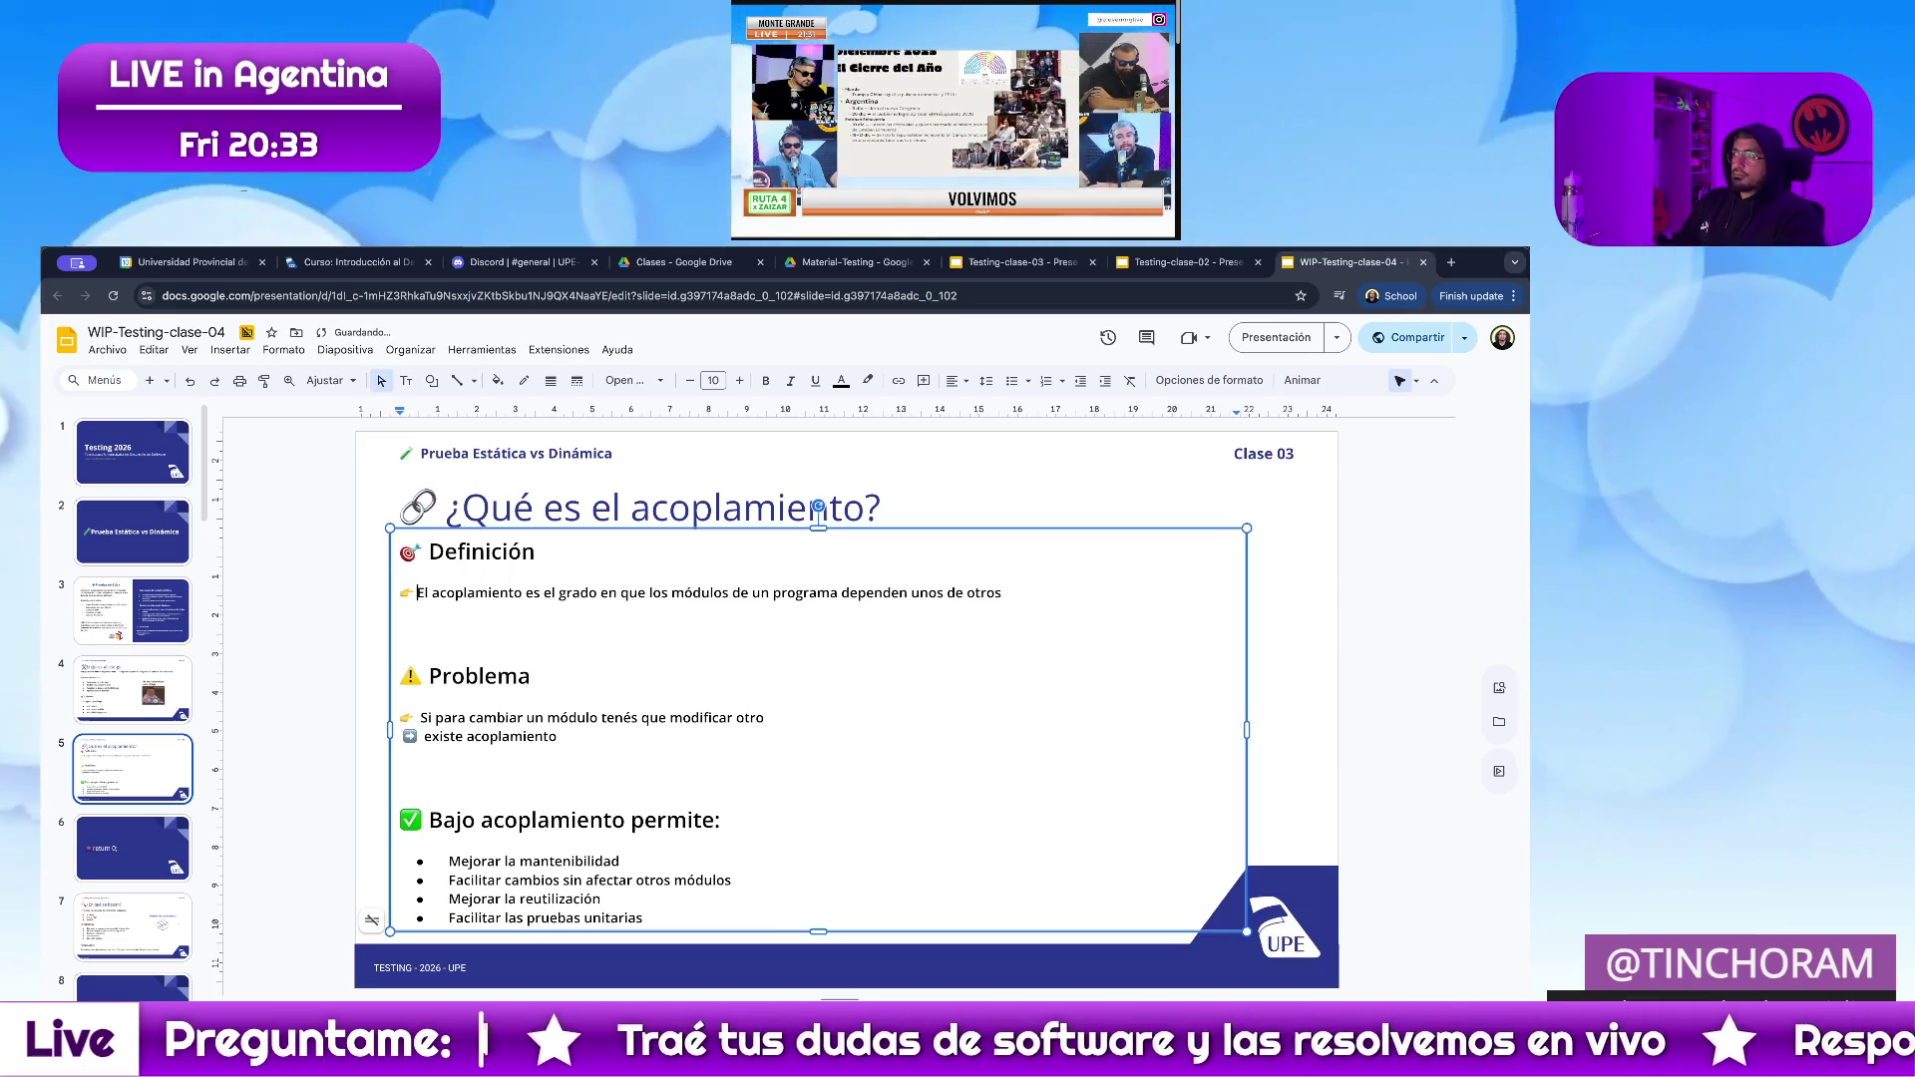
key("BackSpace")
key("BackSpace")
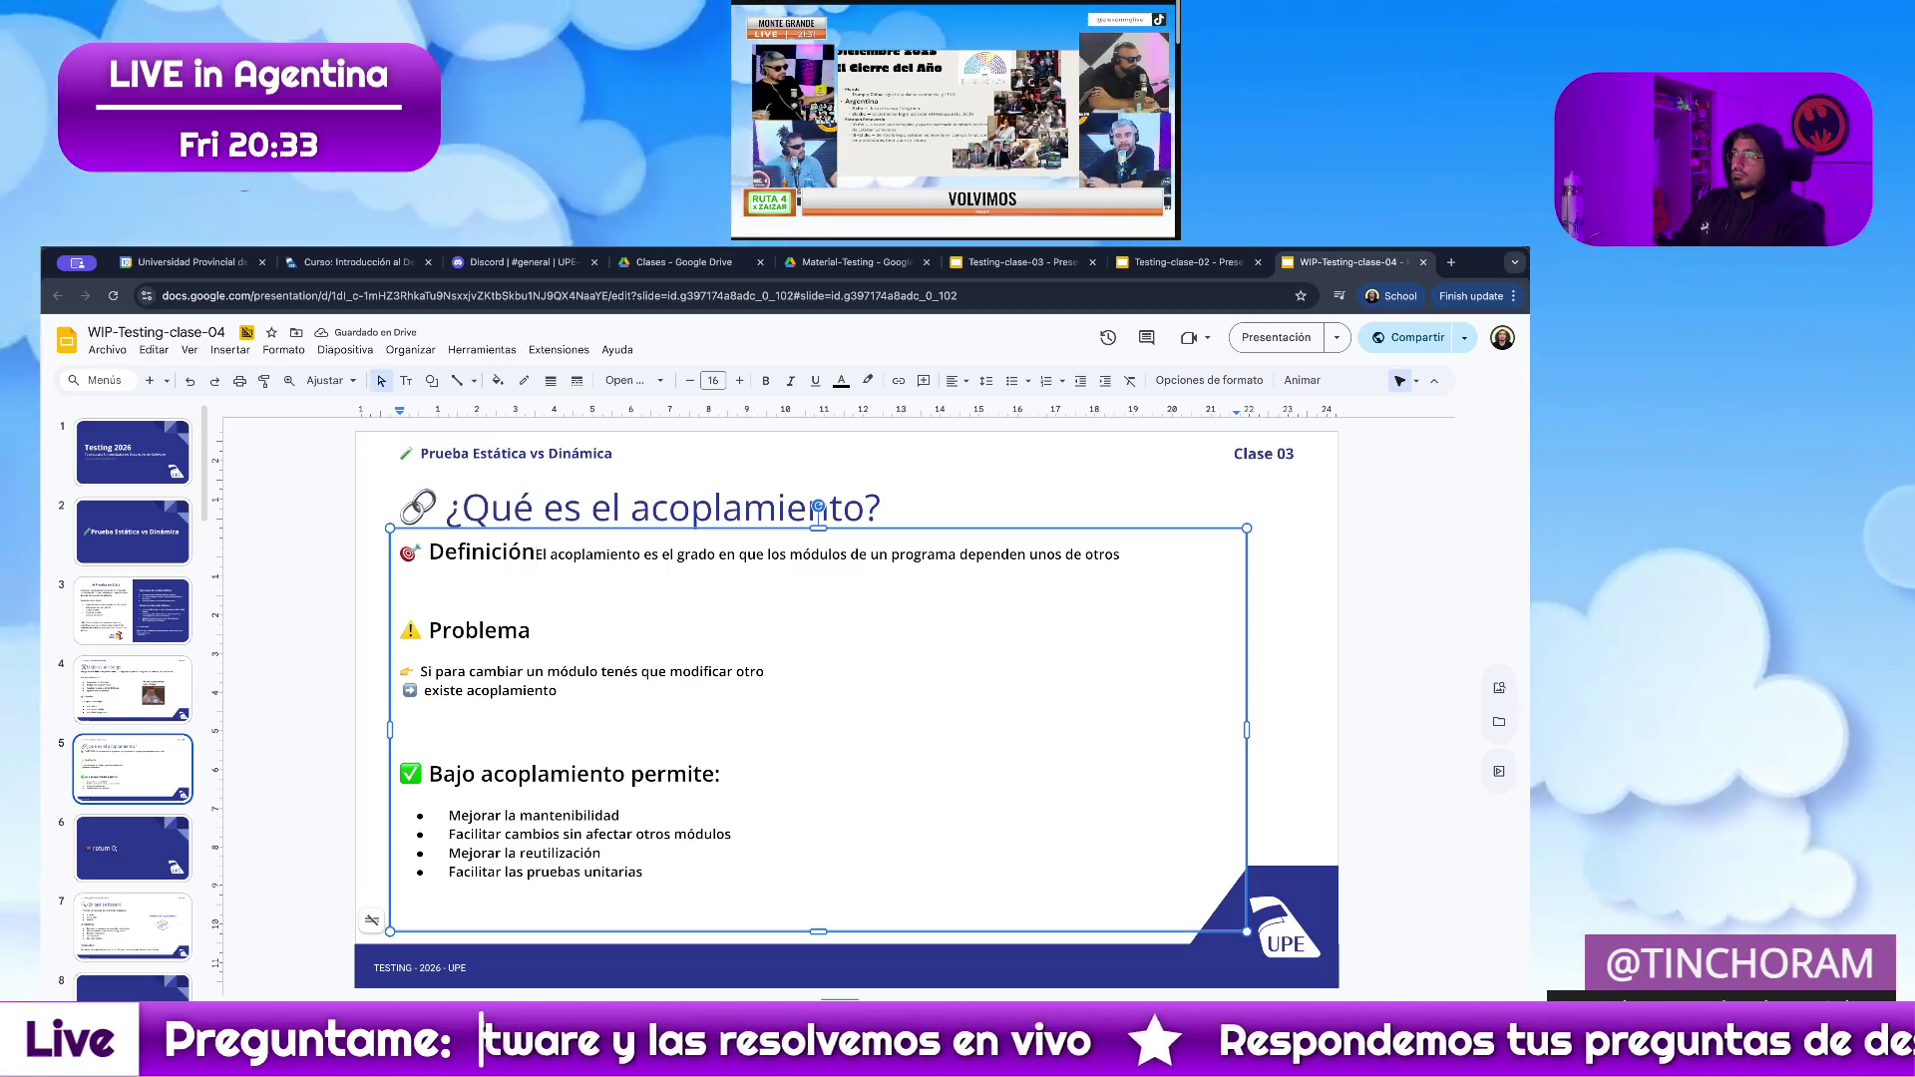
key("Right")
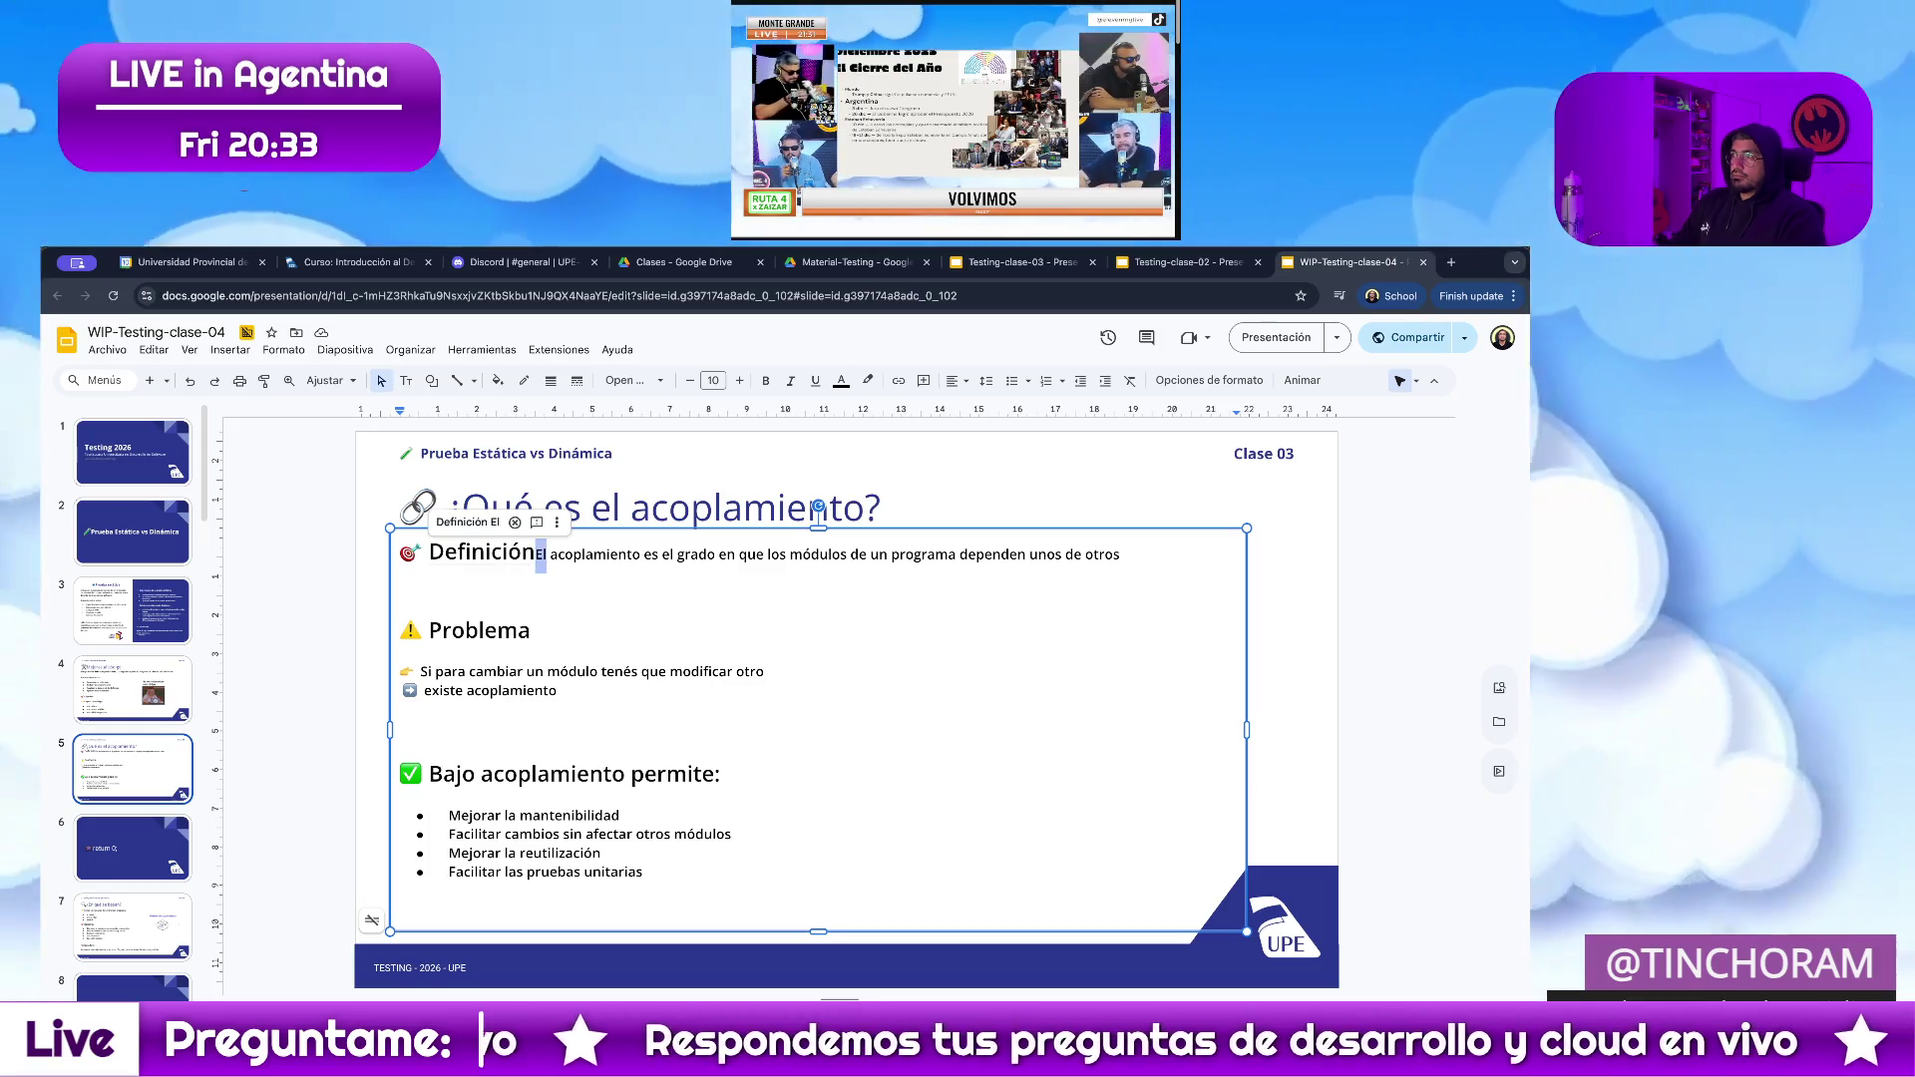
key("ctrl+shift+Right")
key("ctrl+shift+Right")
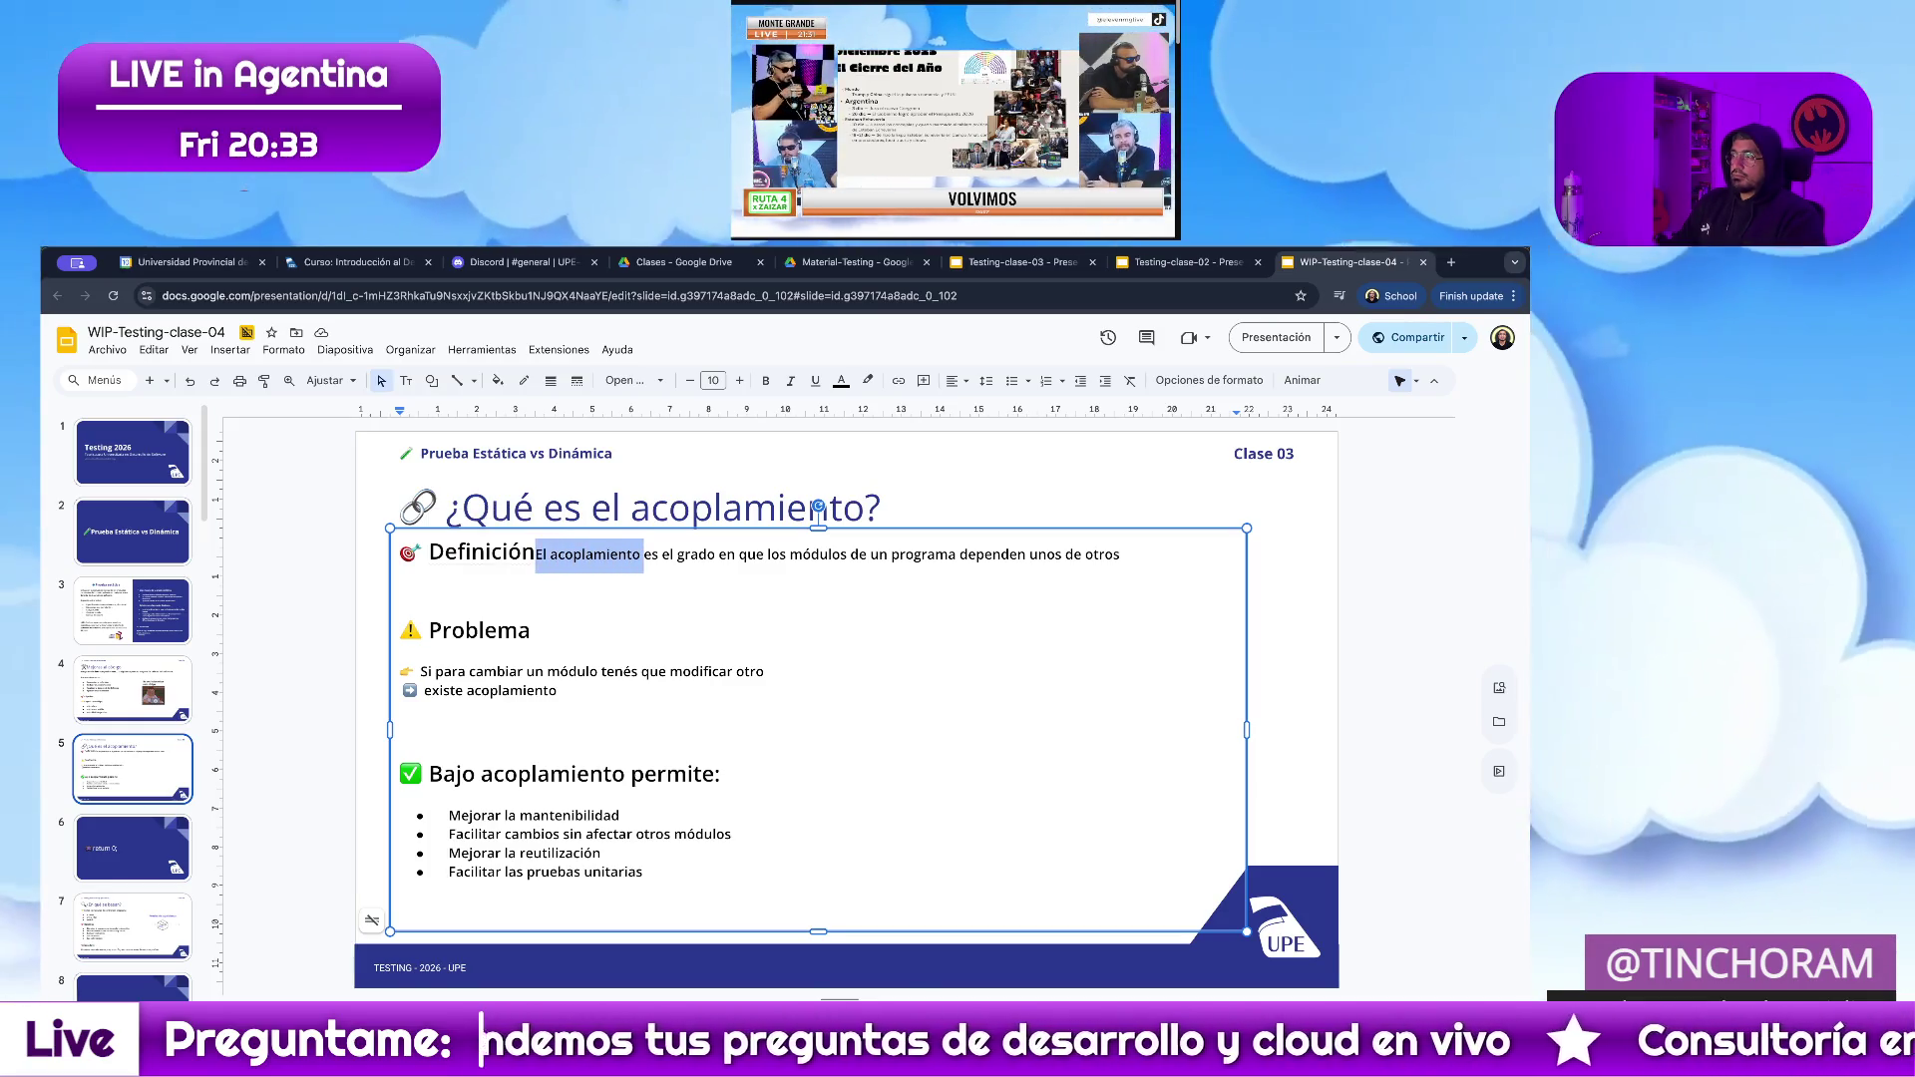
key("BackSpace")
key("BackSpace")
key("BackSpace")
key("BackSpace")
key("BackSpace")
key("BackSpace")
key("BackSpace")
key("BackSpace")
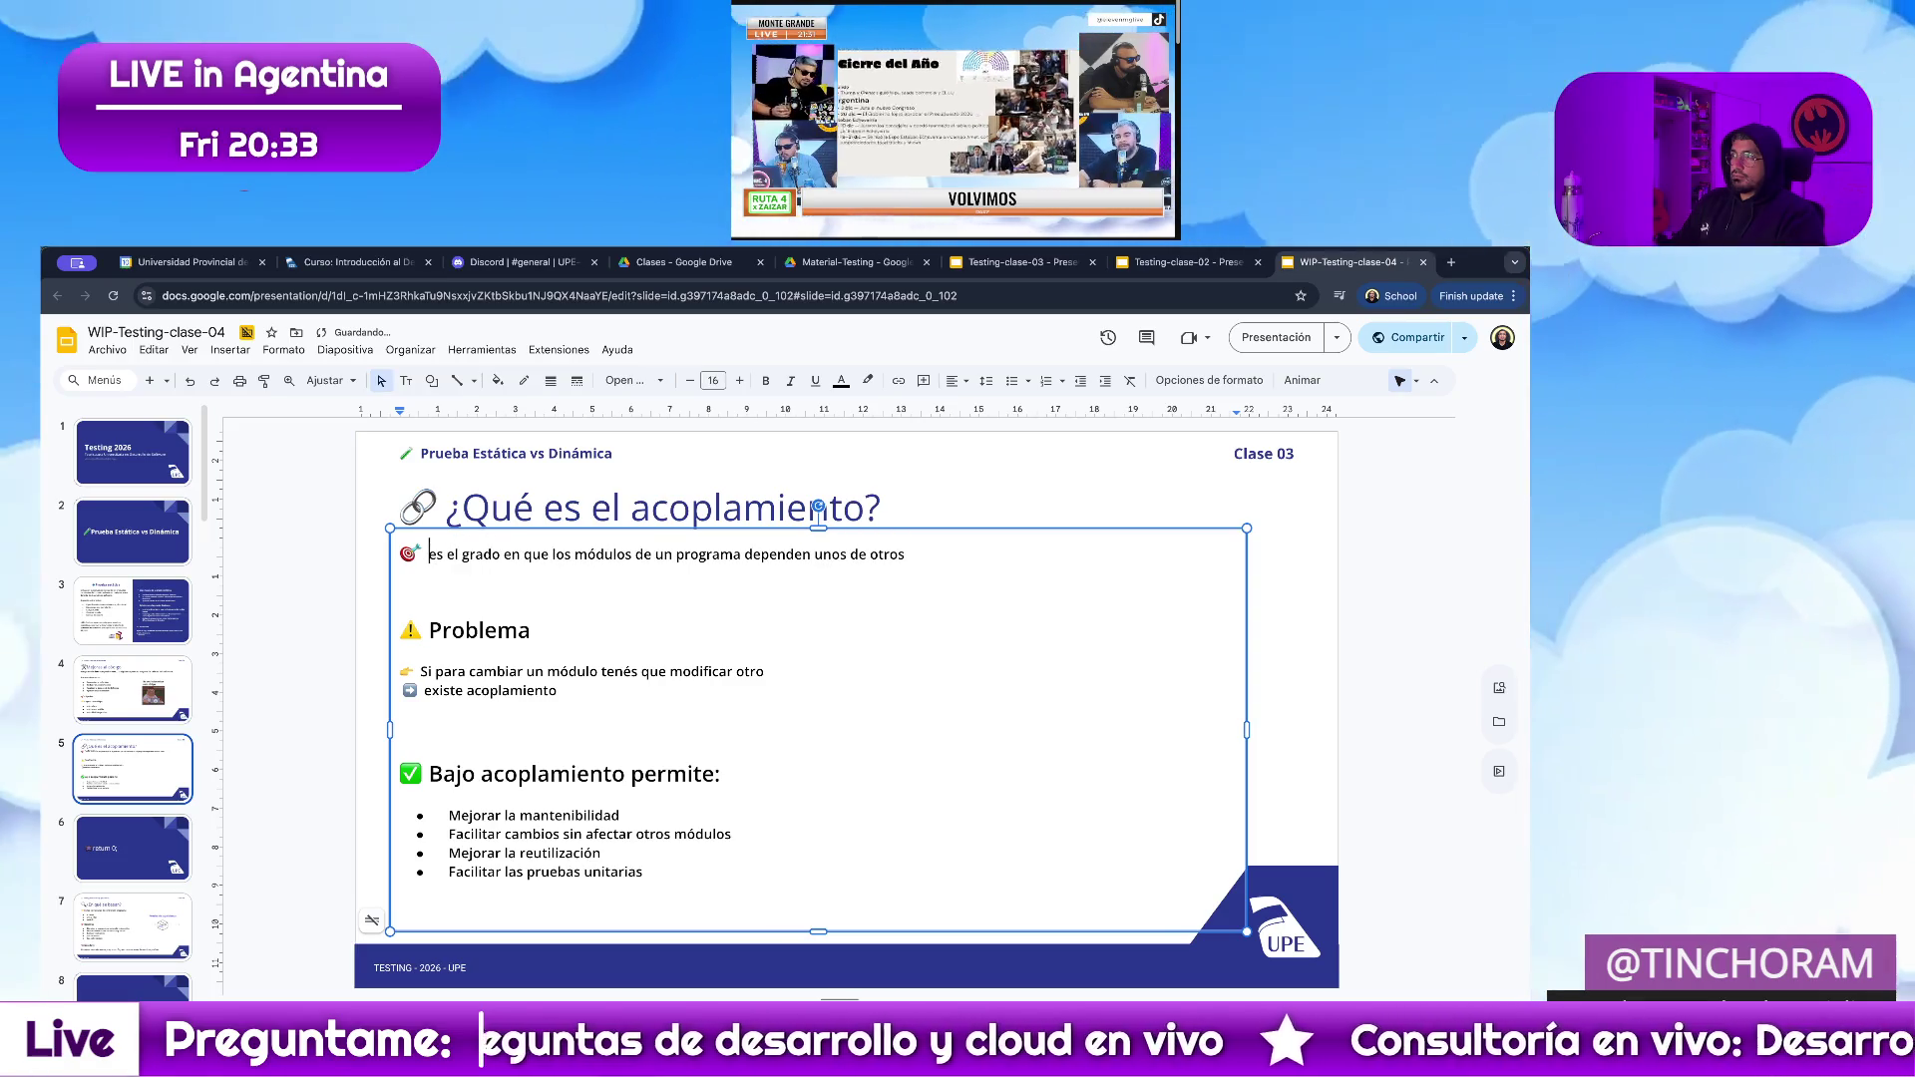
key("BackSpace")
key("BackSpace")
type("E")
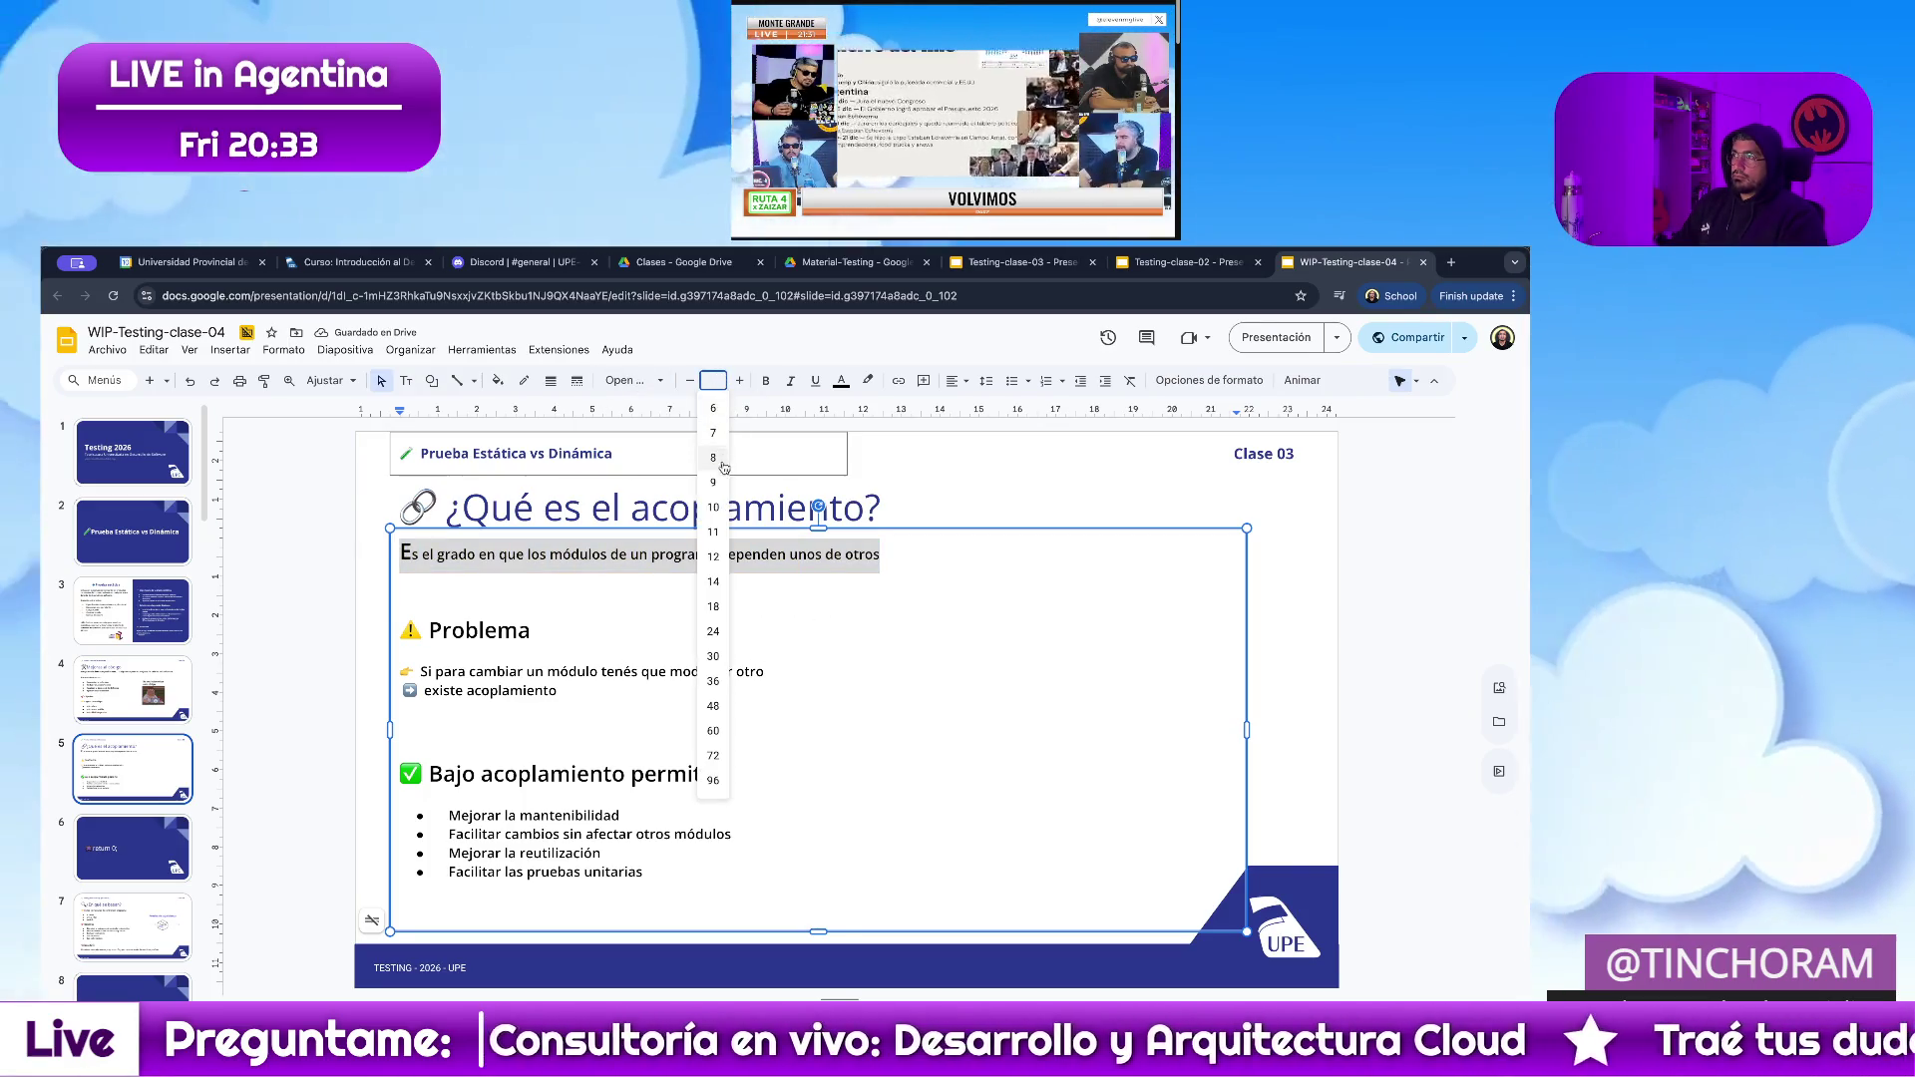
Set the opening definition line to font size 13.
left_click(717, 482)
left_click(738, 380)
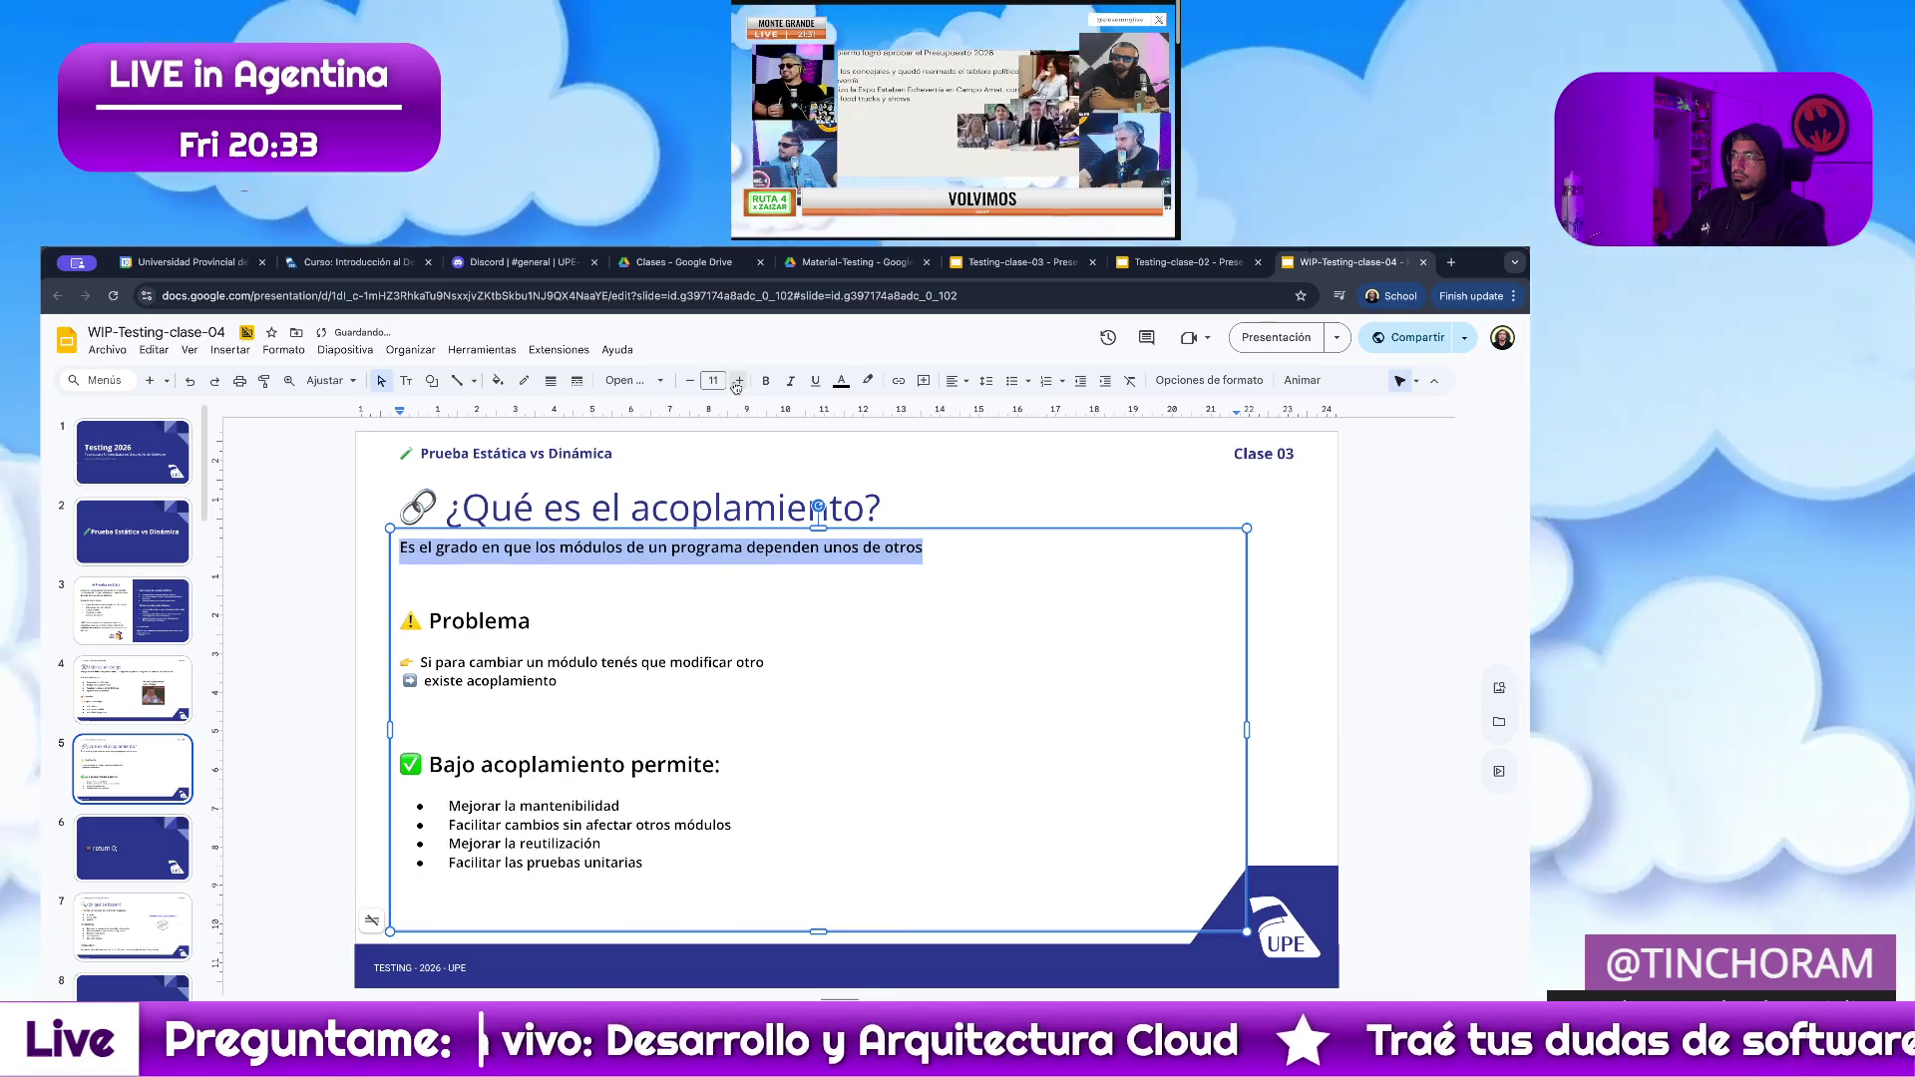
left_click(738, 380)
left_click(737, 380)
left_click(739, 381)
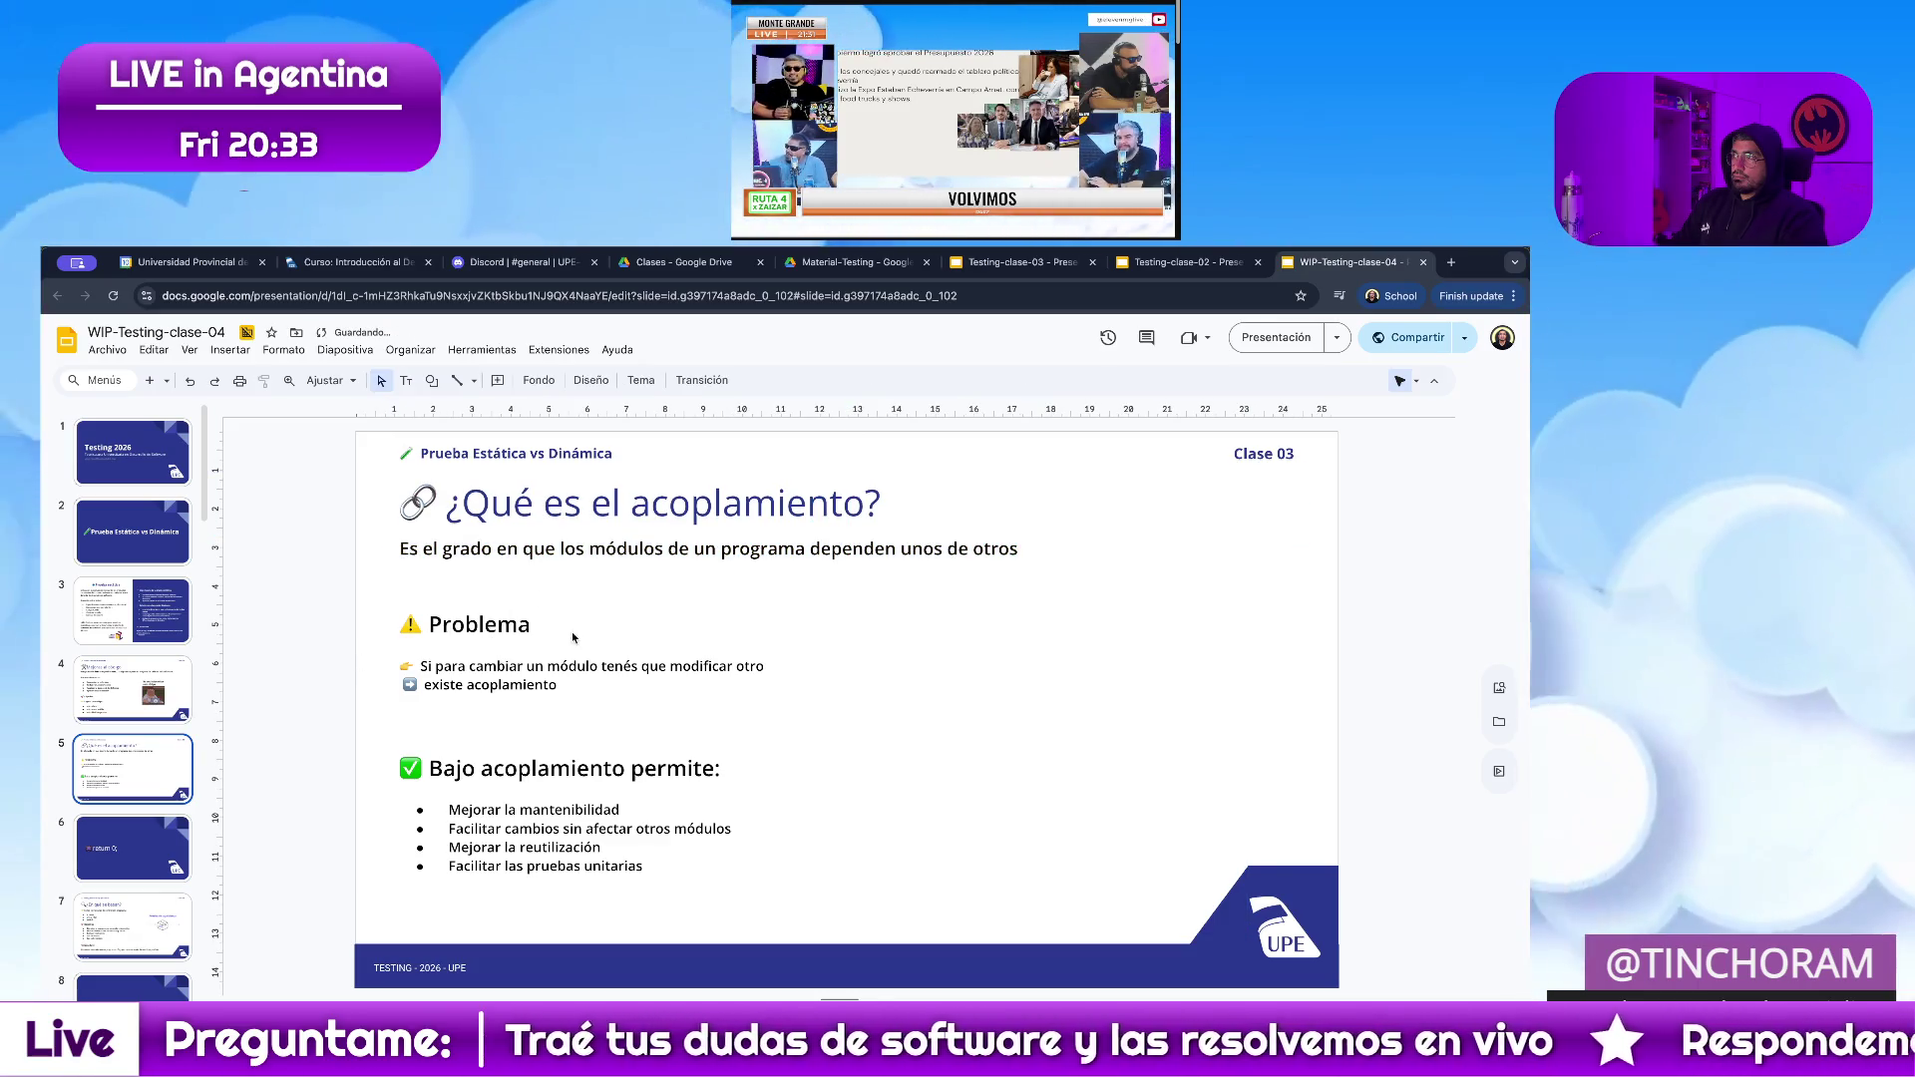
left_click(1058, 557)
Replace the first line with the full sentence 'El acoplamiento es el grado…unos de otros.'.
left_click_drag(1058, 557, 531, 529)
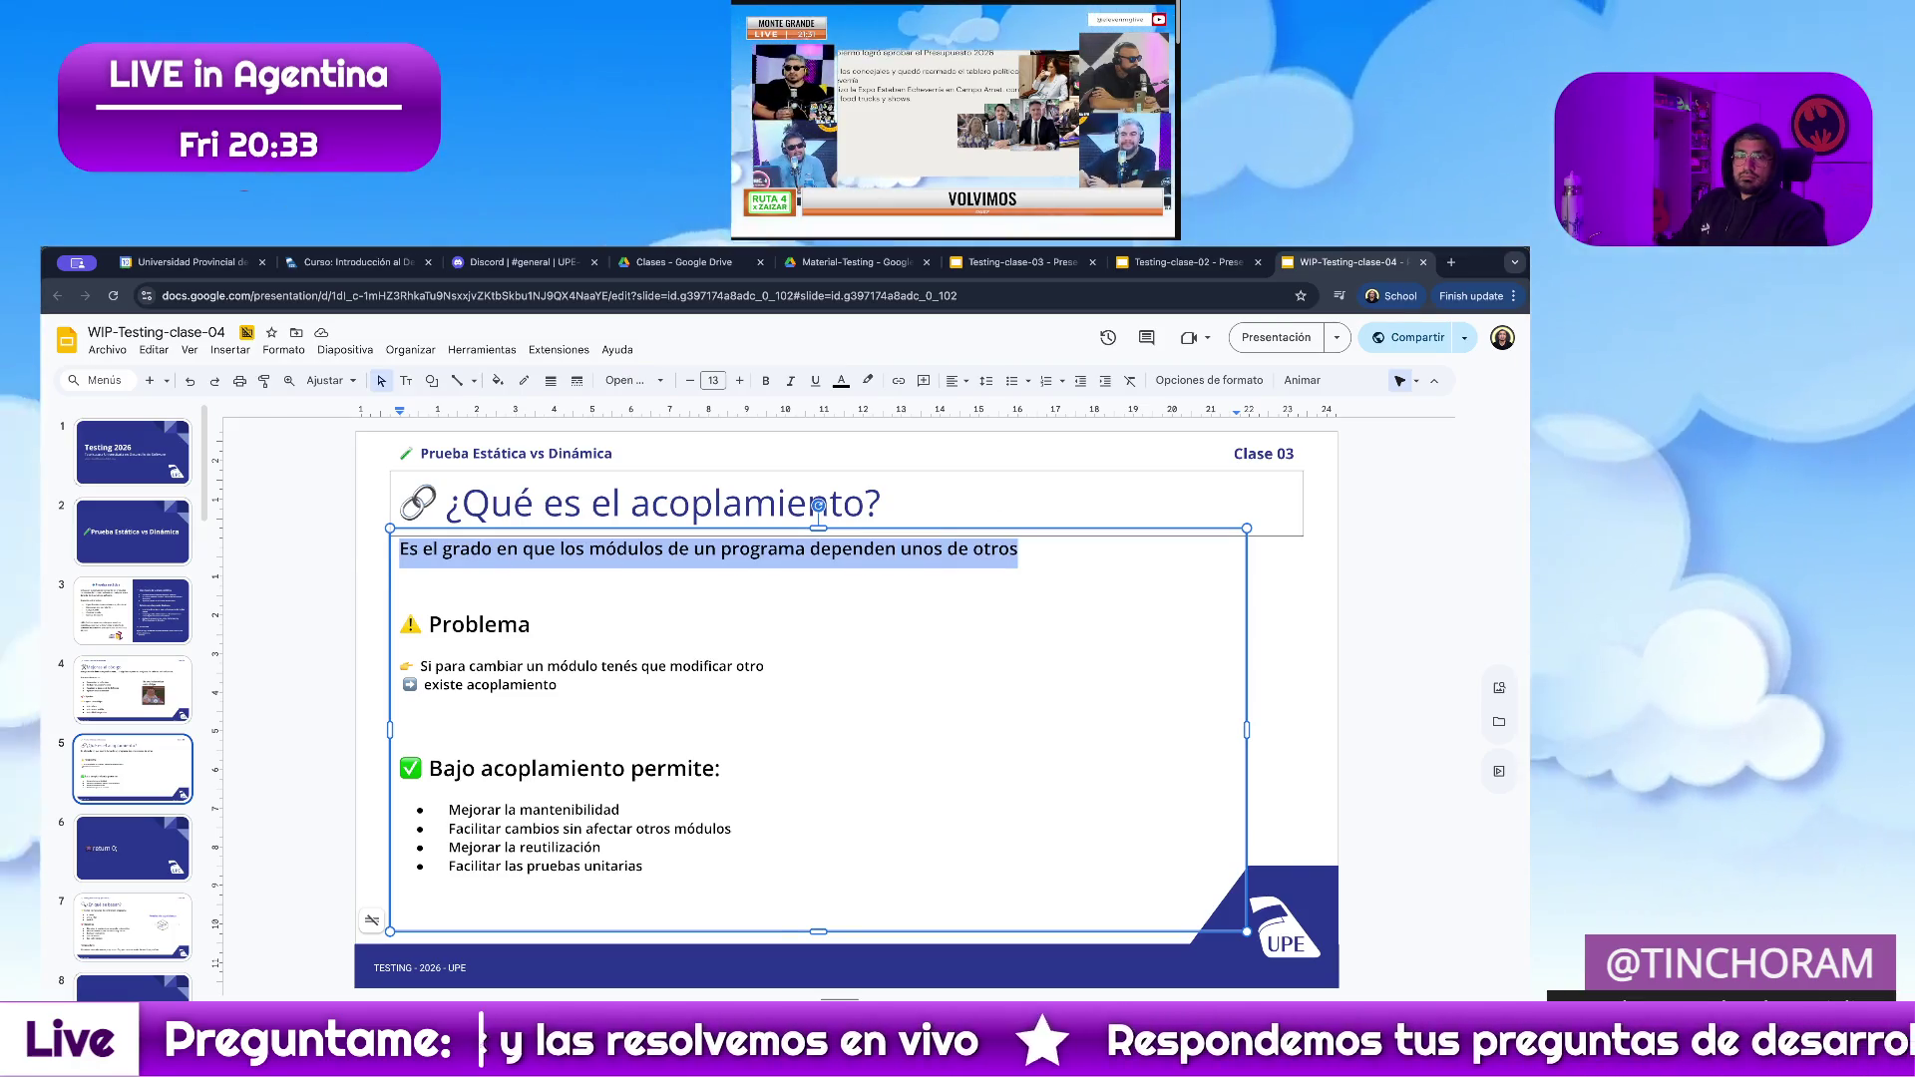
key("alt+Tab")
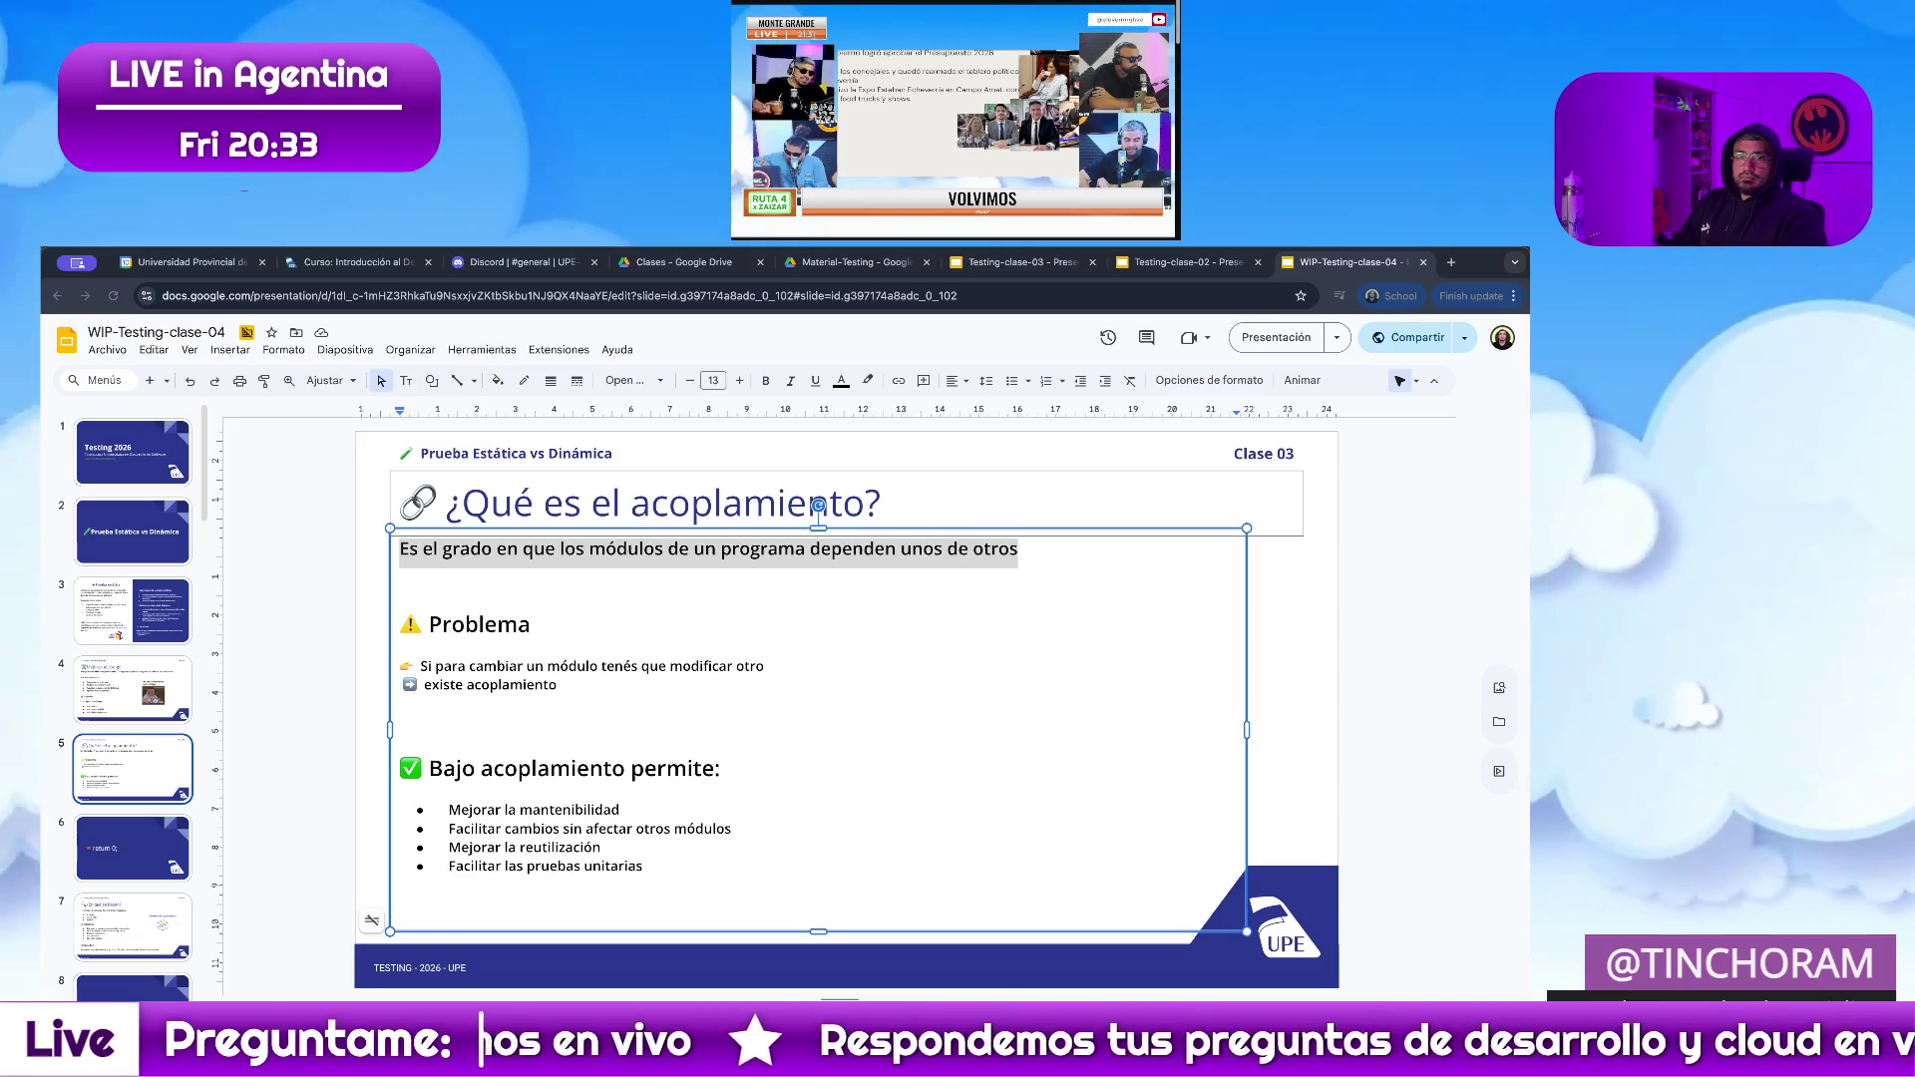
key("alt+Tab")
left_click(878, 608)
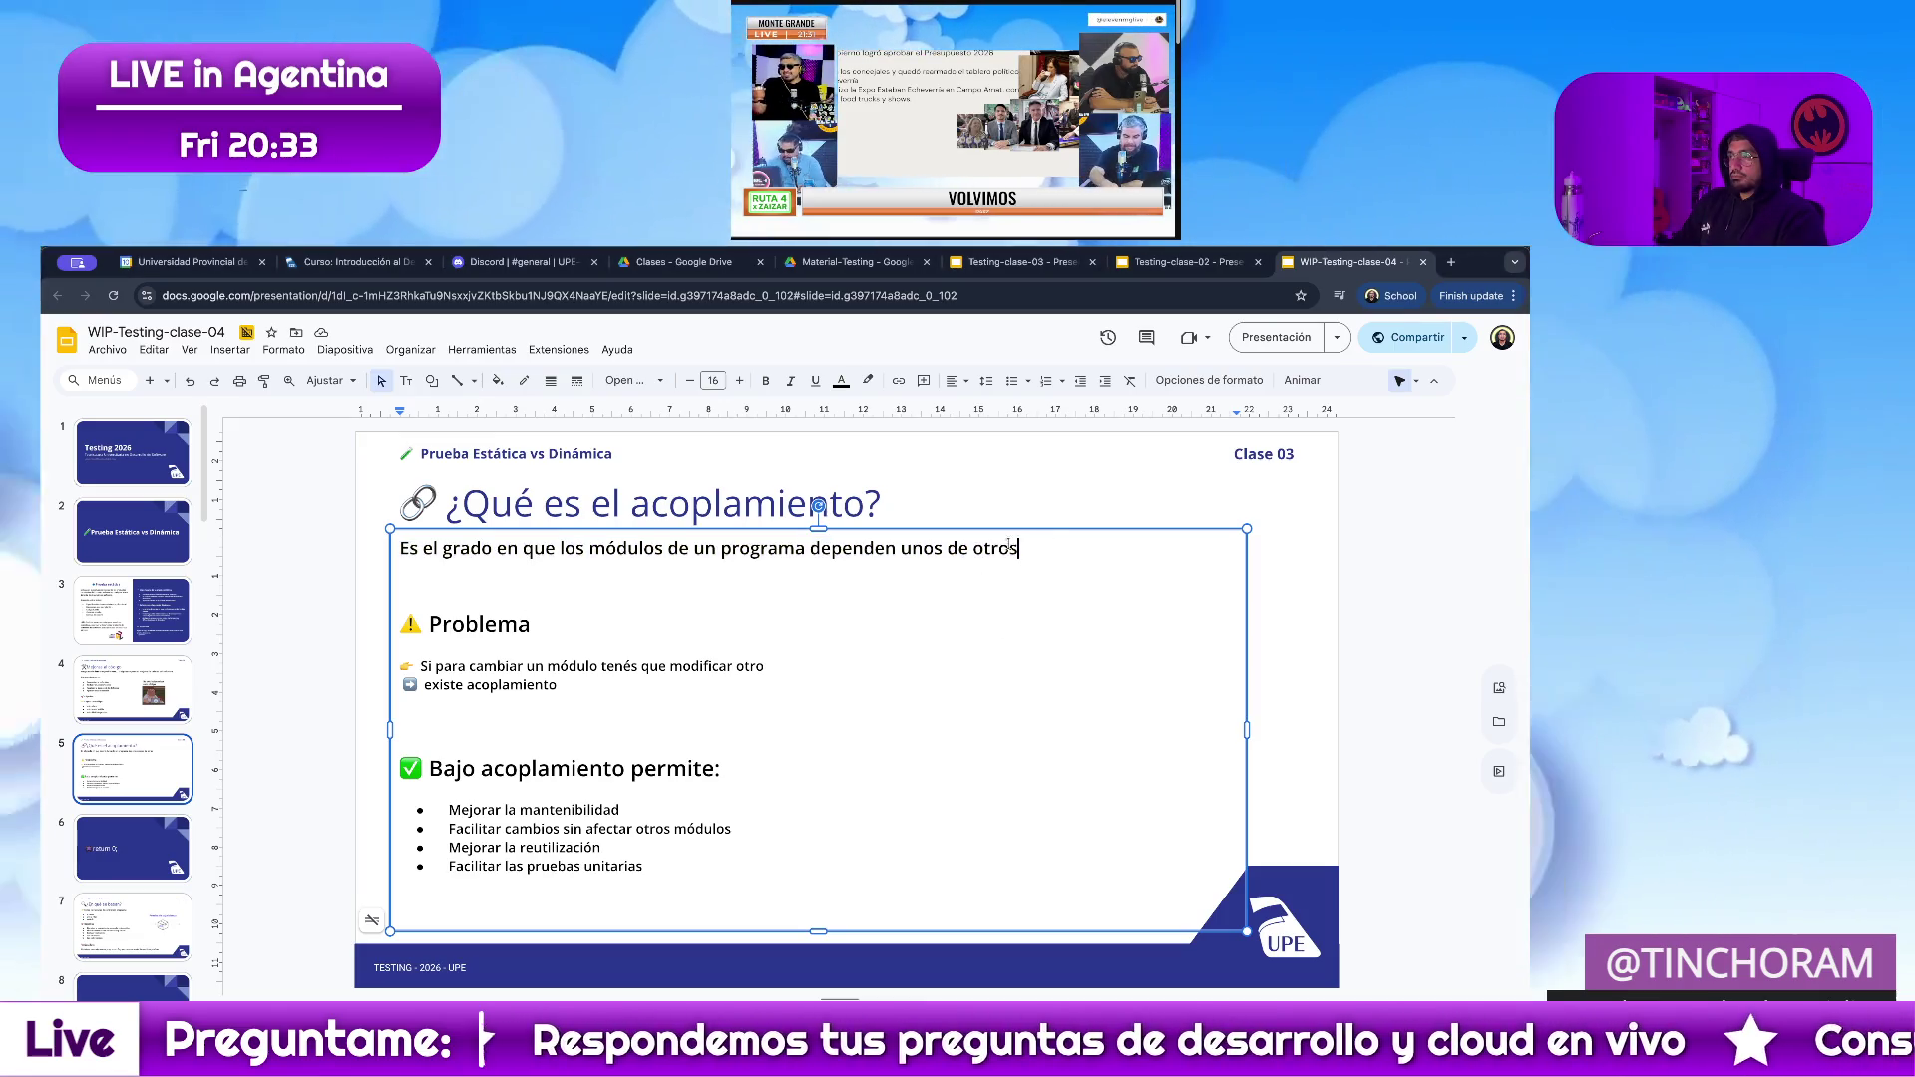
left_click_drag(1027, 550, 315, 547)
type("El acoplamiento es el grado en que los módulos de un programa dependen unos de otros.")
key("Up")
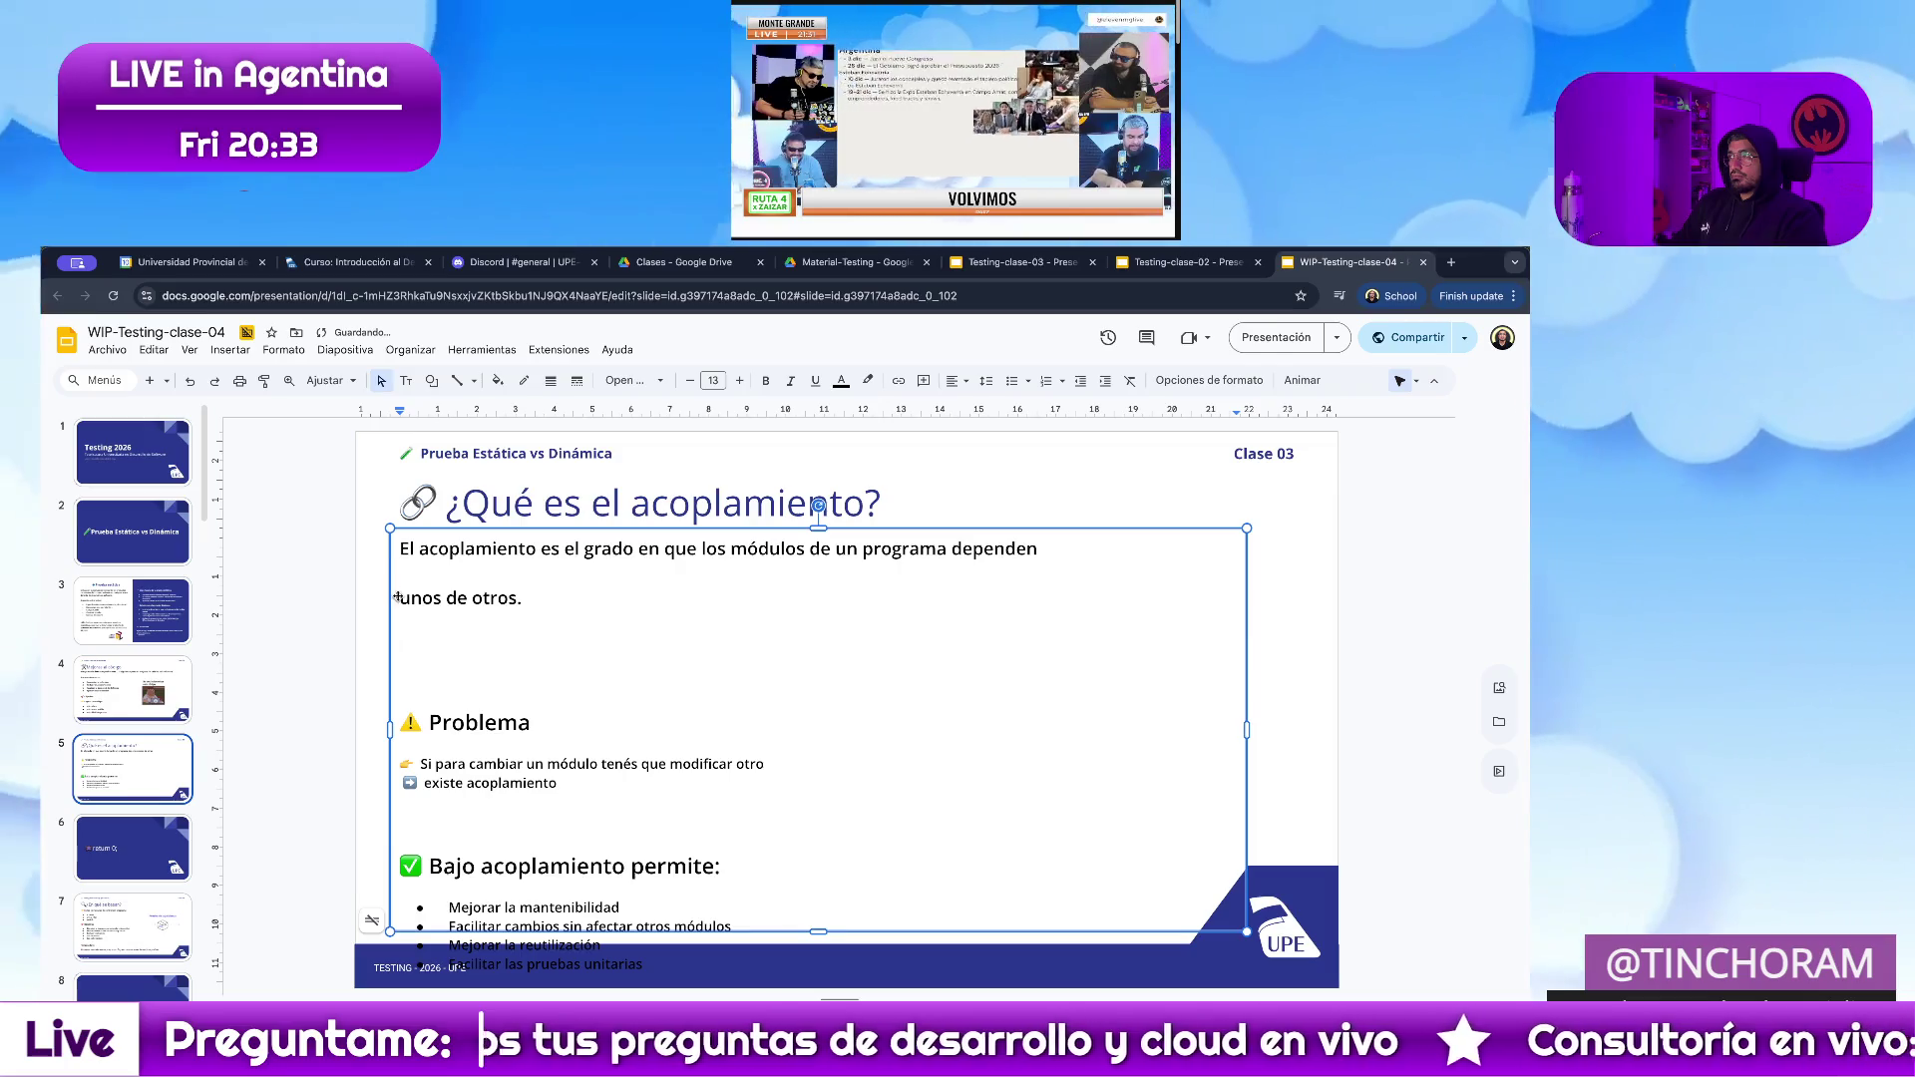
key("BackSpace")
key("BackSpace")
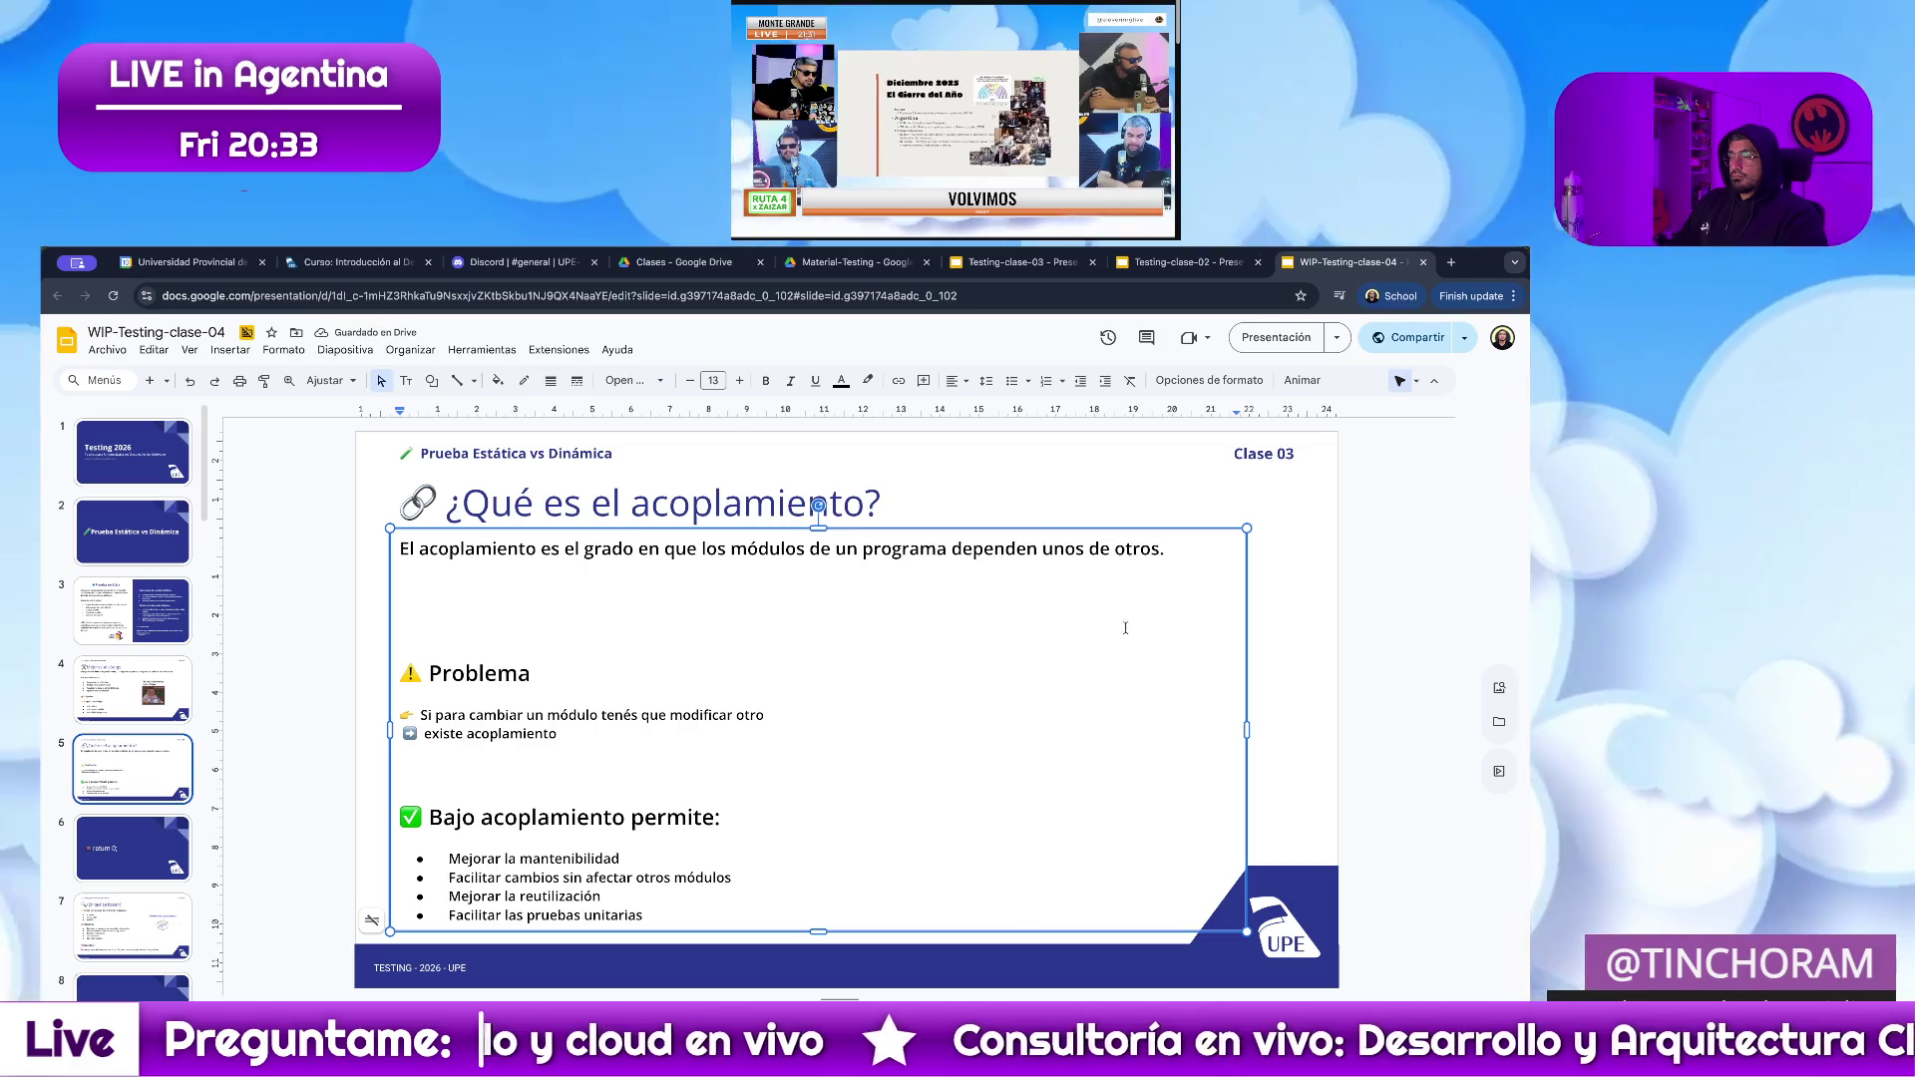
Remove the blank line between the definition and the Problema section.
left_click(1445, 604)
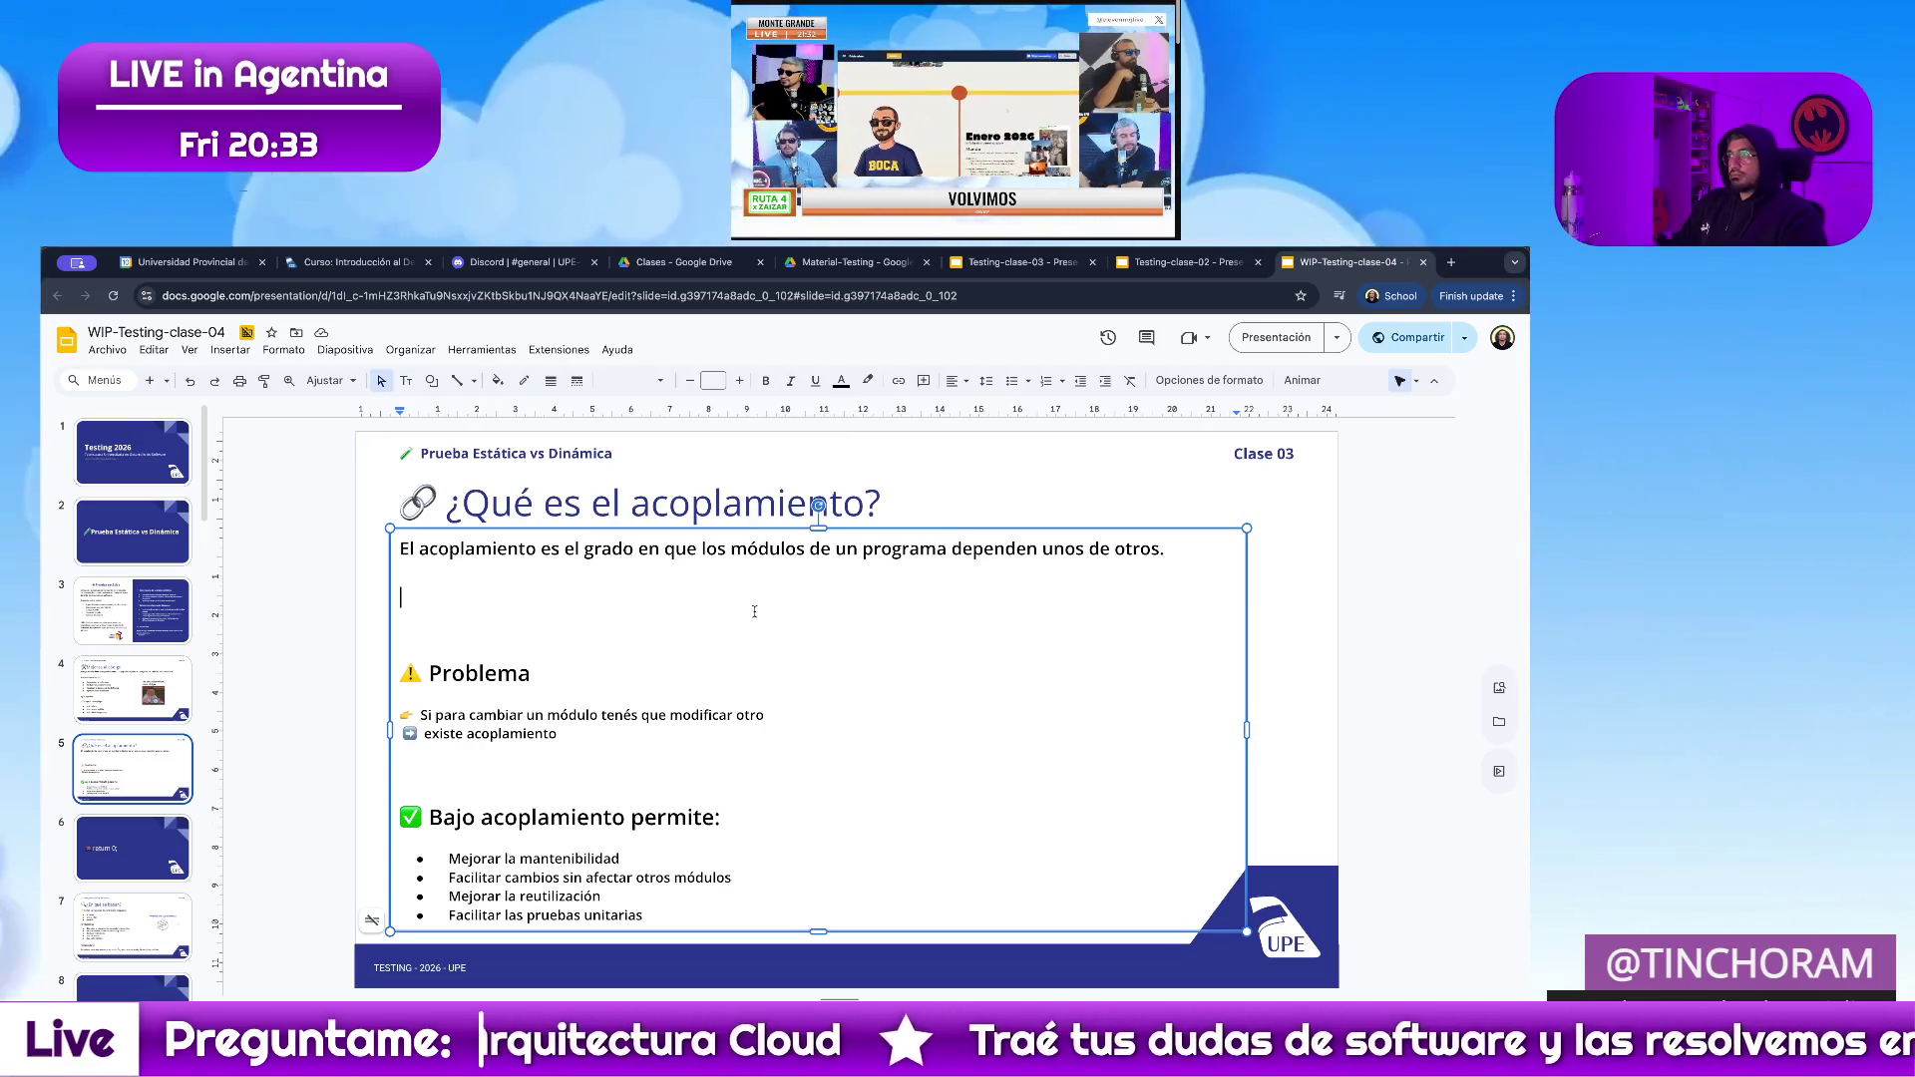
key("BackSpace")
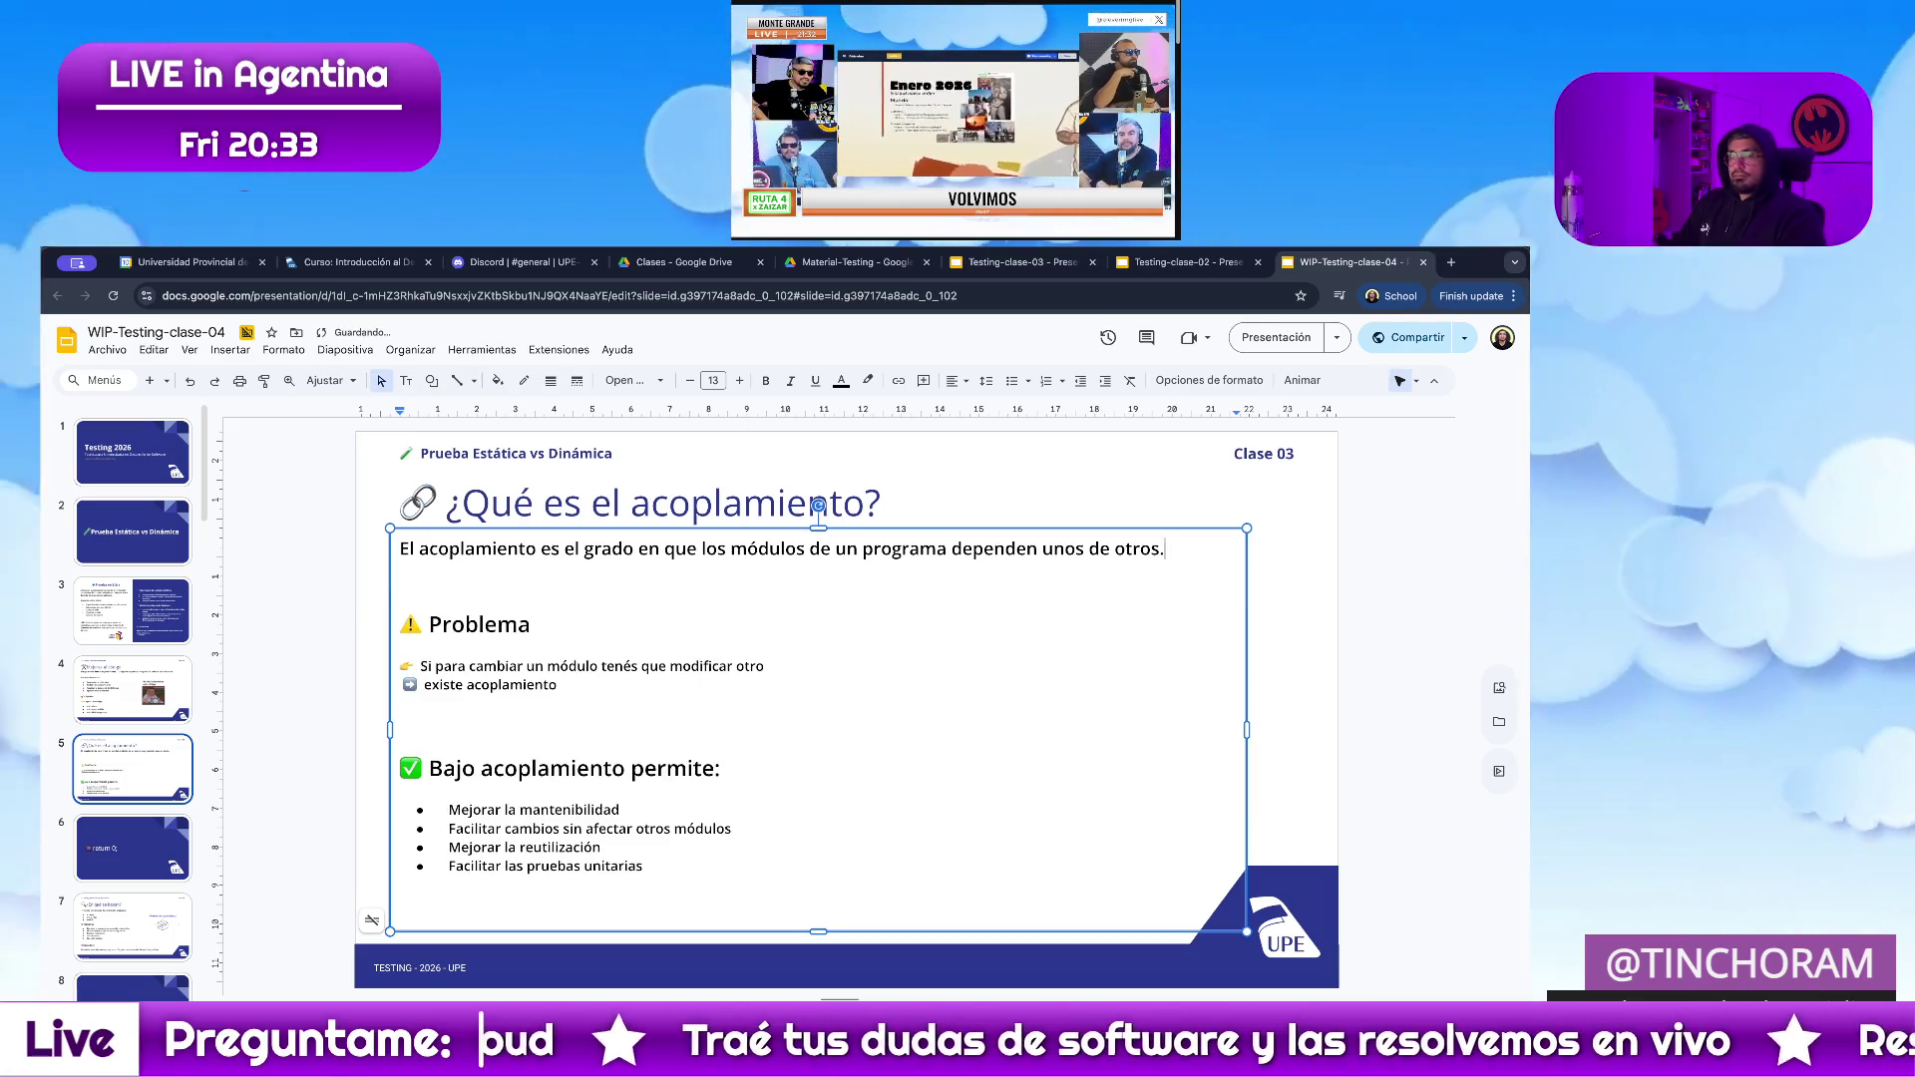
key("BackSpace")
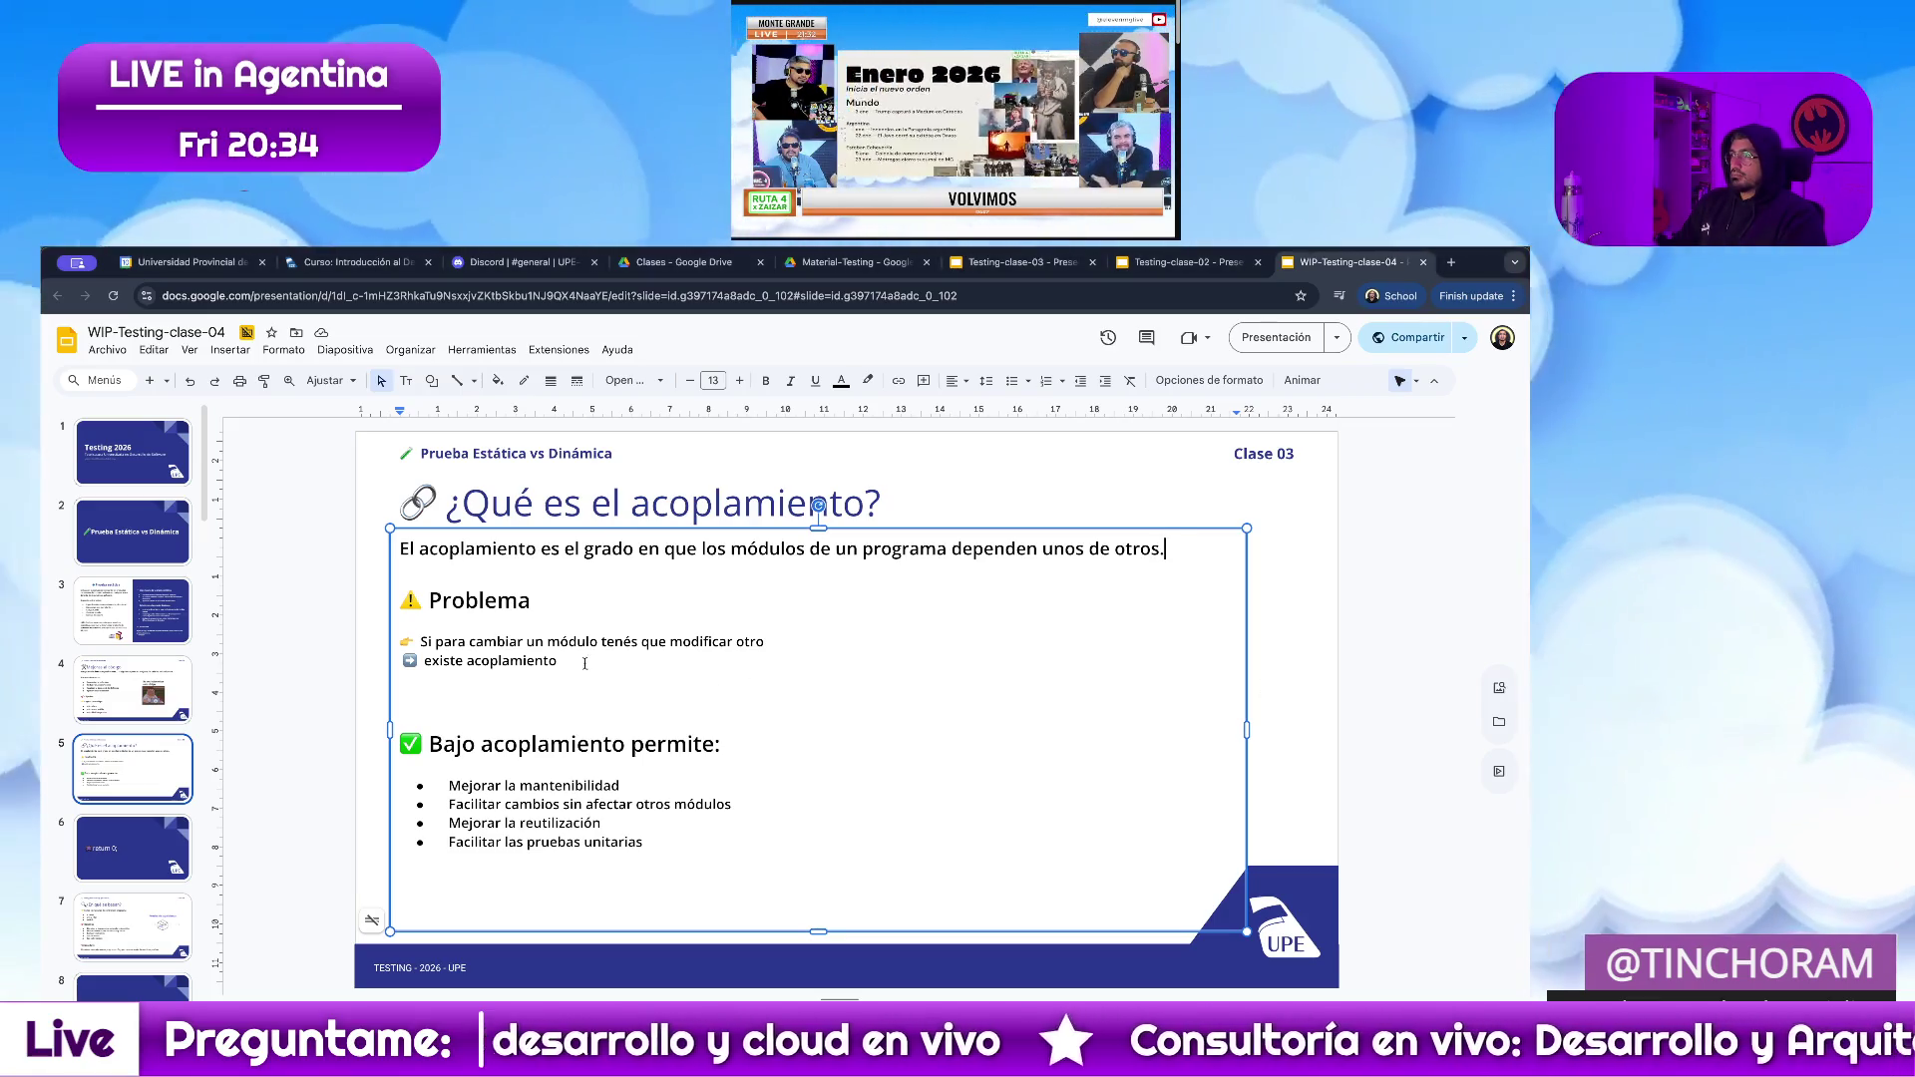
Replace the Problema lines with the full sentence about changes spreading between modules.
left_click_drag(585, 664, 400, 638)
type("Si para hacer cambios en un módulo del programa es necesario hacer cambios en otro módulo distinto, existe acoplamiento entre ambos módulos.")
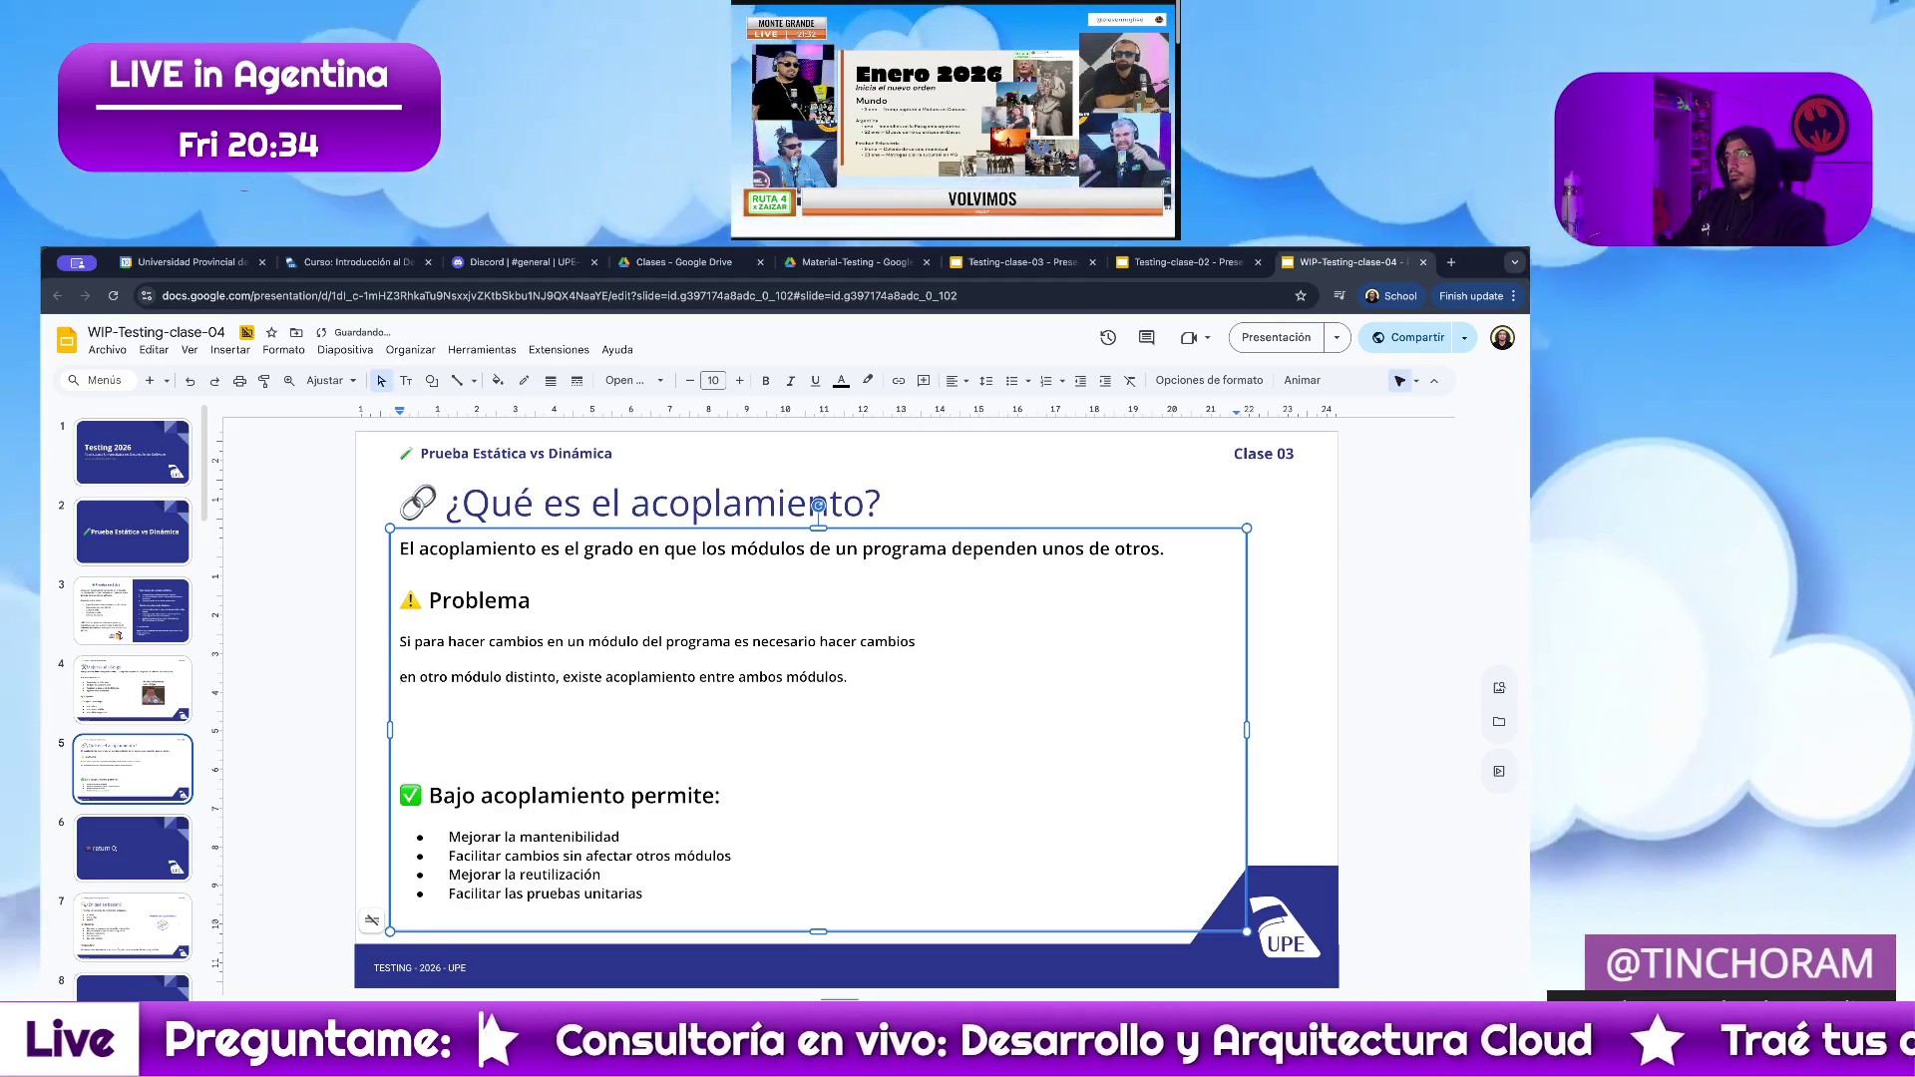
key("BackSpace")
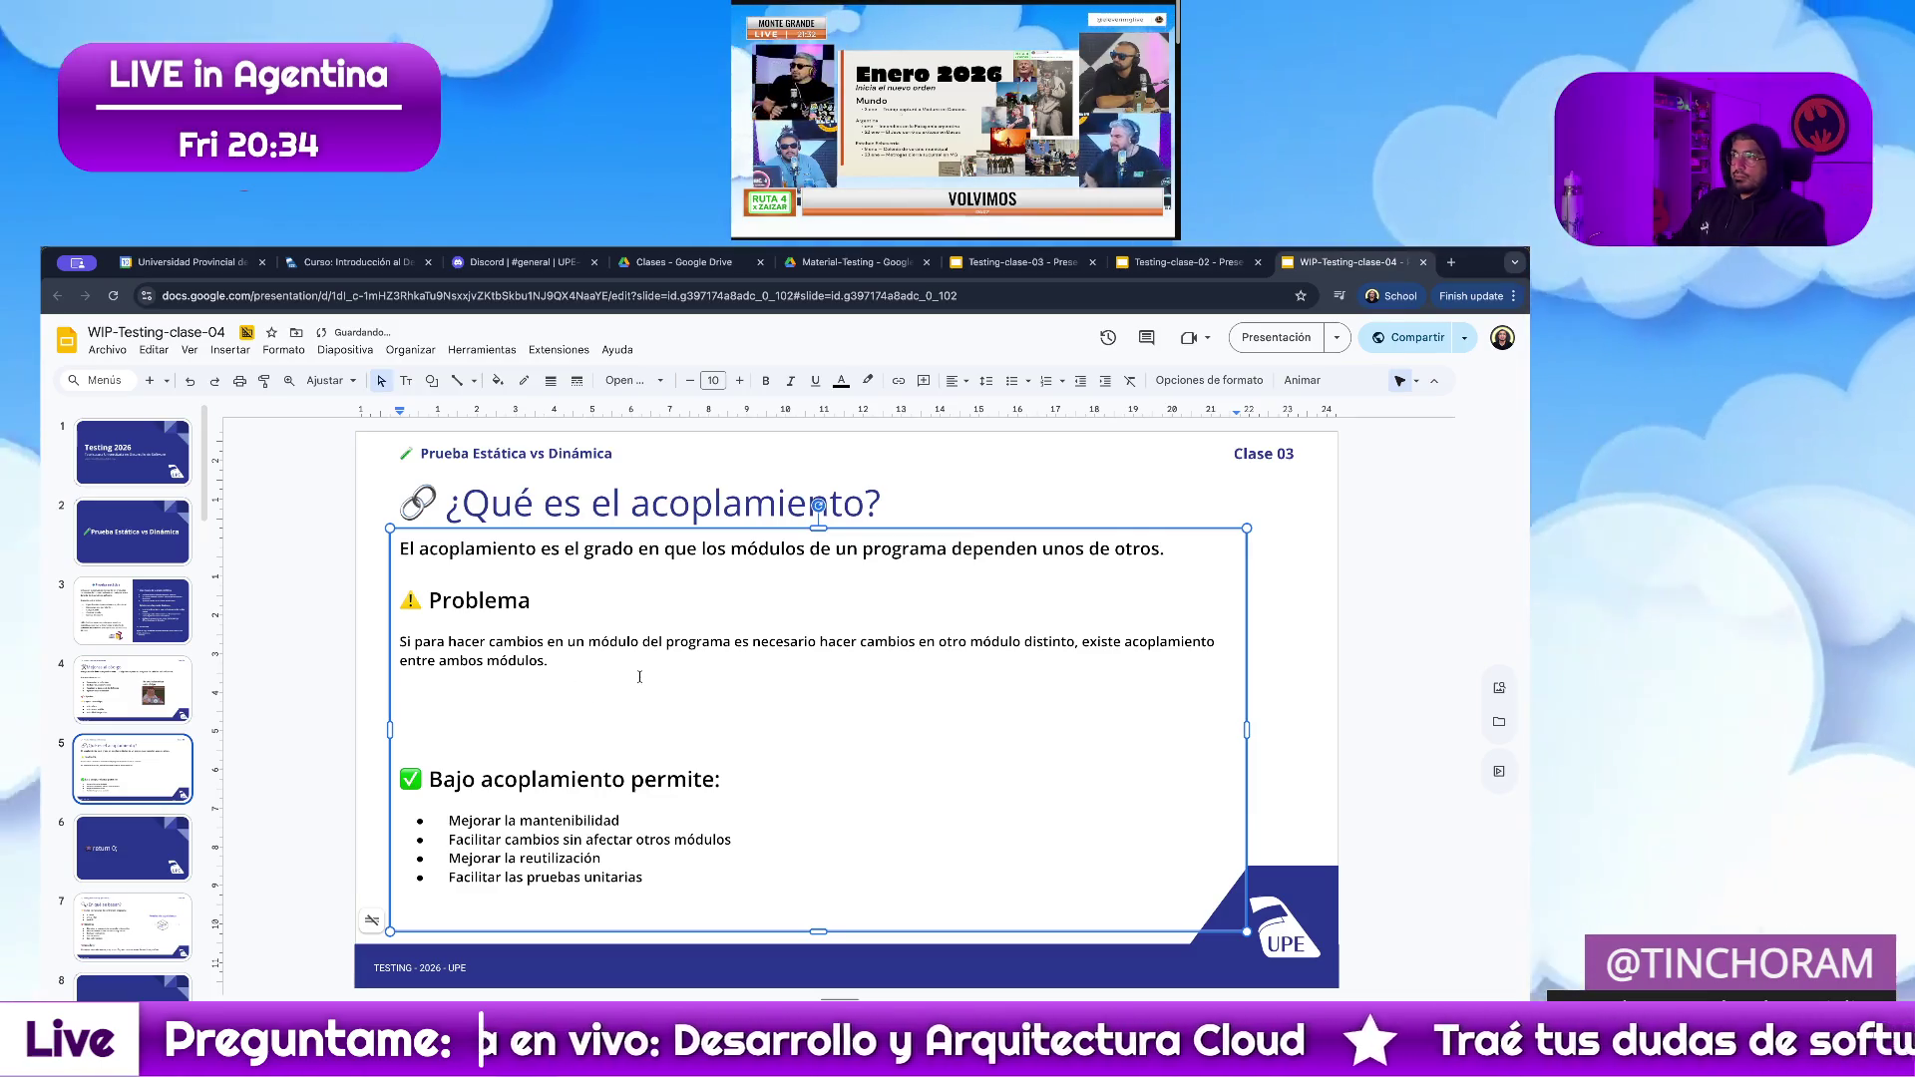
Bold 'módulo', 'módulo distinto' and 'acoplamiento' in the problem paragraph.
double_click(593, 642)
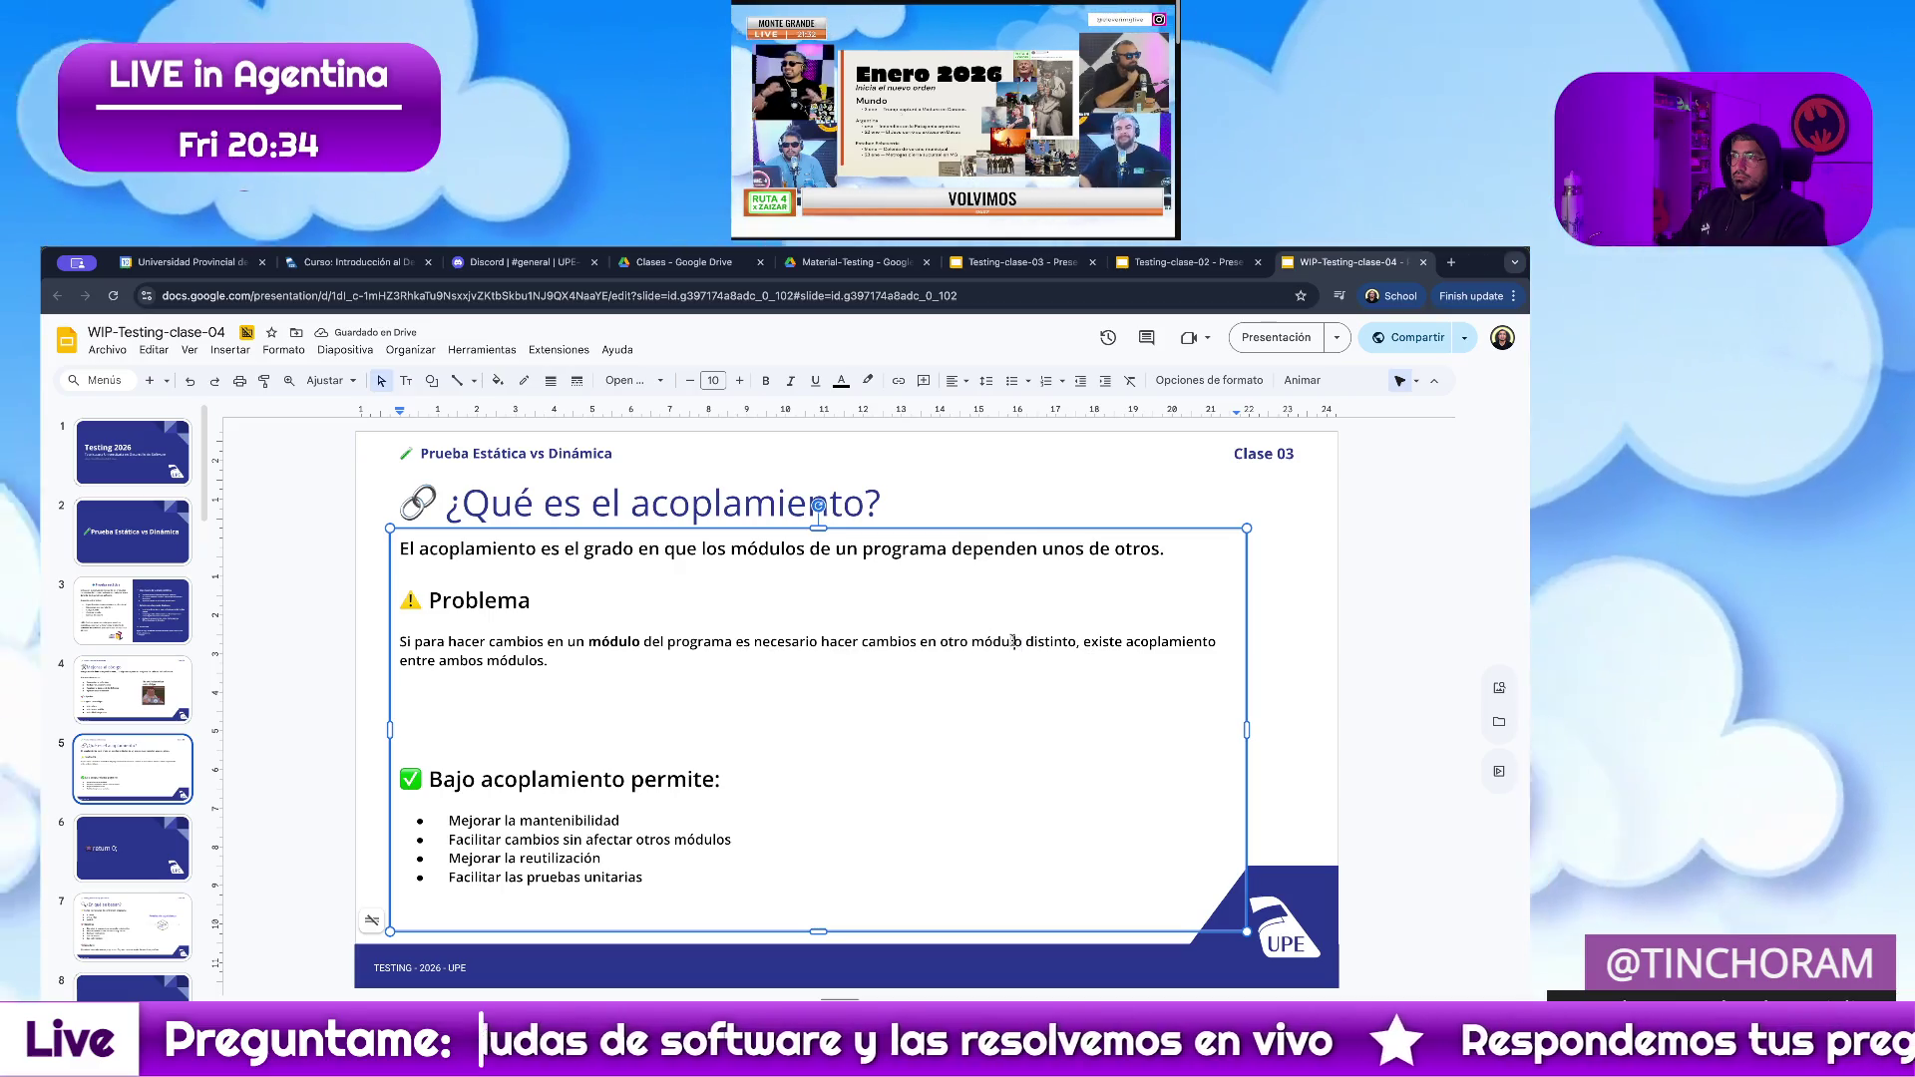
left_click(976, 643)
left_click_drag(973, 641, 1067, 642)
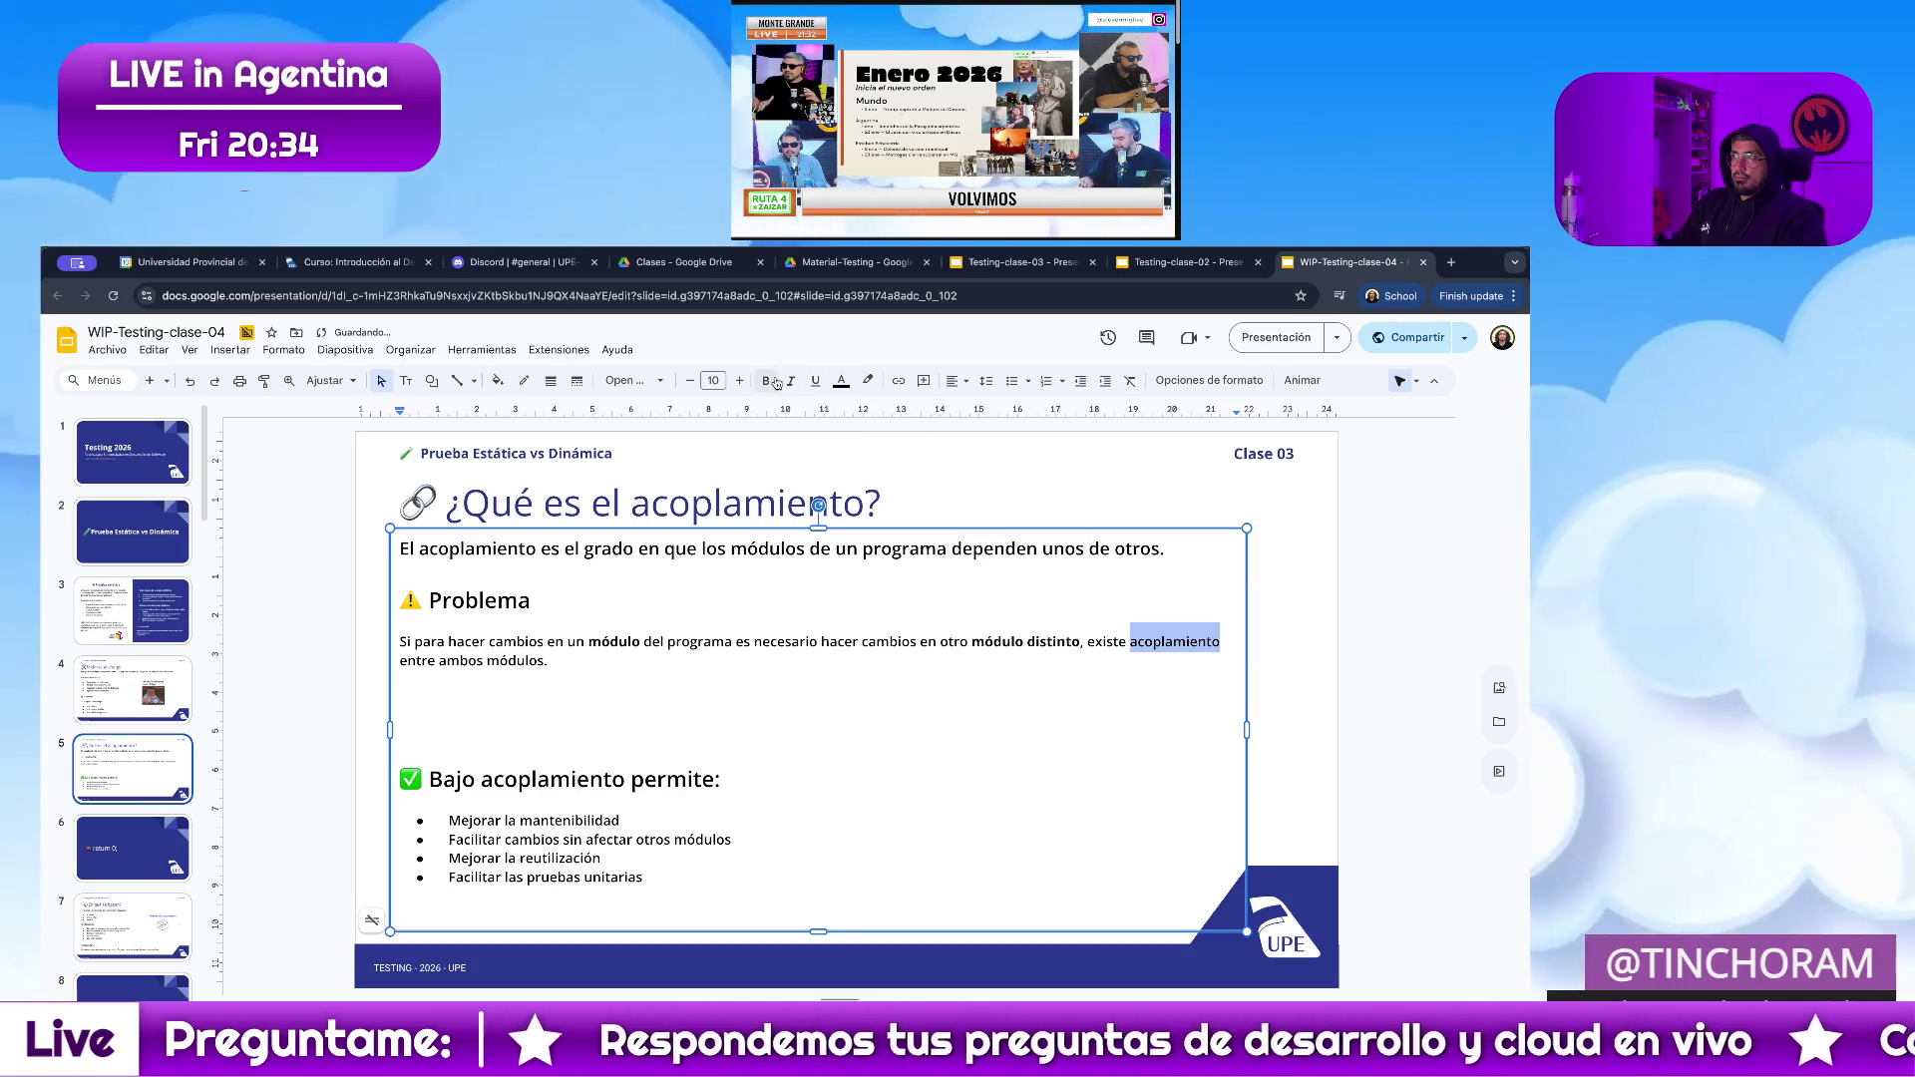
triple_click(562, 669)
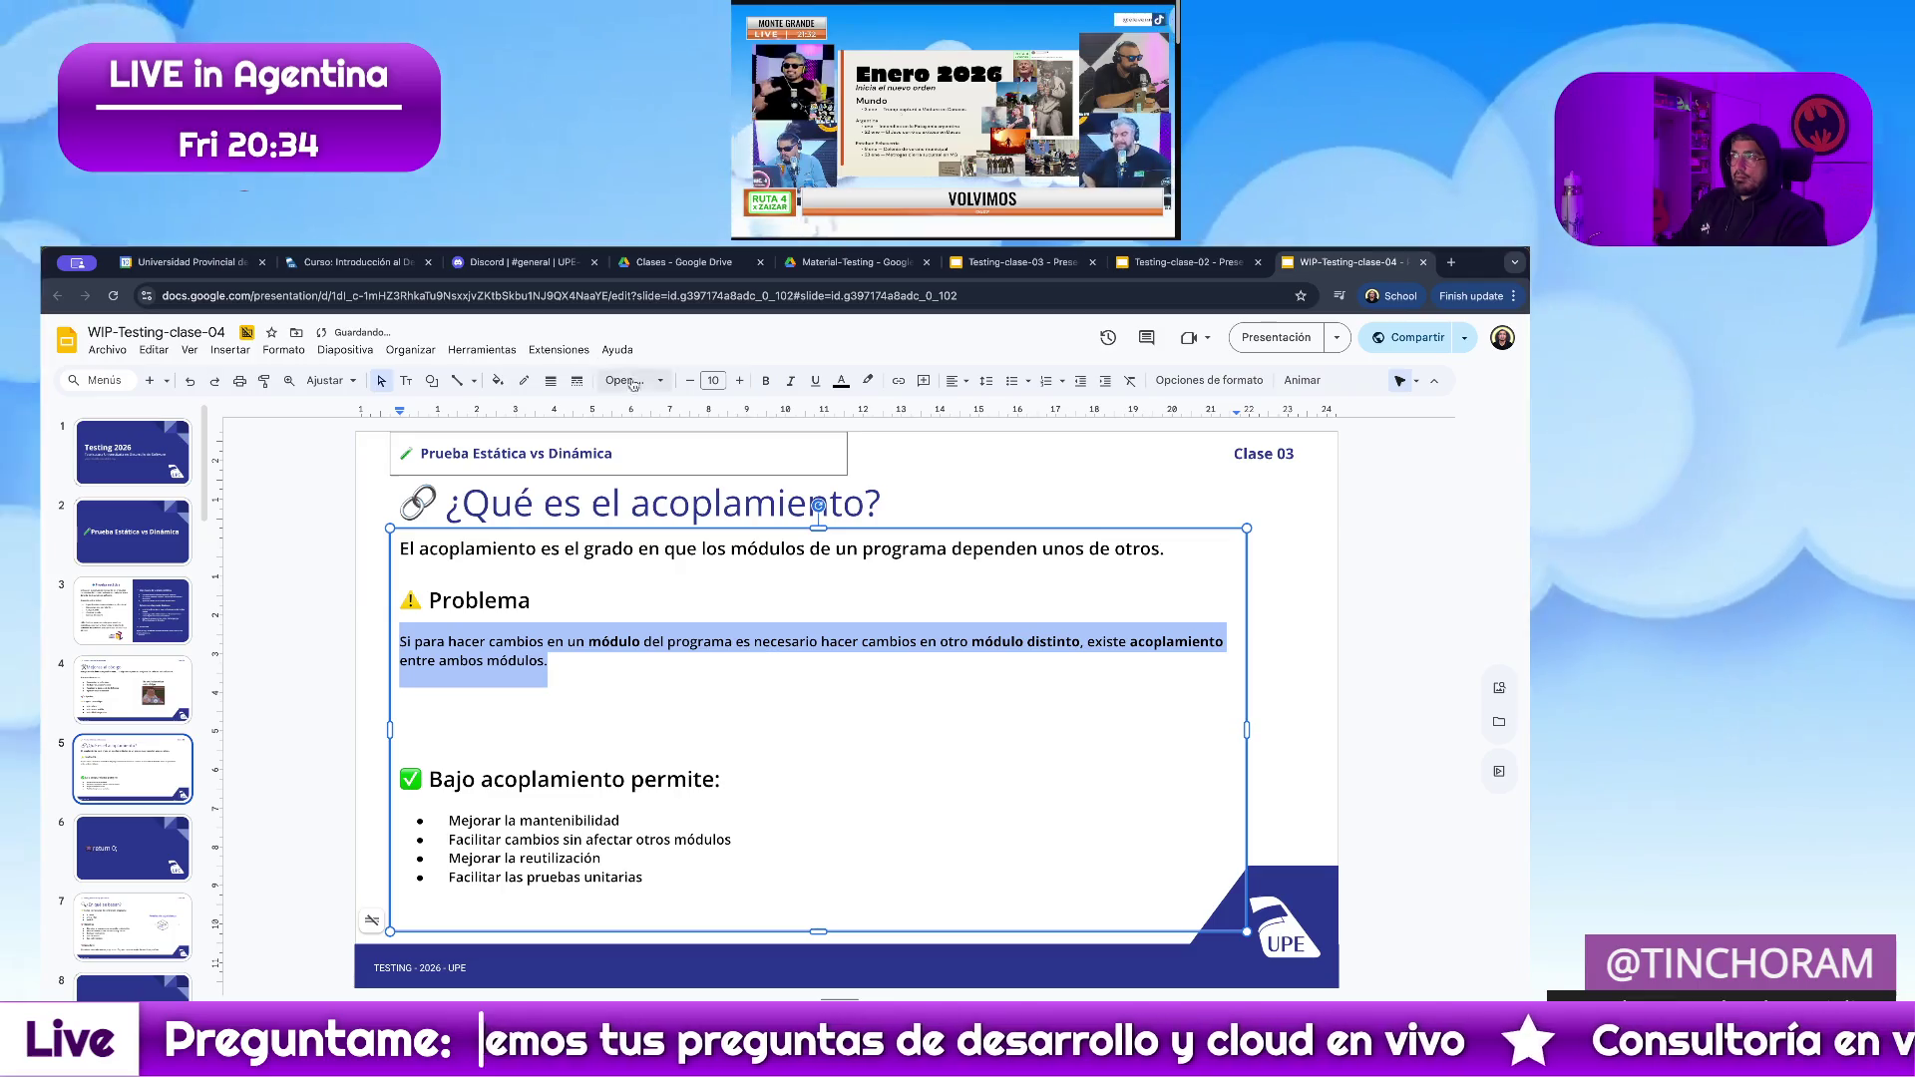
Set the definition through problem paragraph to font size 13.
key("ctrl+shift+period")
double_click(536, 600)
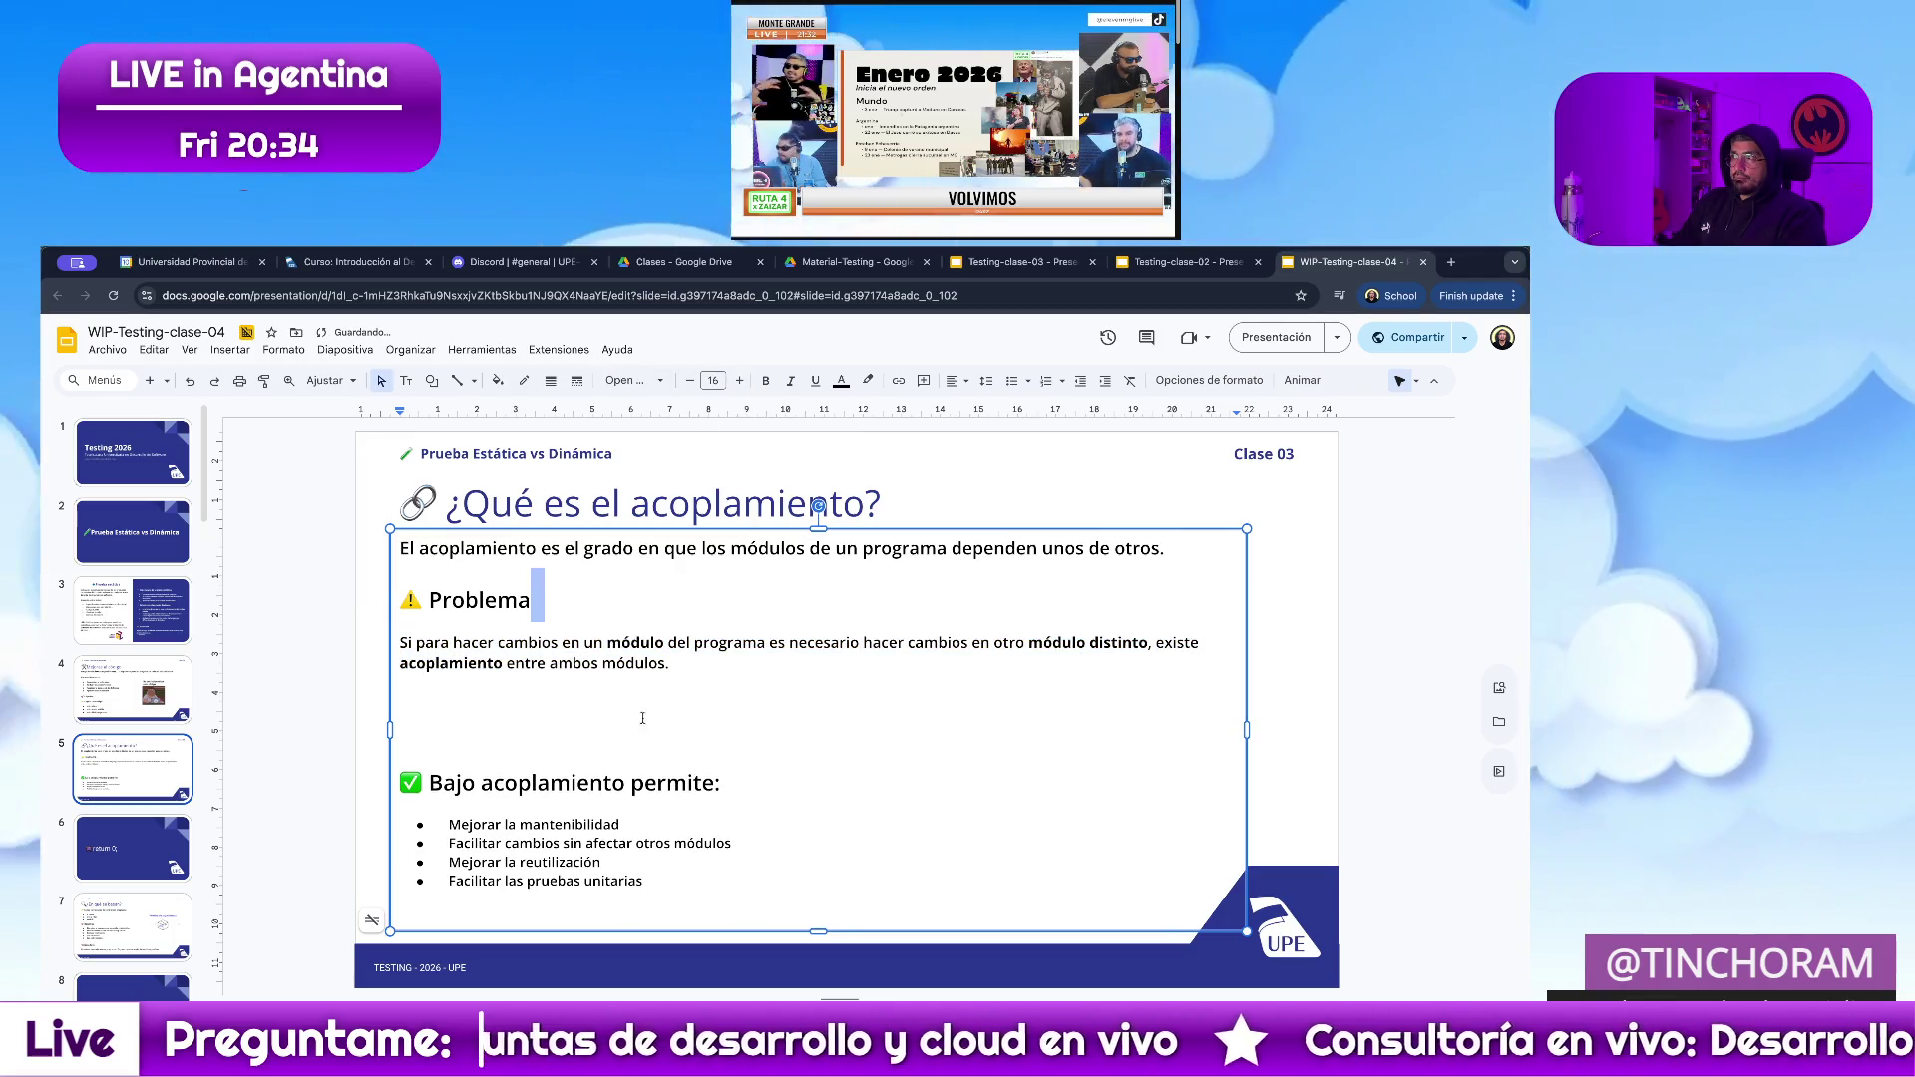
left_click_drag(708, 665, 372, 532)
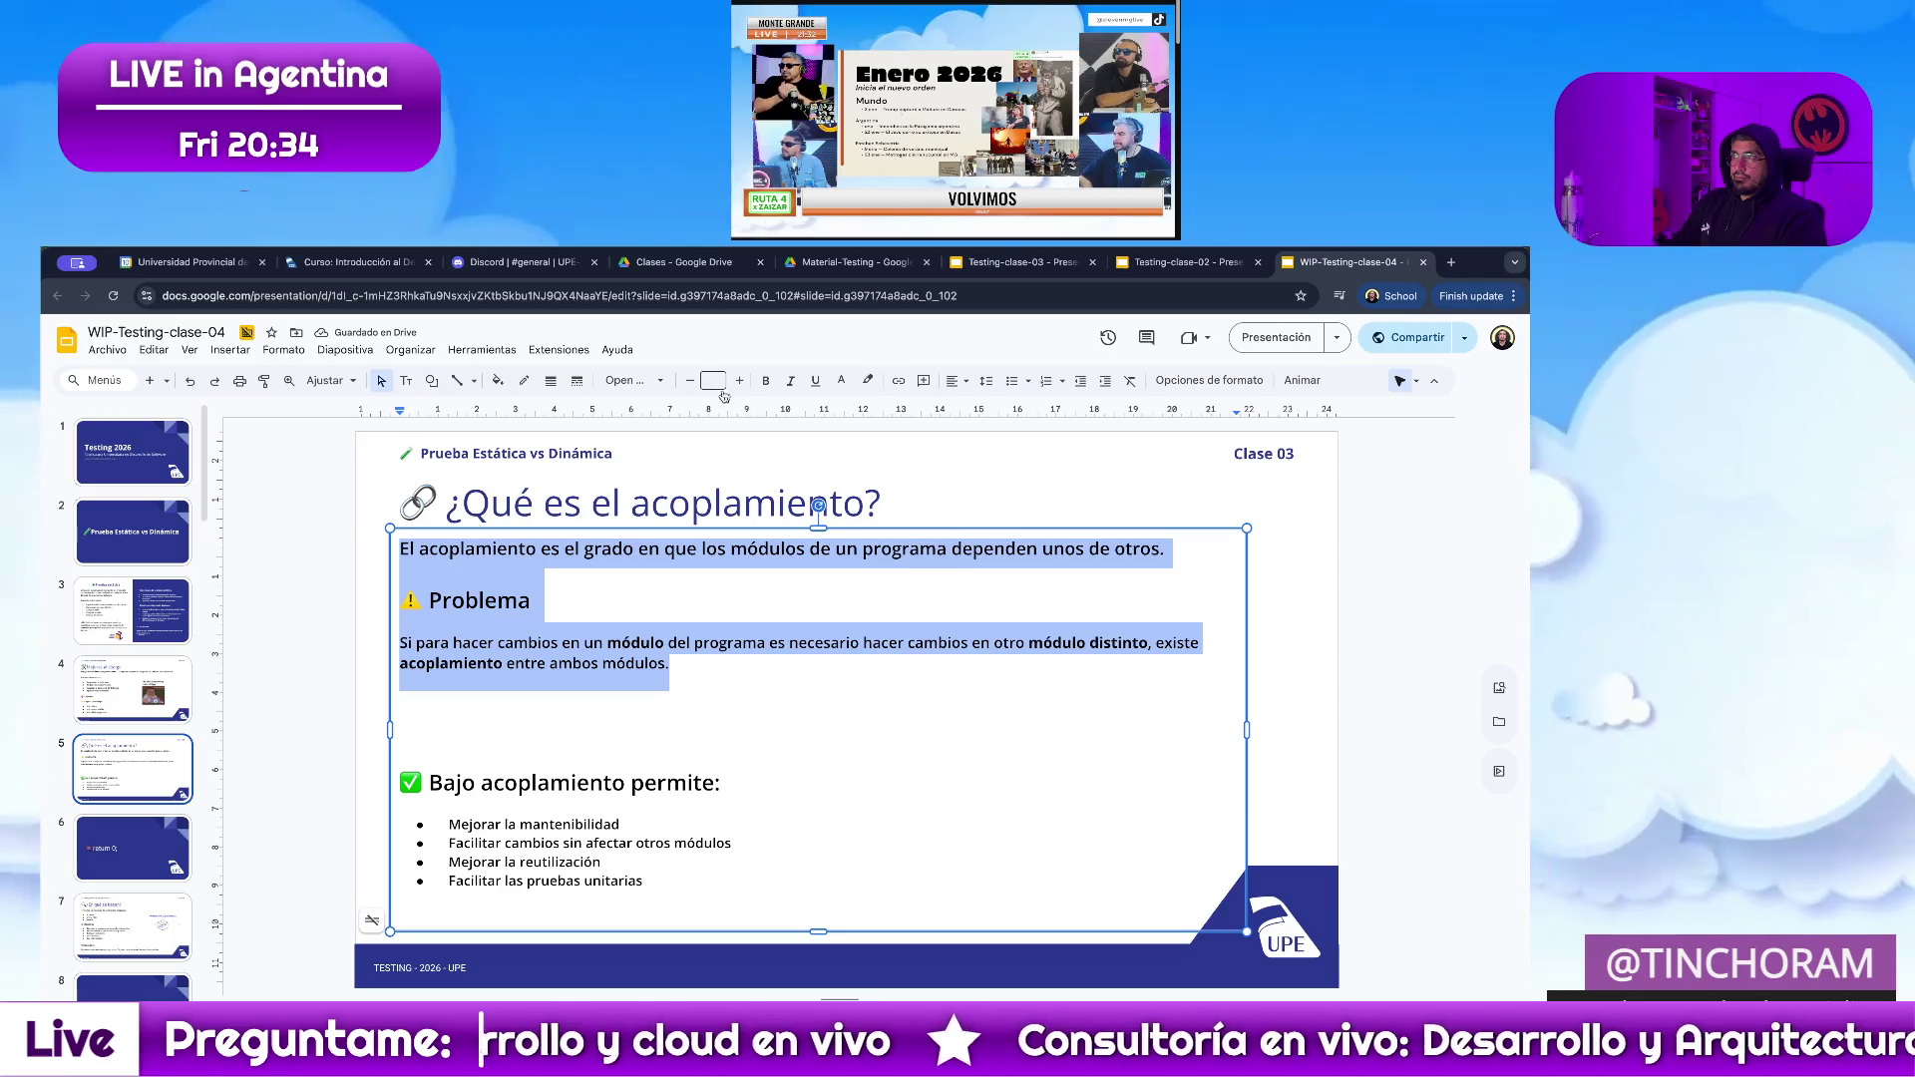
left_click(714, 381)
left_click(715, 533)
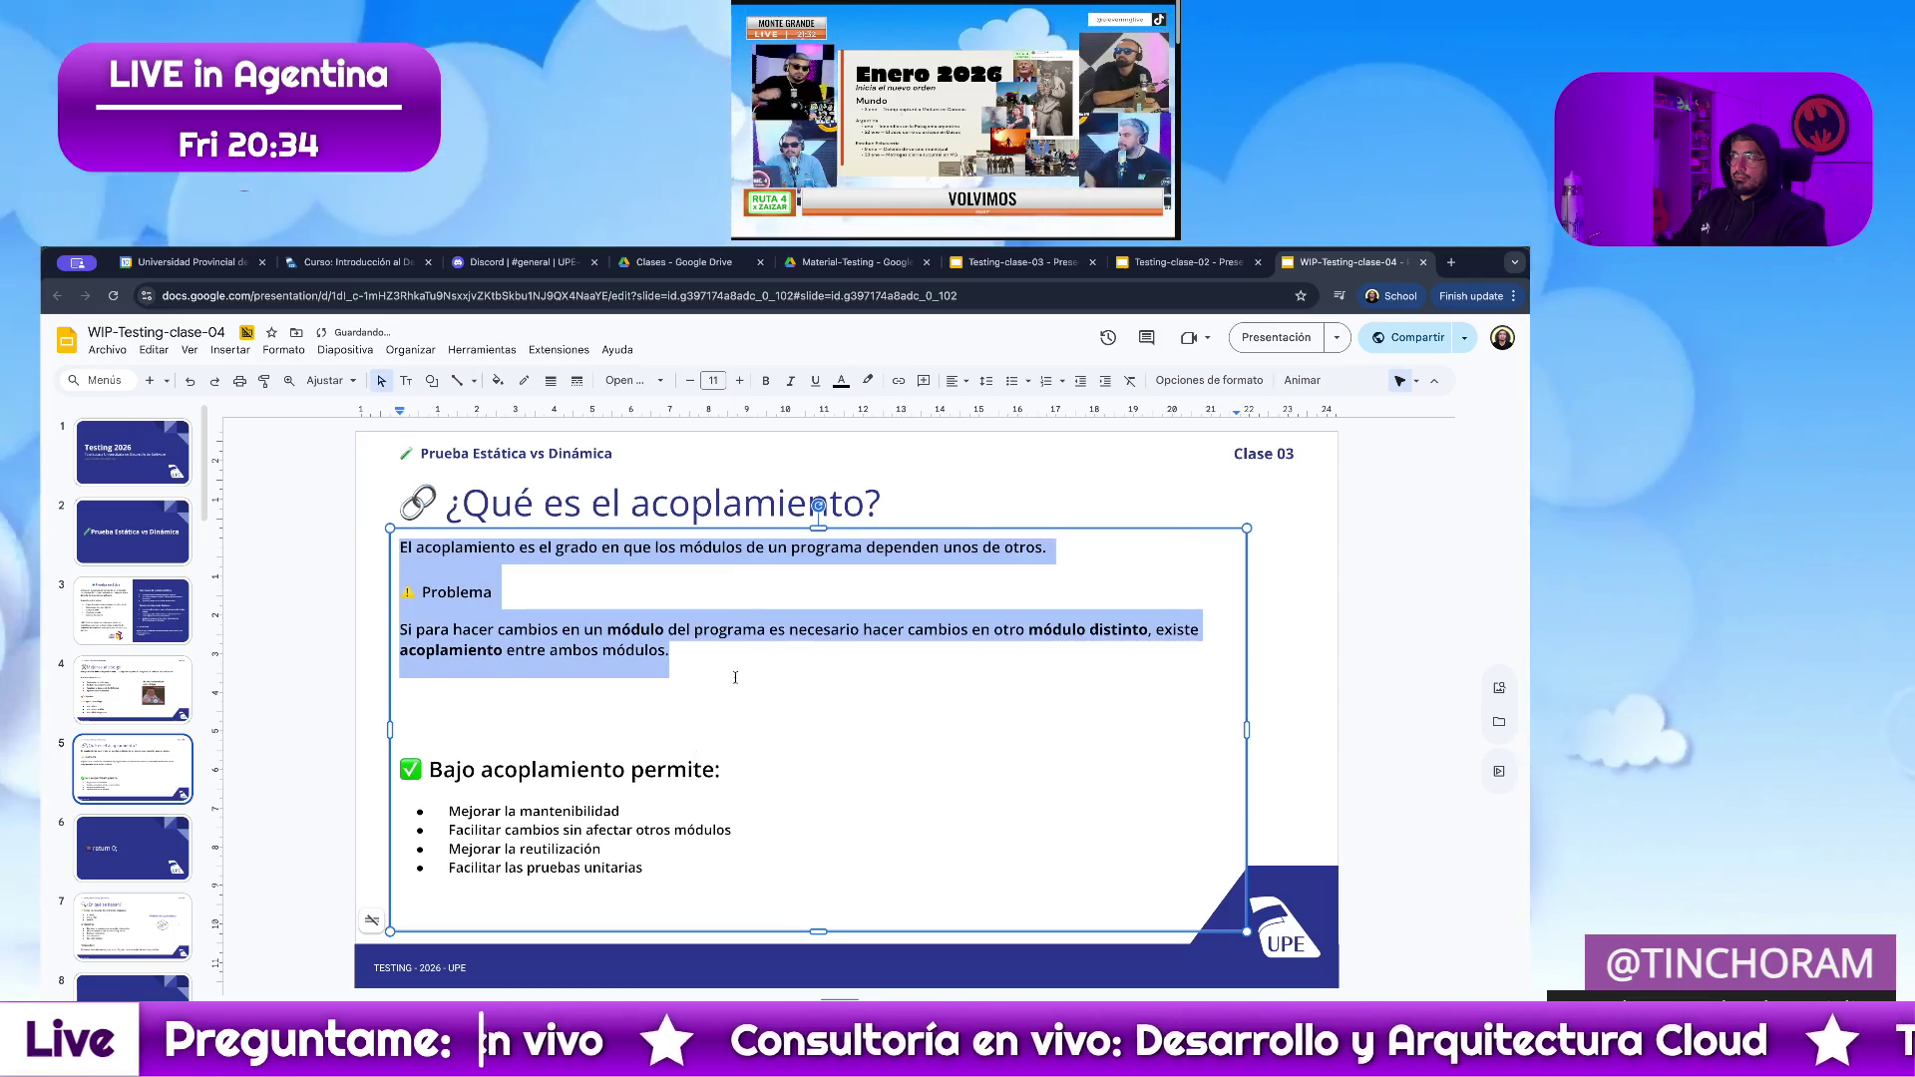
left_click(737, 381)
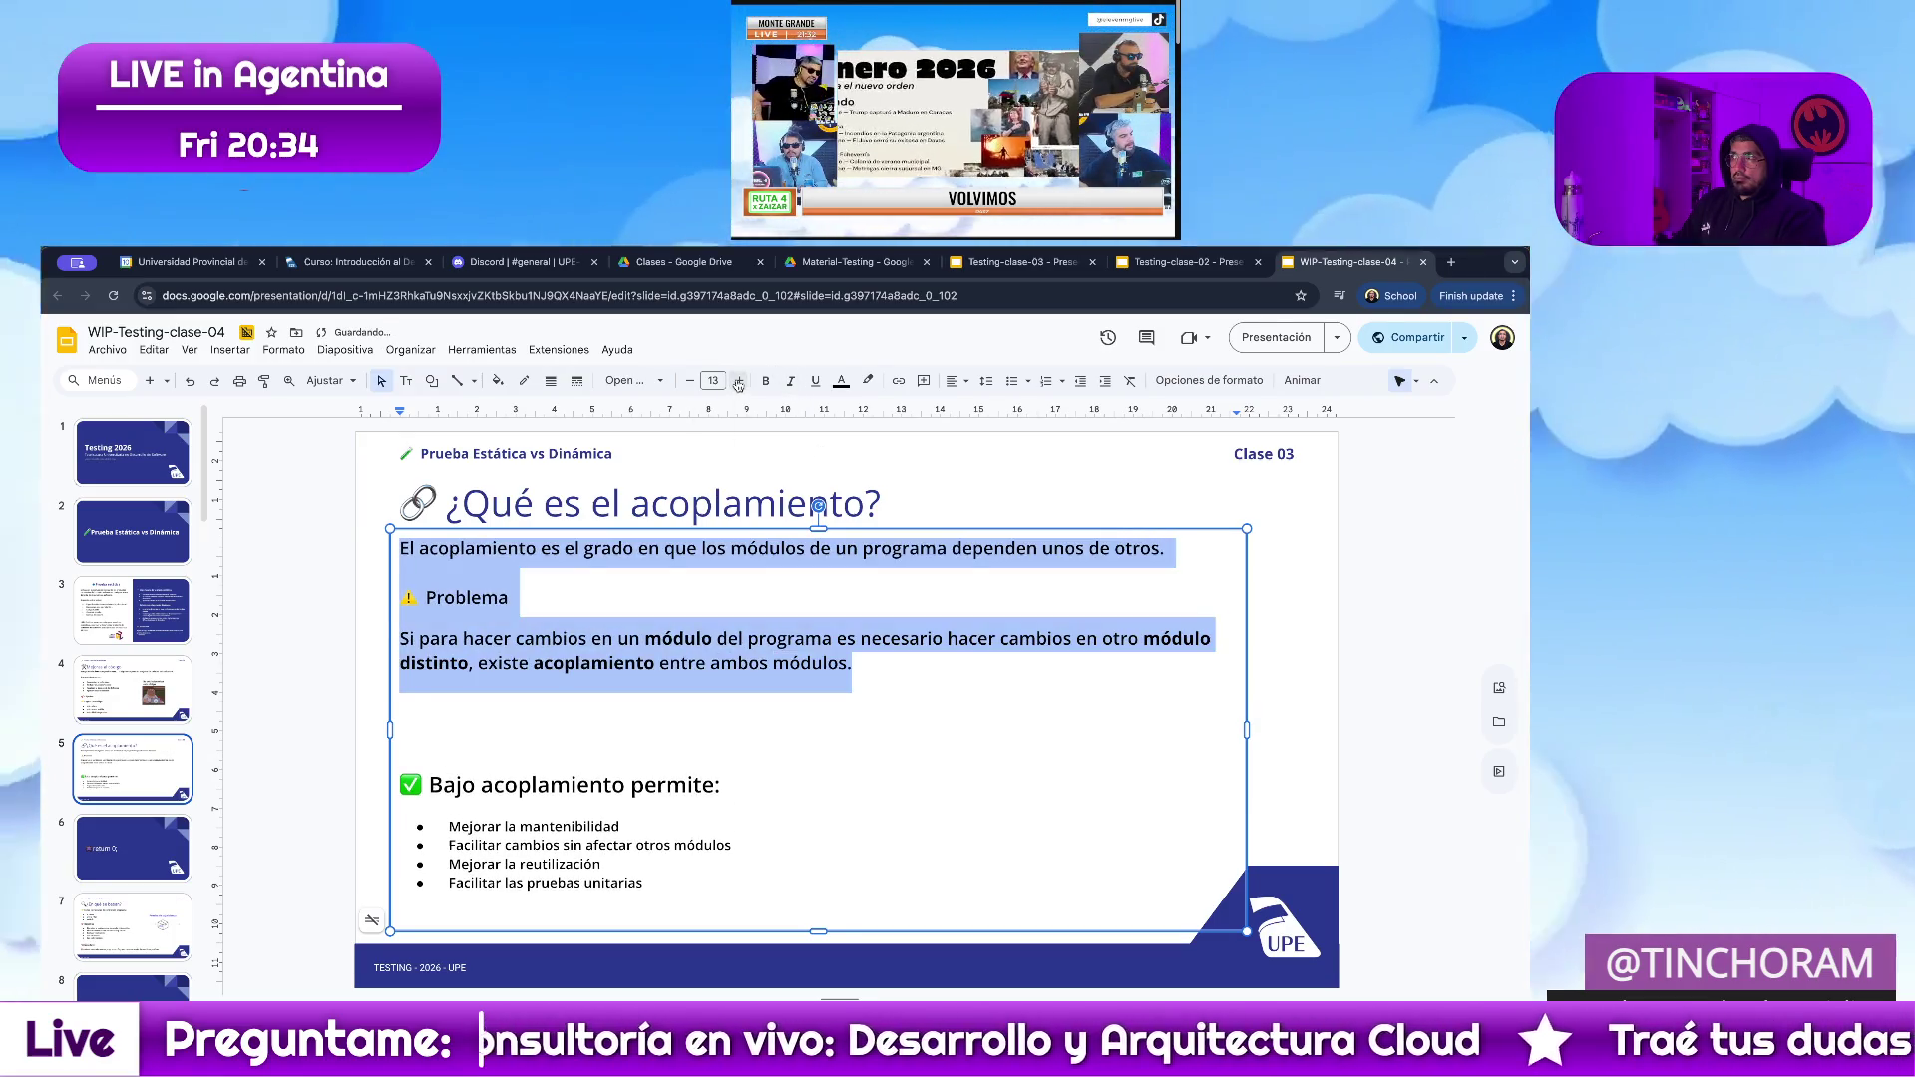
left_click(513, 596)
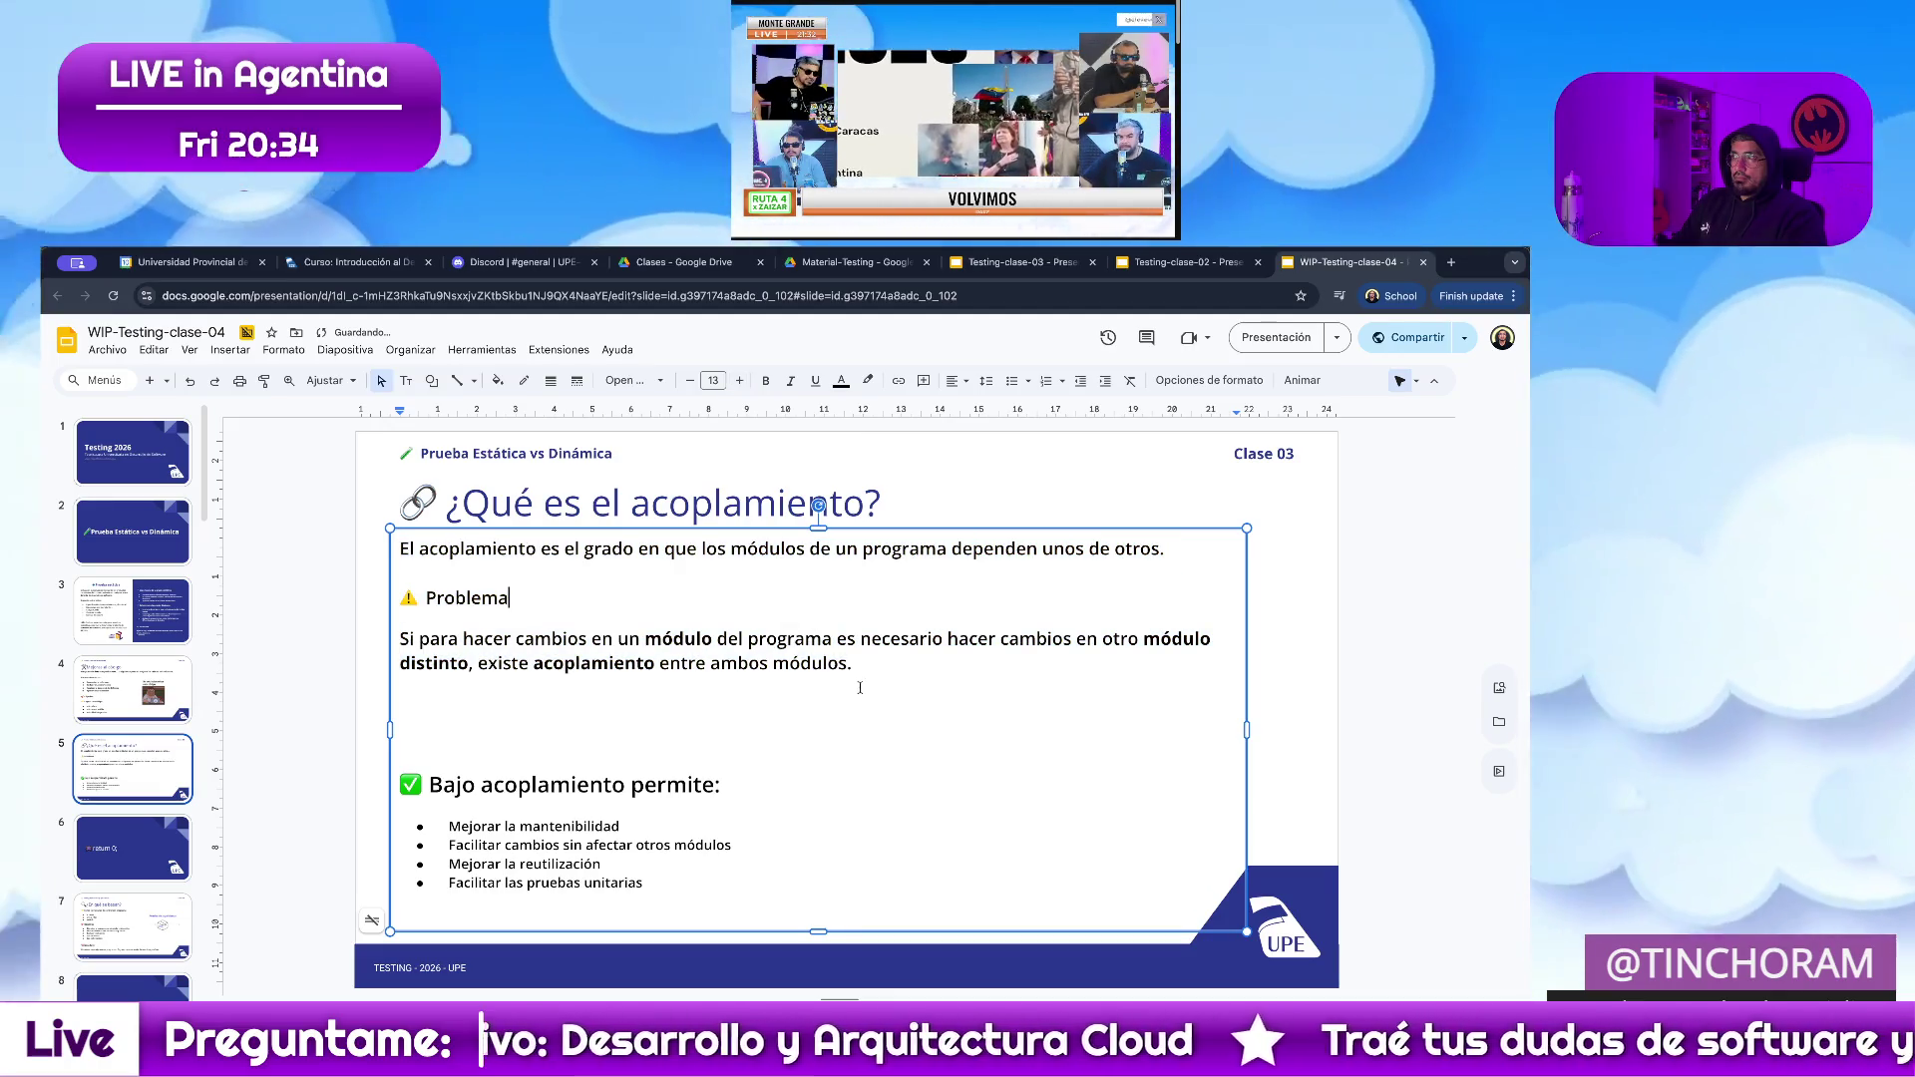
Delete the extra blank lines above the 'Bajo acoplamiento permite:' heading.
left_click(596, 708)
key("Delete")
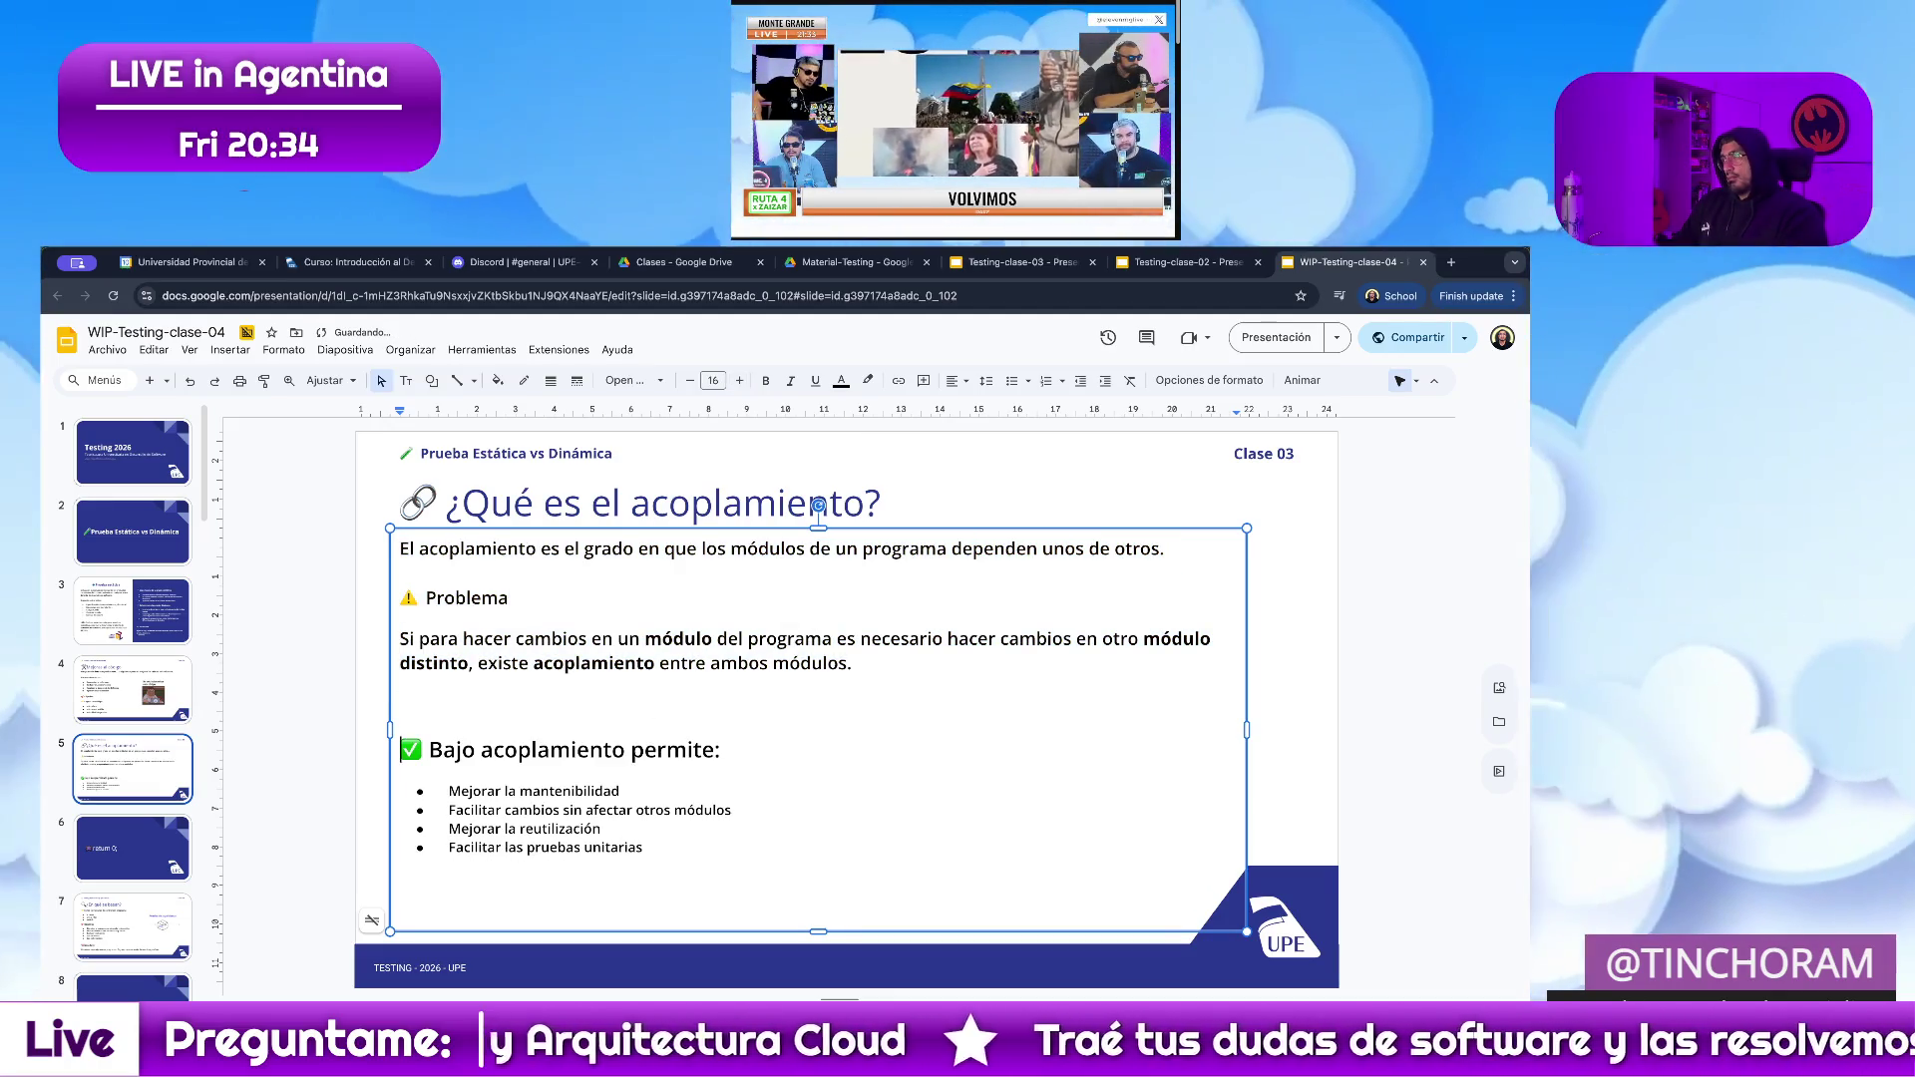
key("Delete")
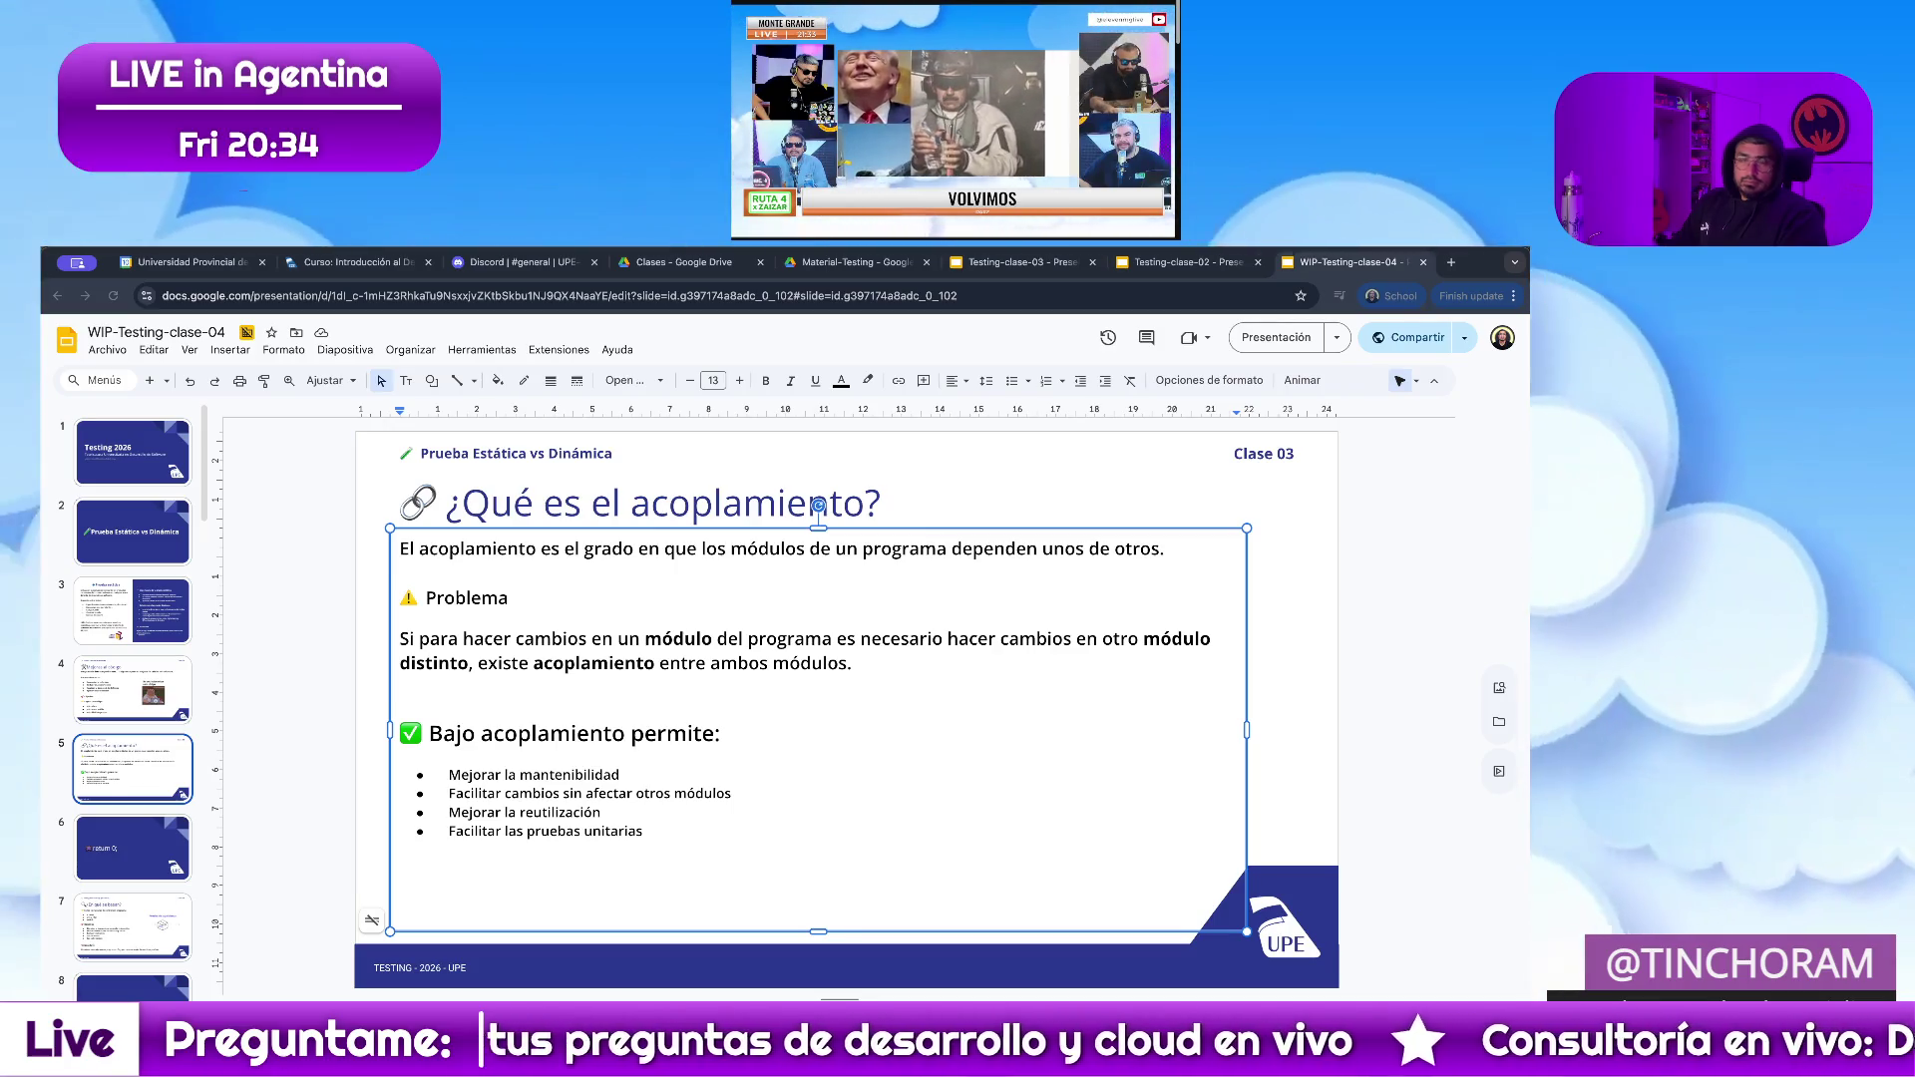
Expand the first bullet into the fuller maintainability sentence.
triple_click(628, 773)
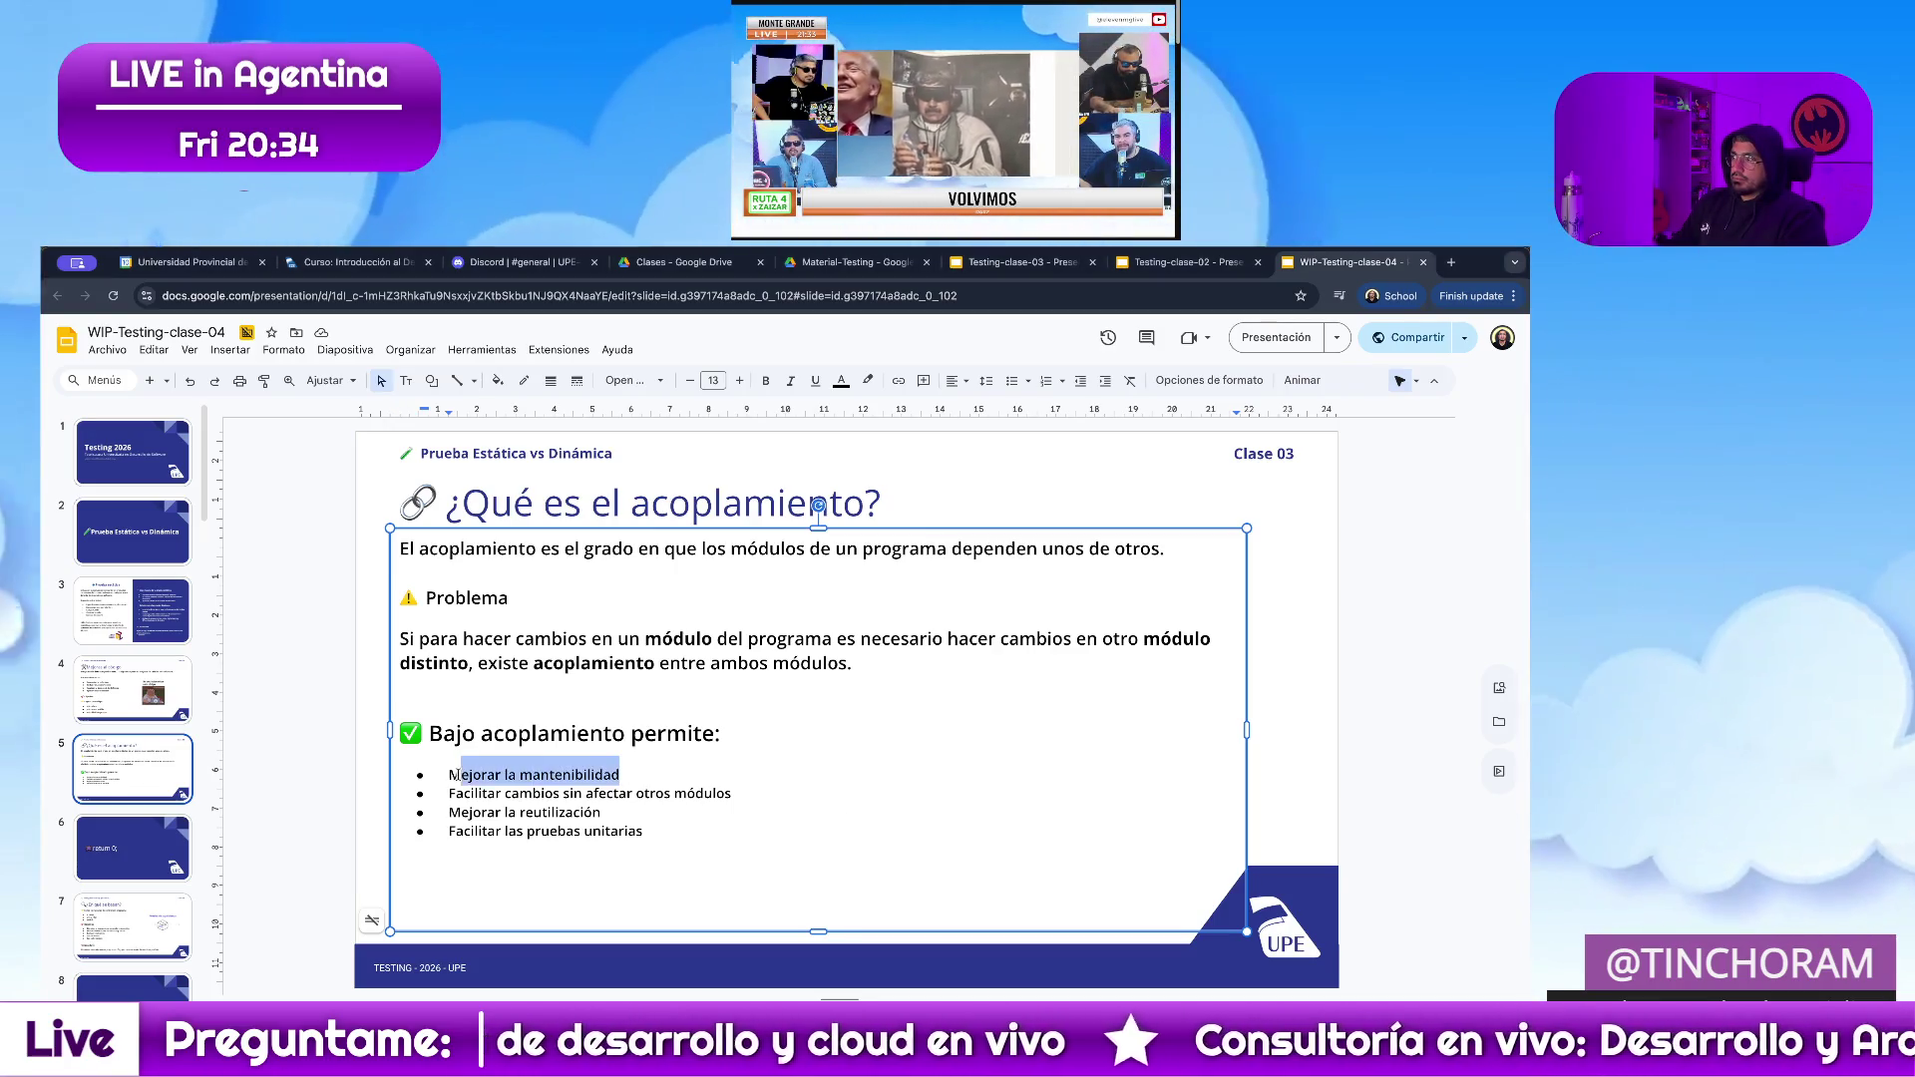
type("Mejorar la mantenibilidad de los módulos del software, facilitar los cambios en el software sin tener que revisar todos los módulos dependientes.")
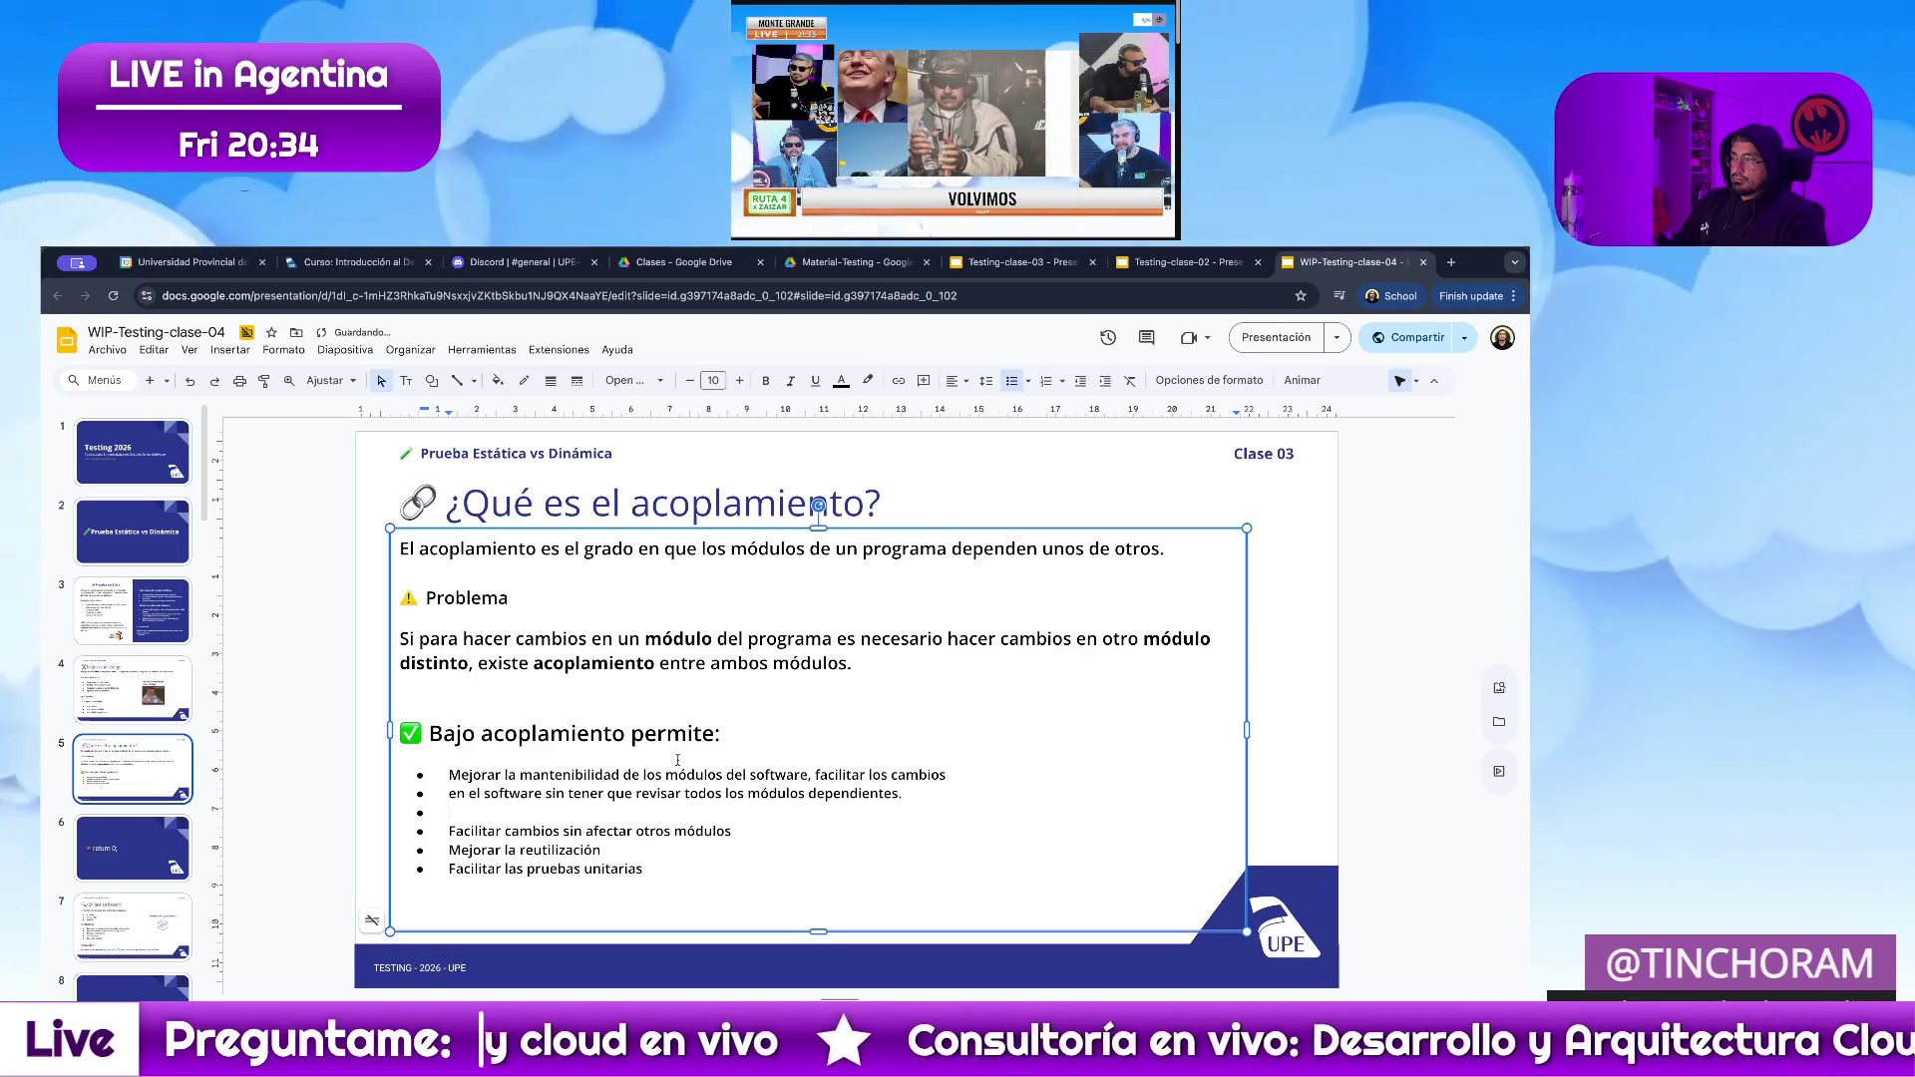
key("Up")
key("BackSpace")
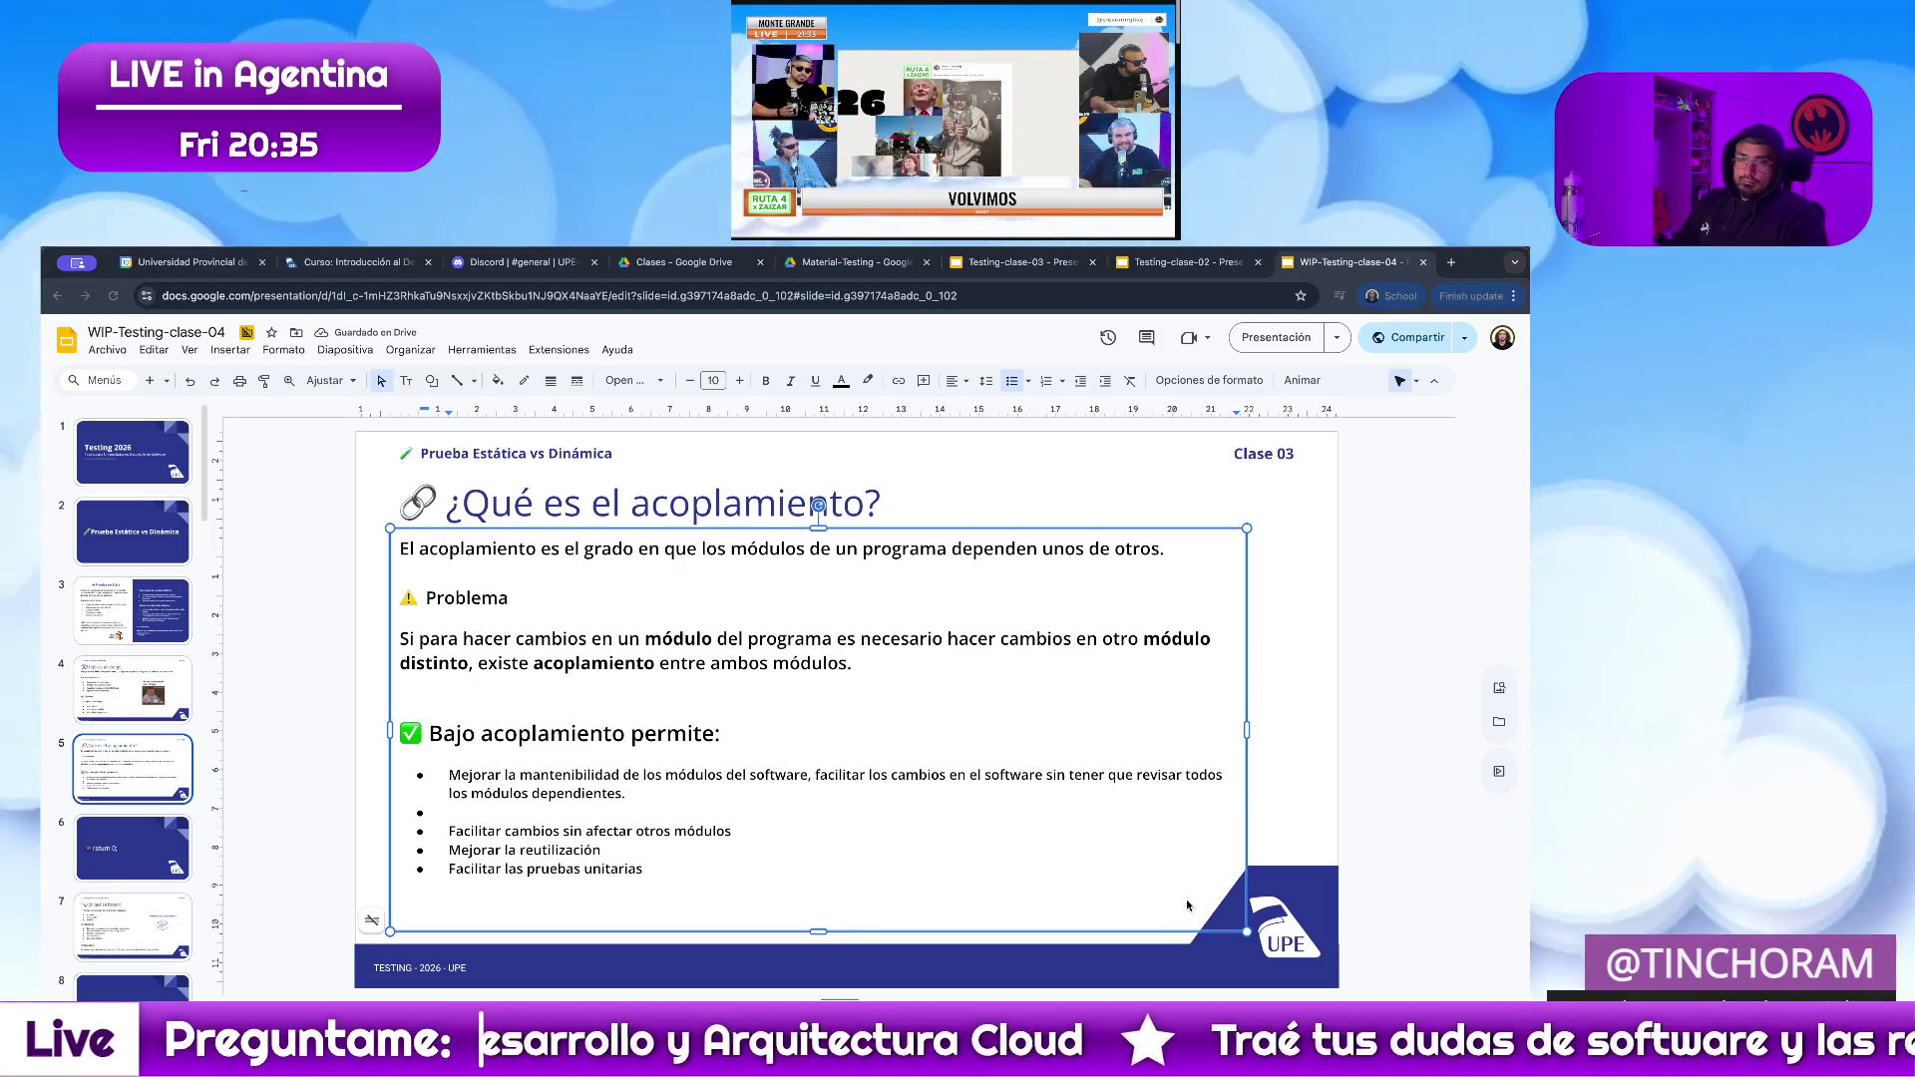
Replace the remaining bullets with the reuse and unit-testing bullets, dropping the empty one.
left_click_drag(643, 870, 449, 831)
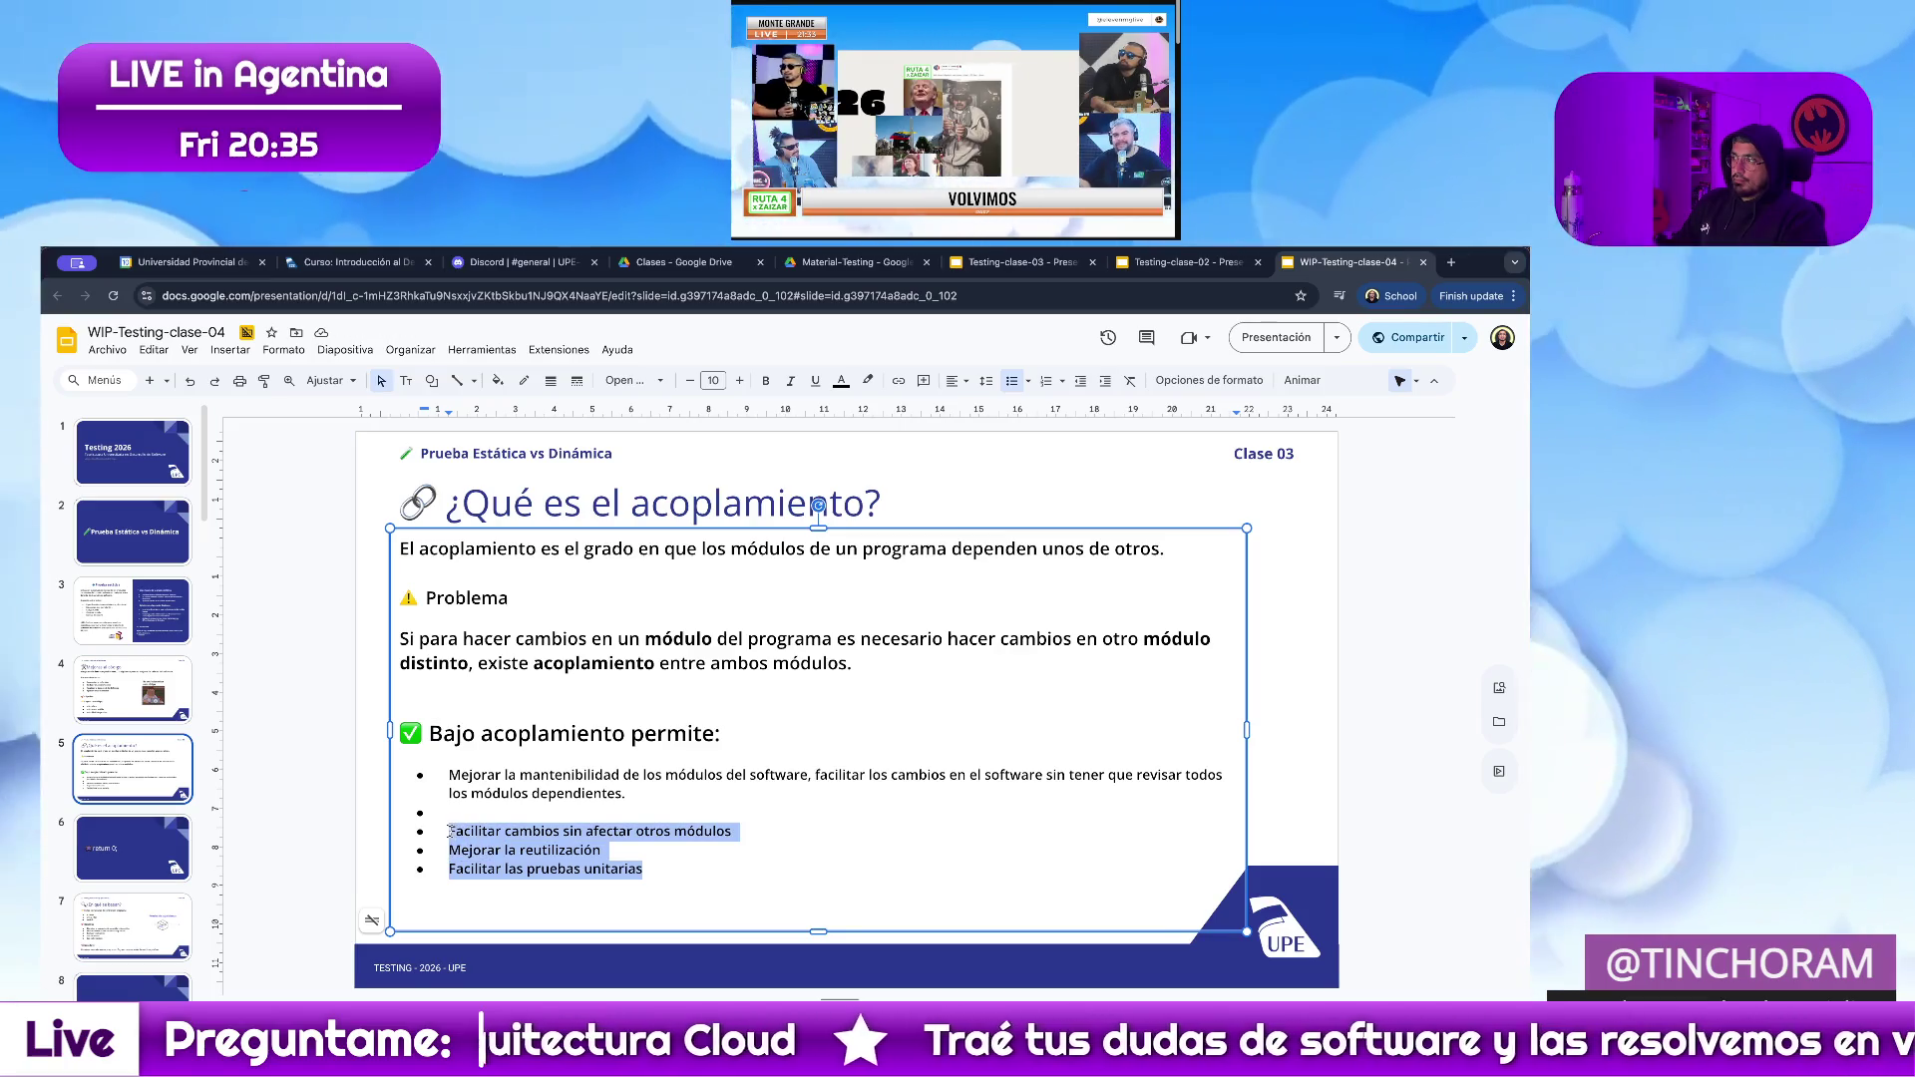
type("Mejorar la reutilización de las unidades del software.")
key("Up")
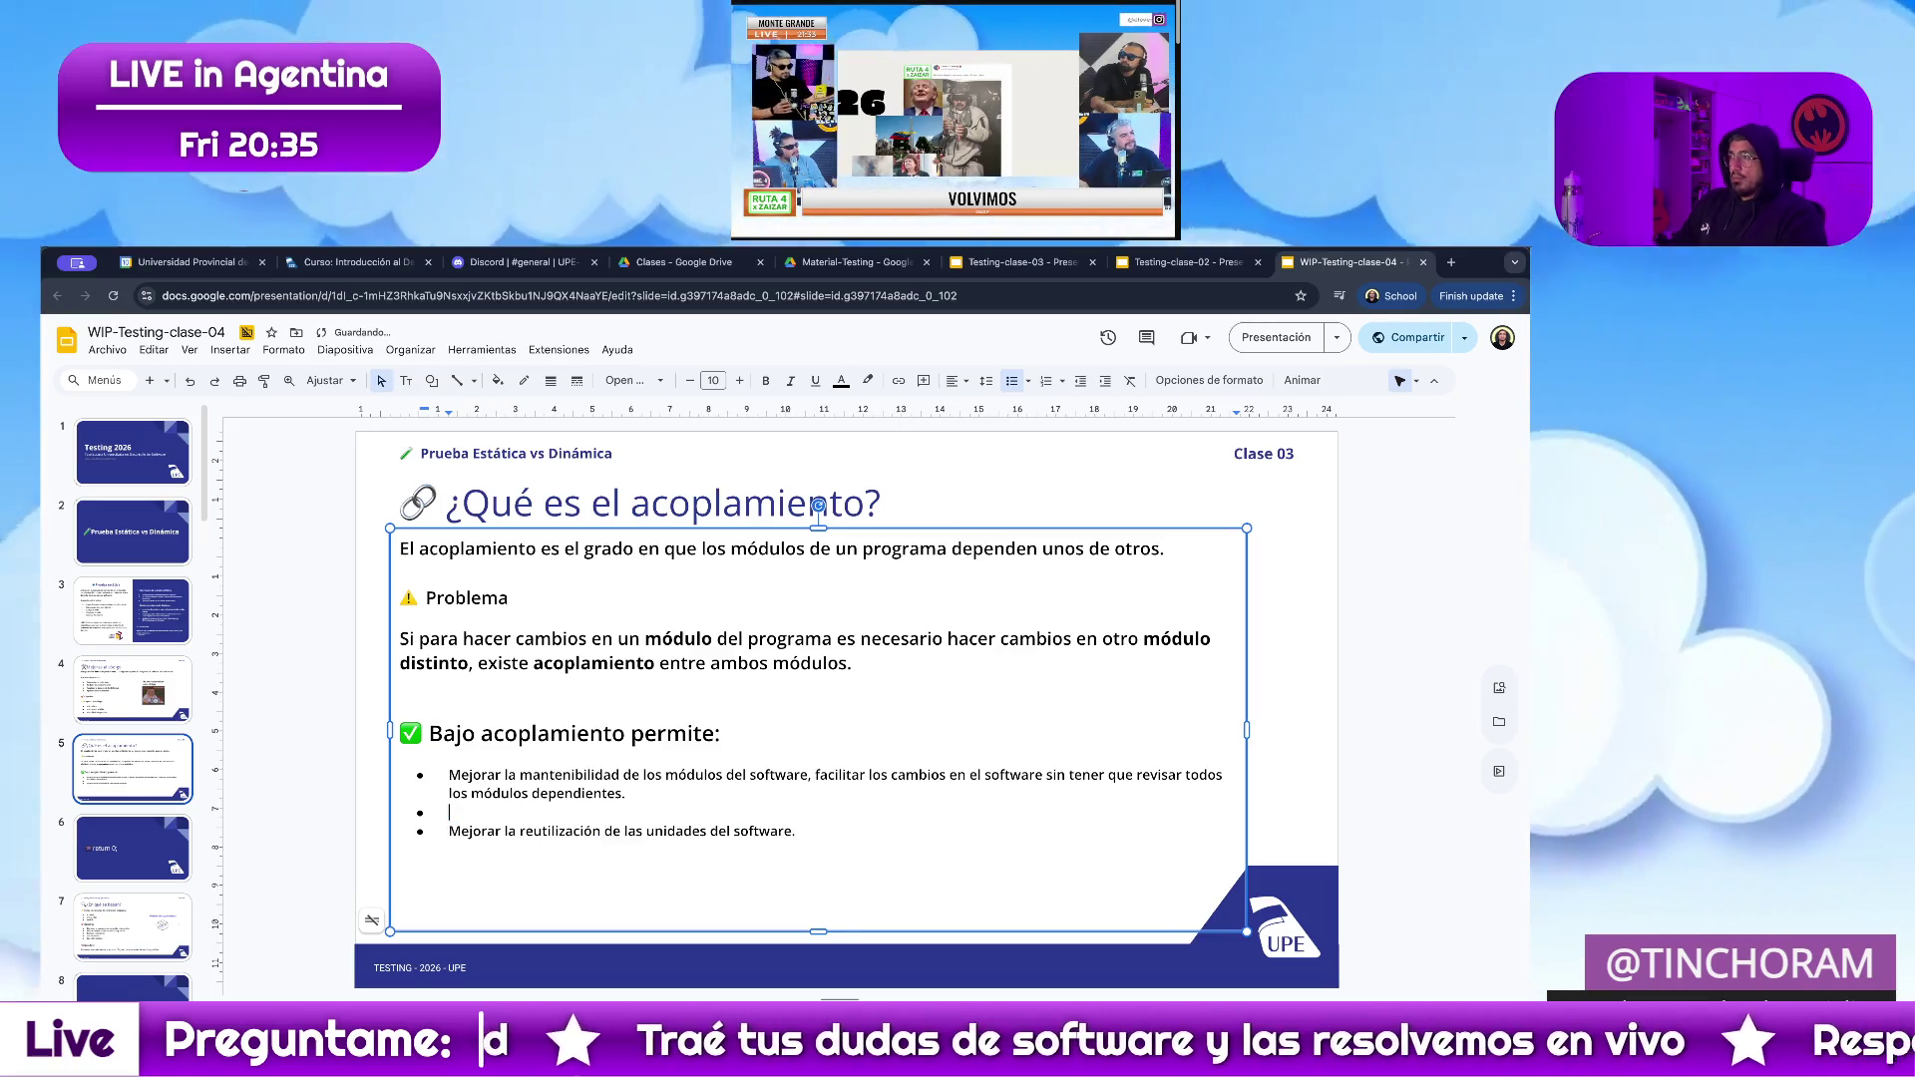
key("BackSpace")
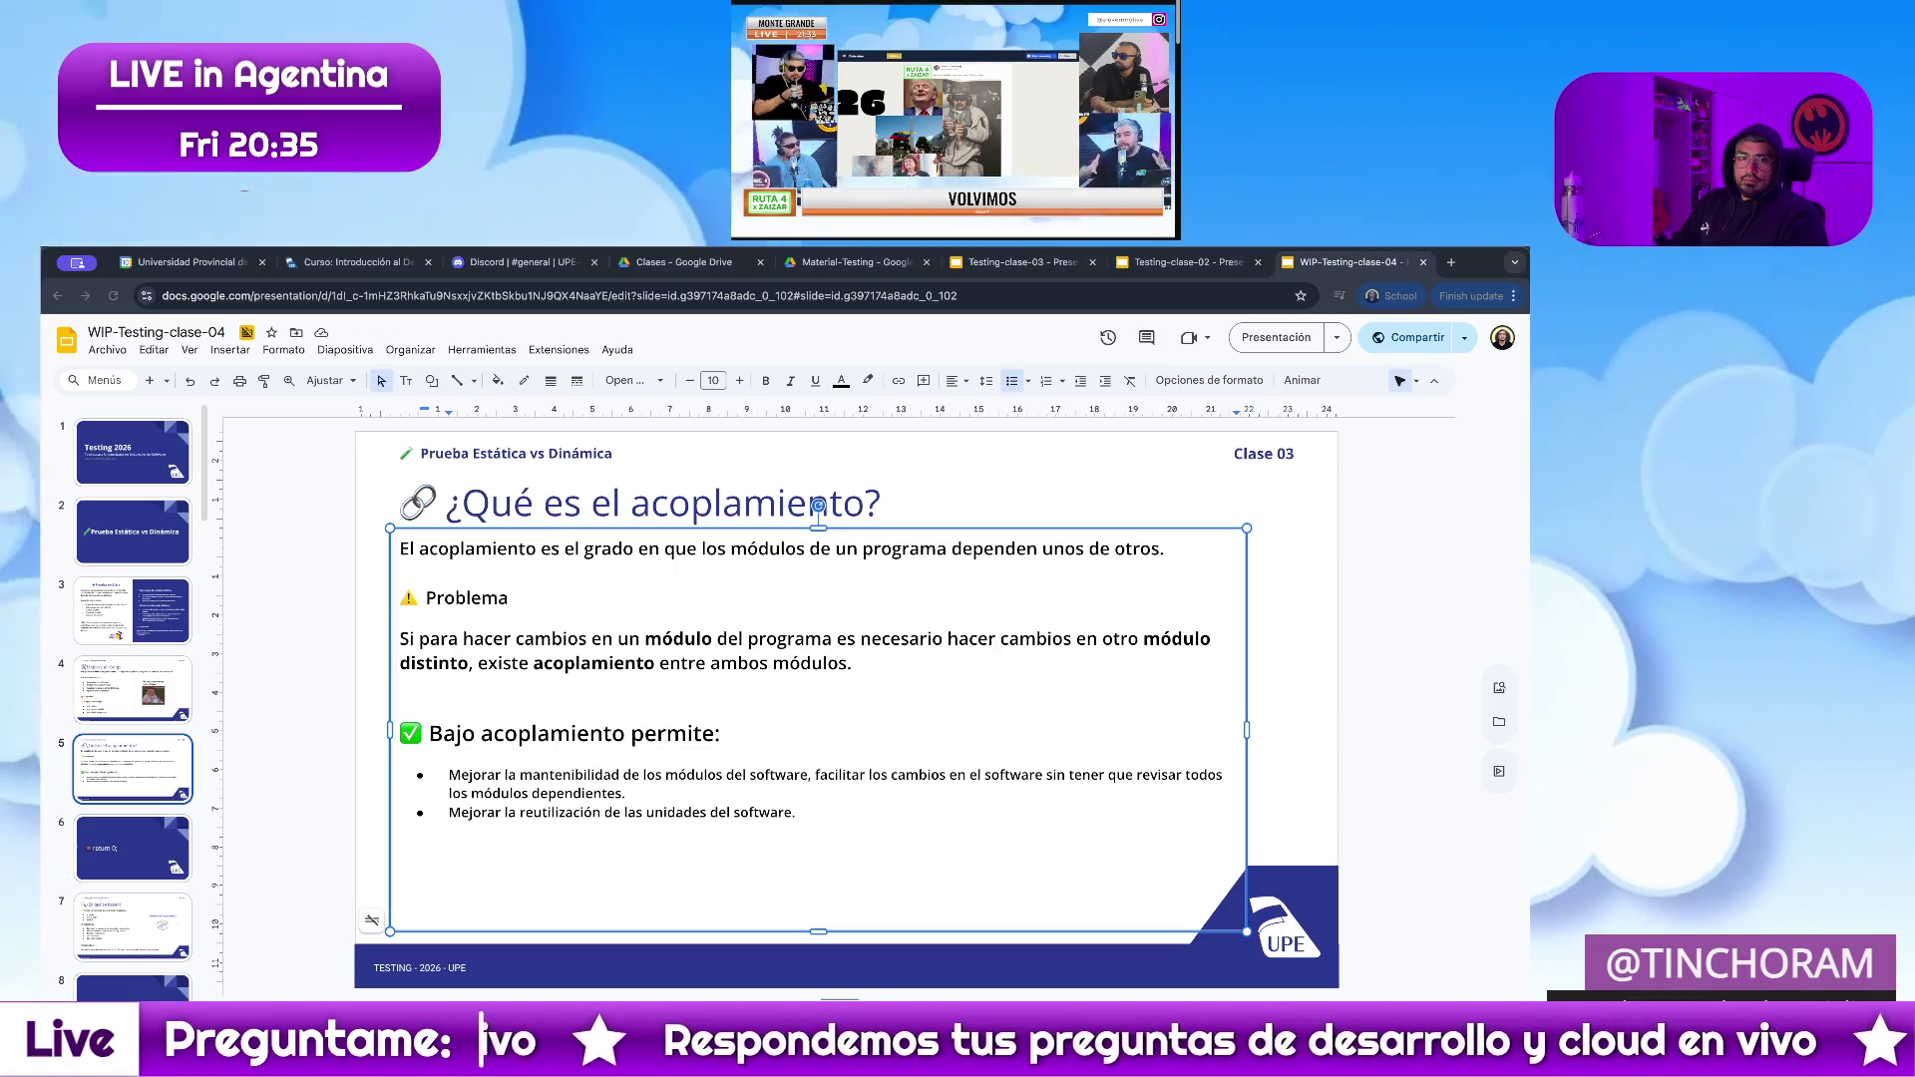
Separate the benefit bullets with blank lines.
left_click(926, 825)
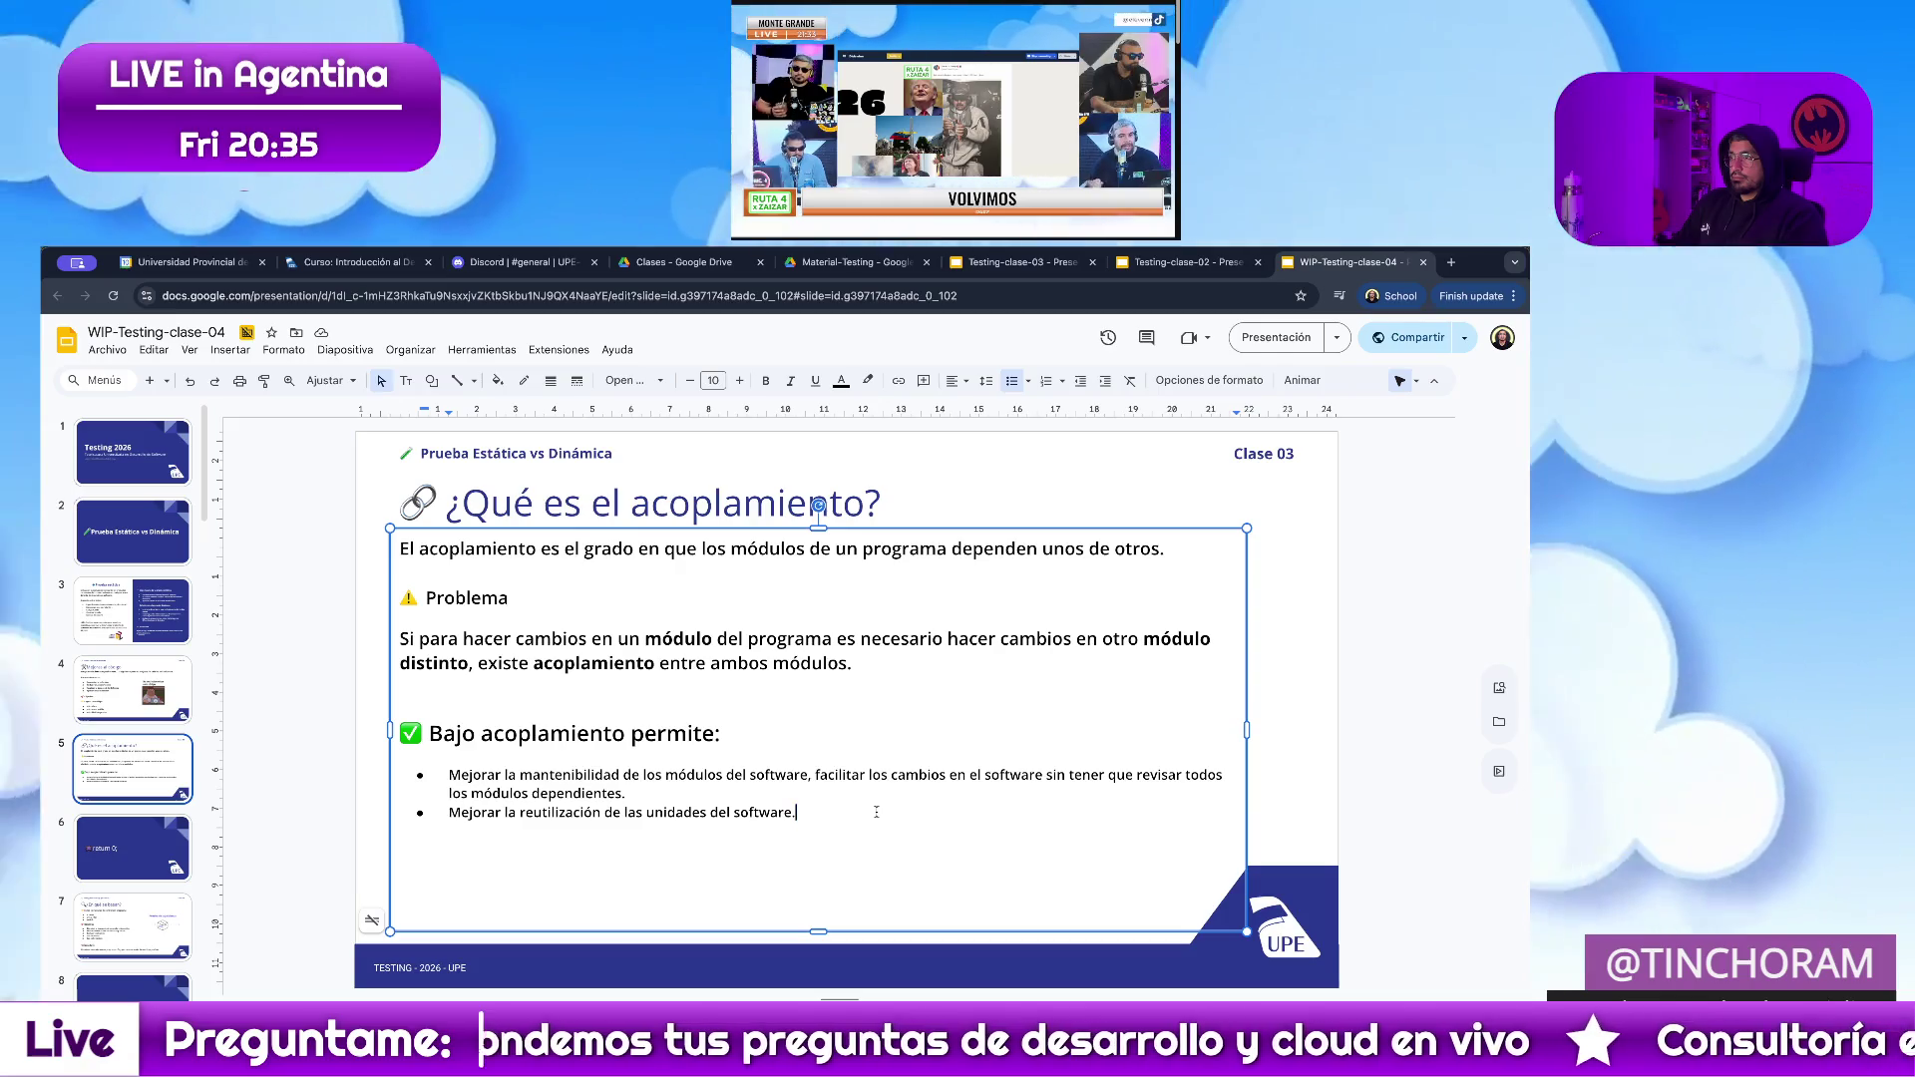
key("Return")
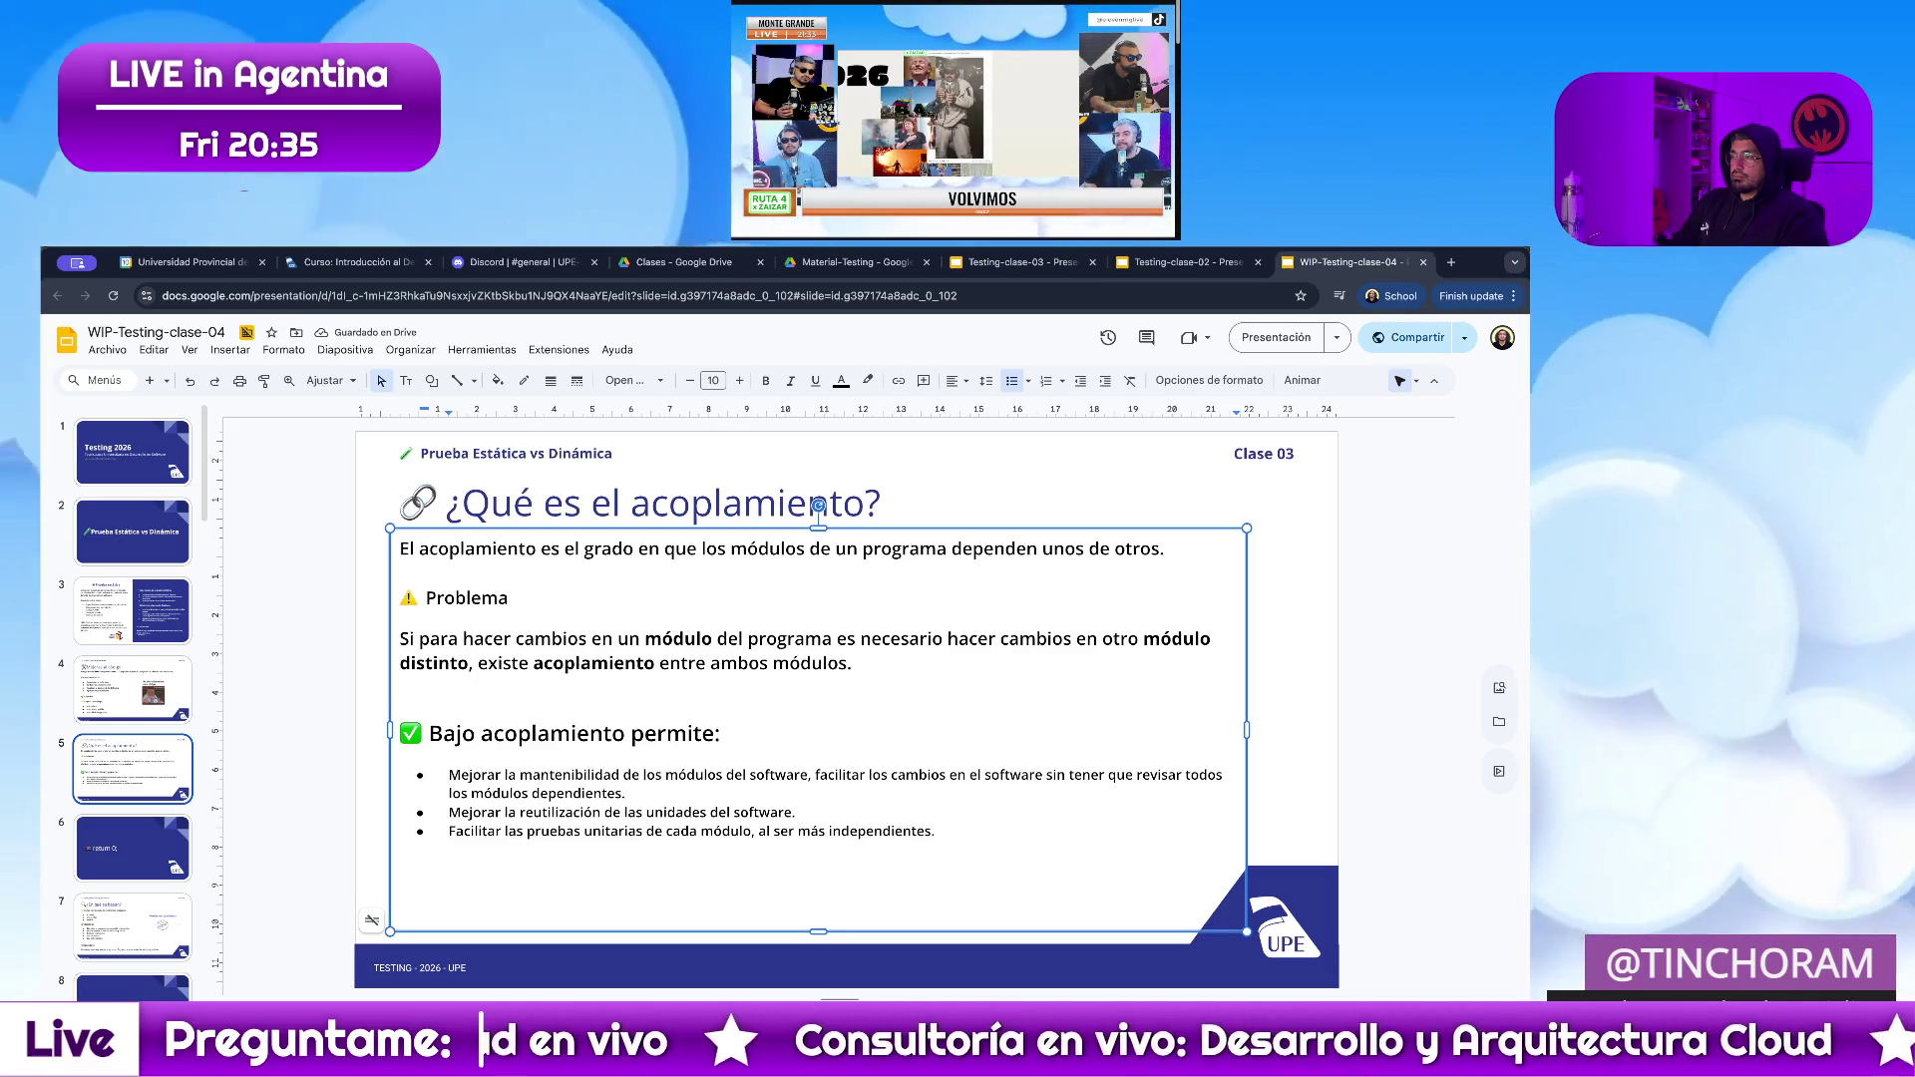
key("Return")
key("Return")
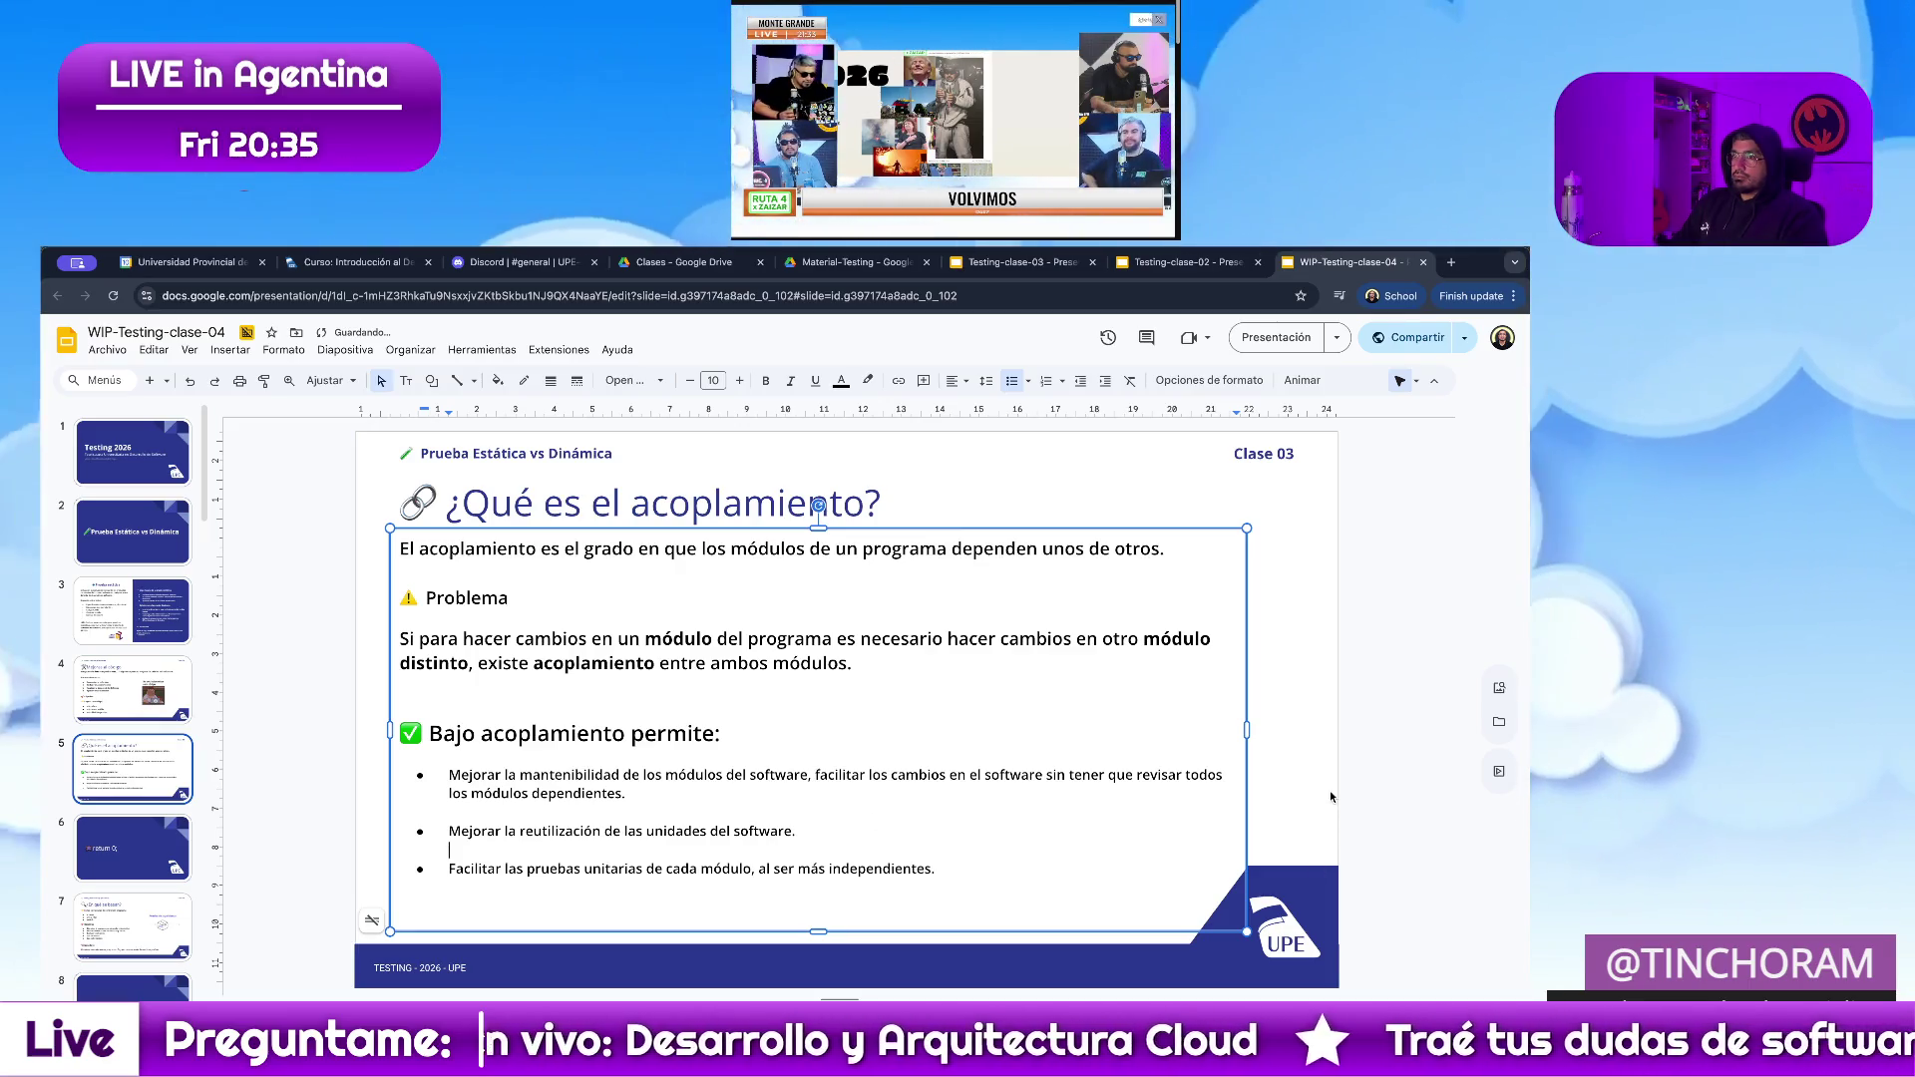
left_click(1390, 805)
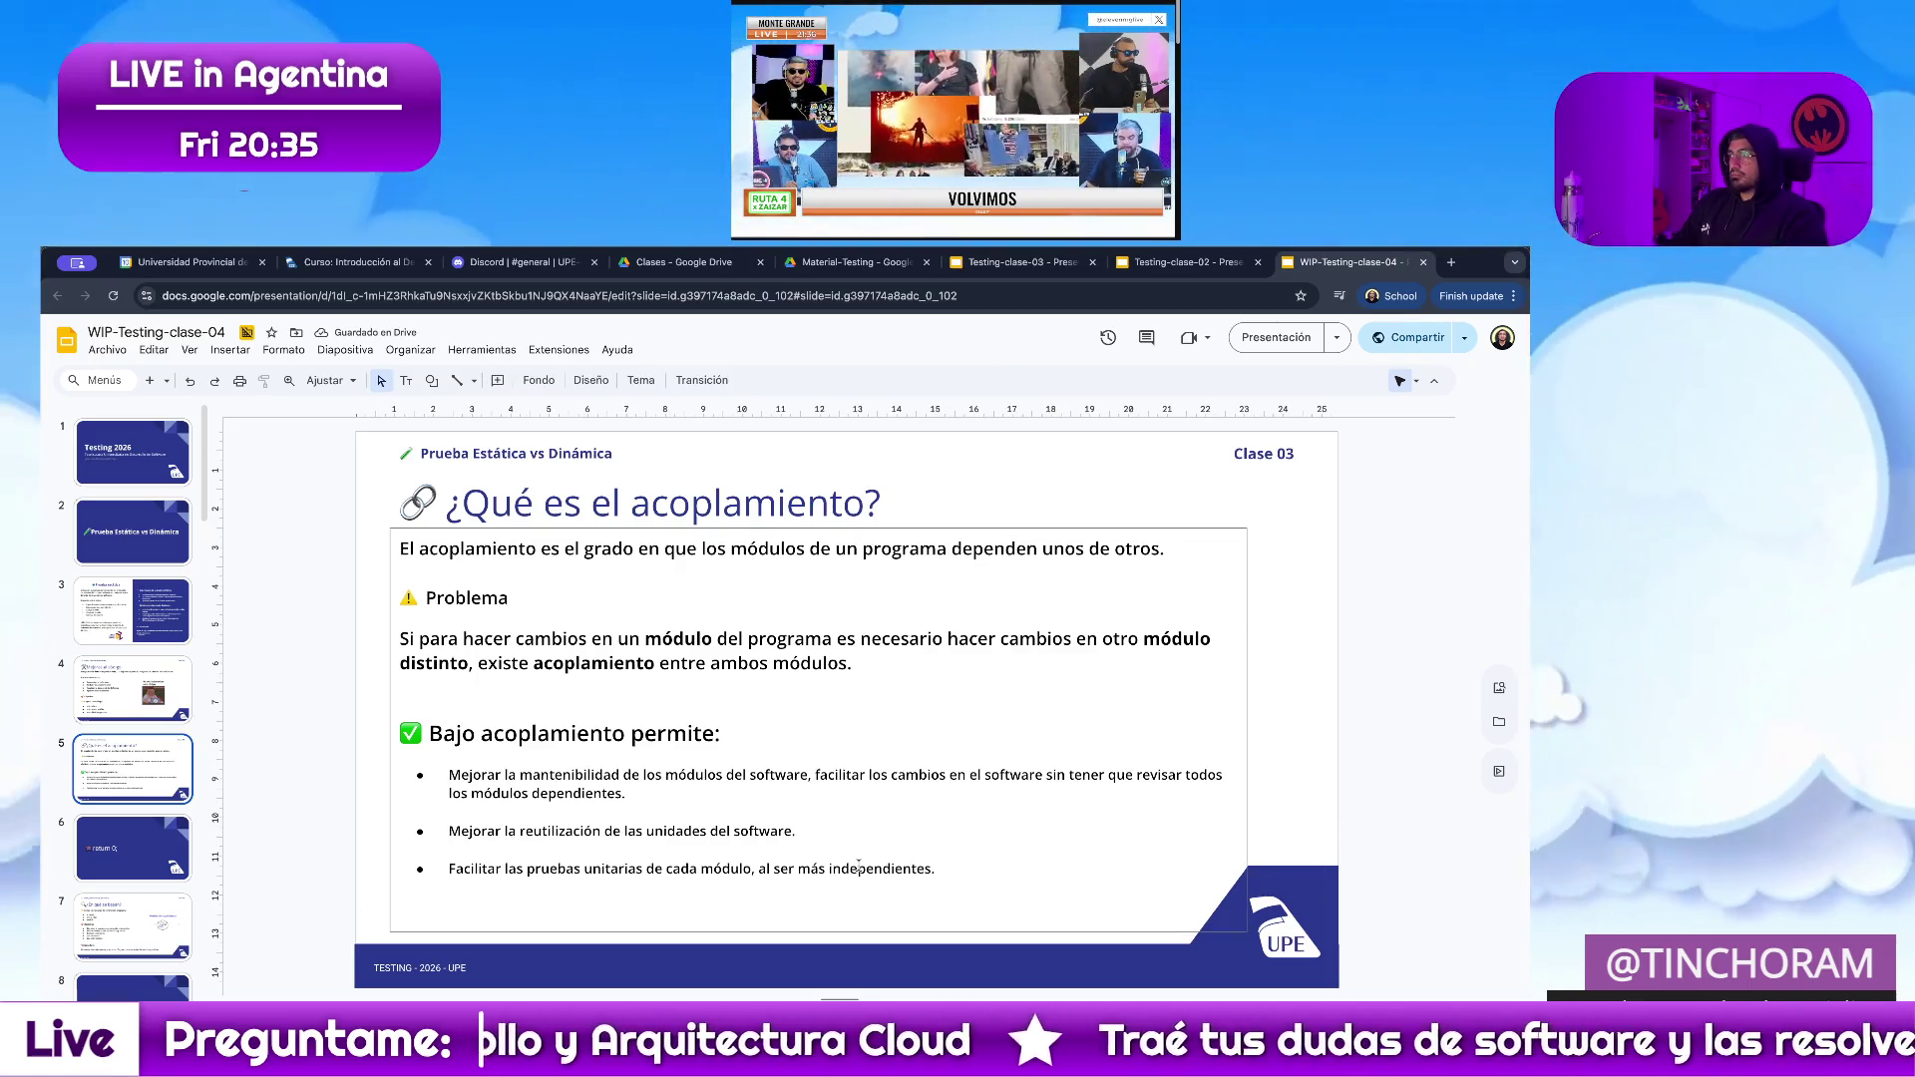
Enlarge the definition sentence by one font size.
mouse_move(939, 869)
left_mouse_down()
mouse_move(535, 794)
mouse_move(374, 555)
left_mouse_up()
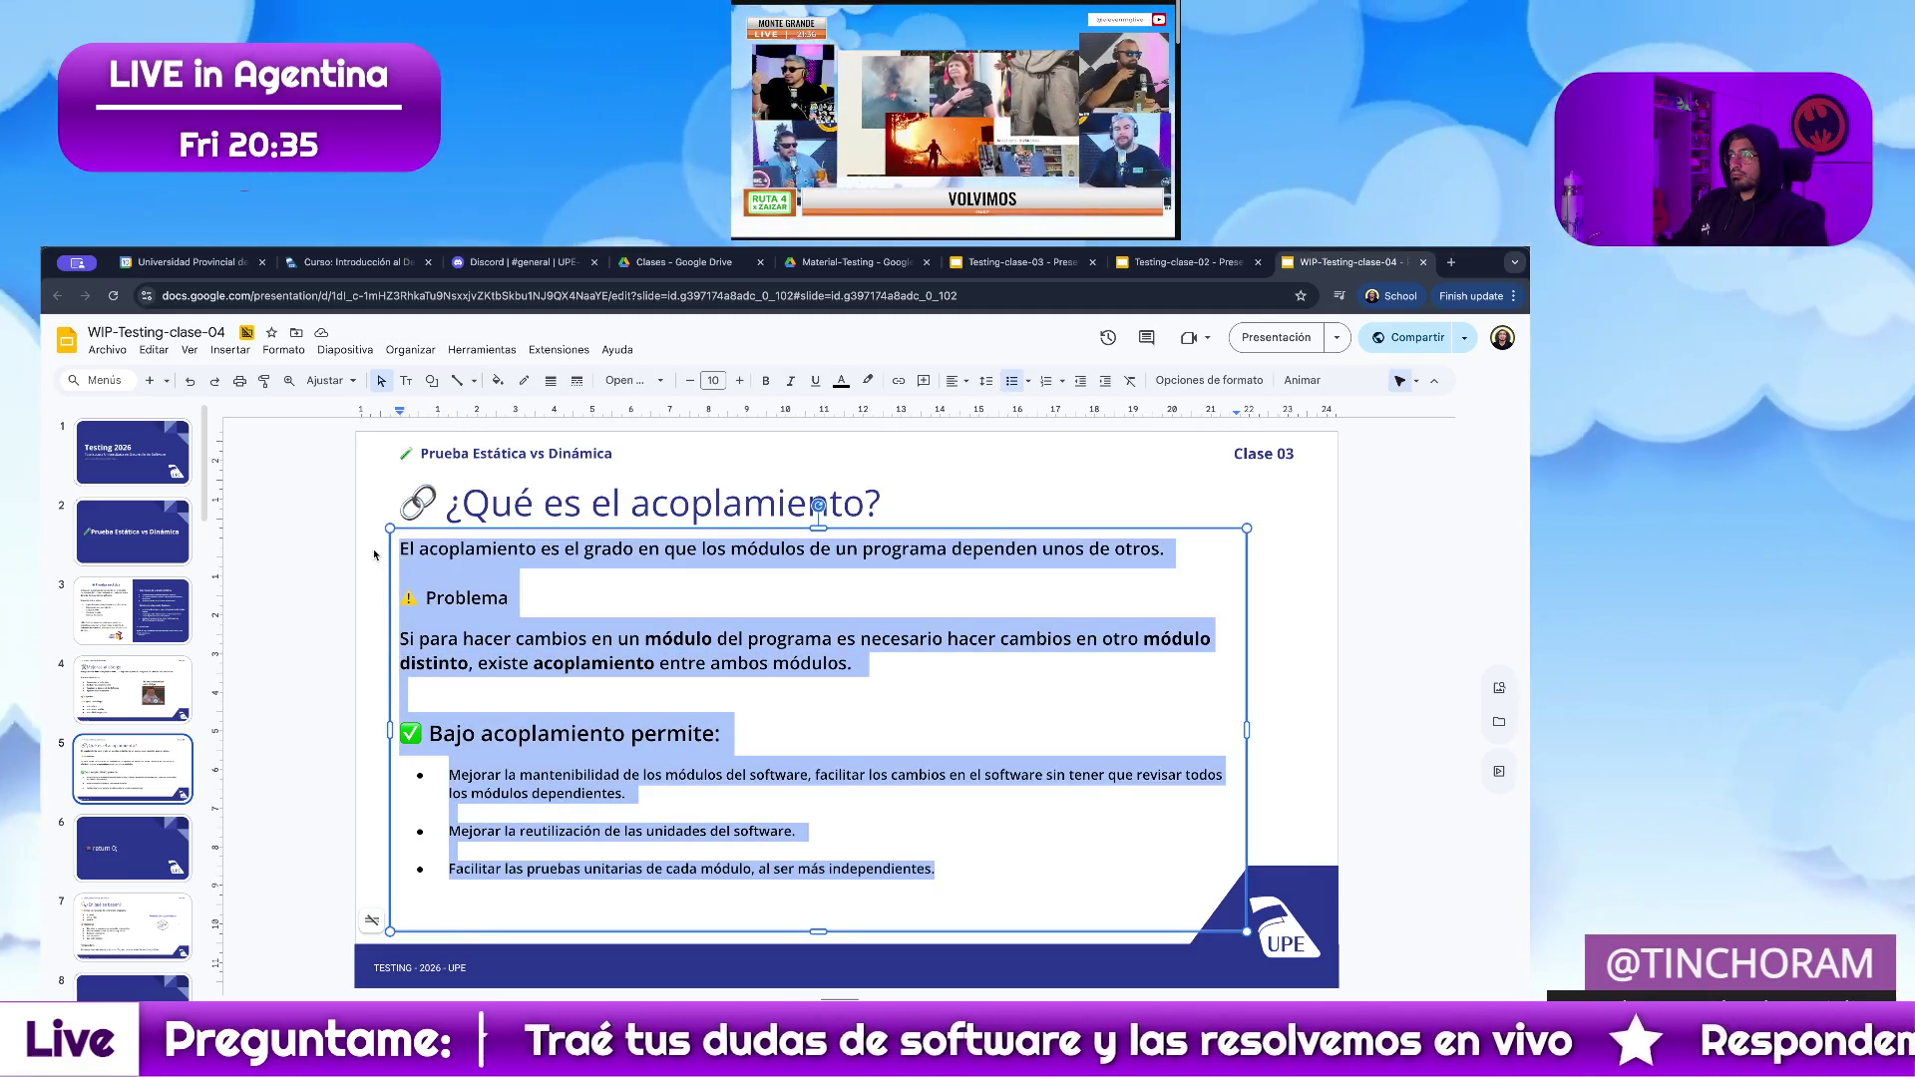
left_click(550, 577)
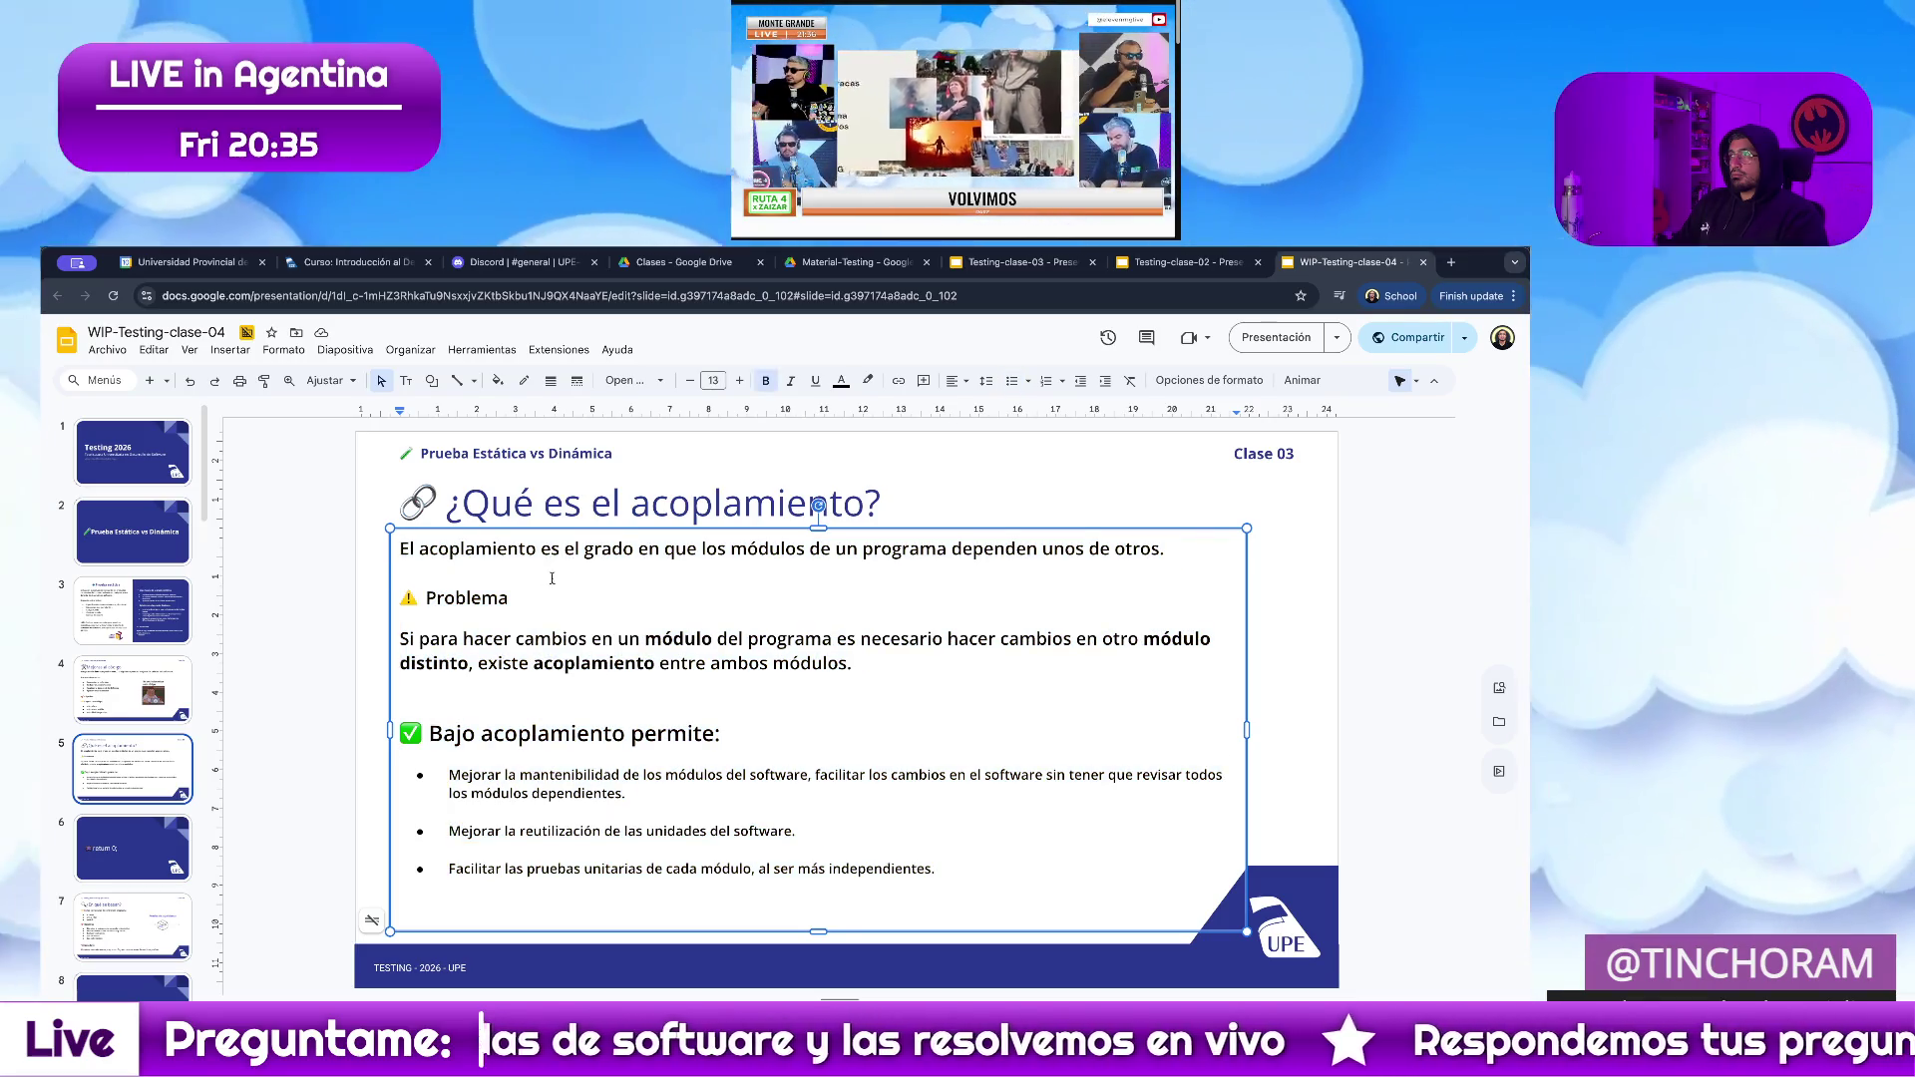
left_click_drag(1165, 549, 399, 549)
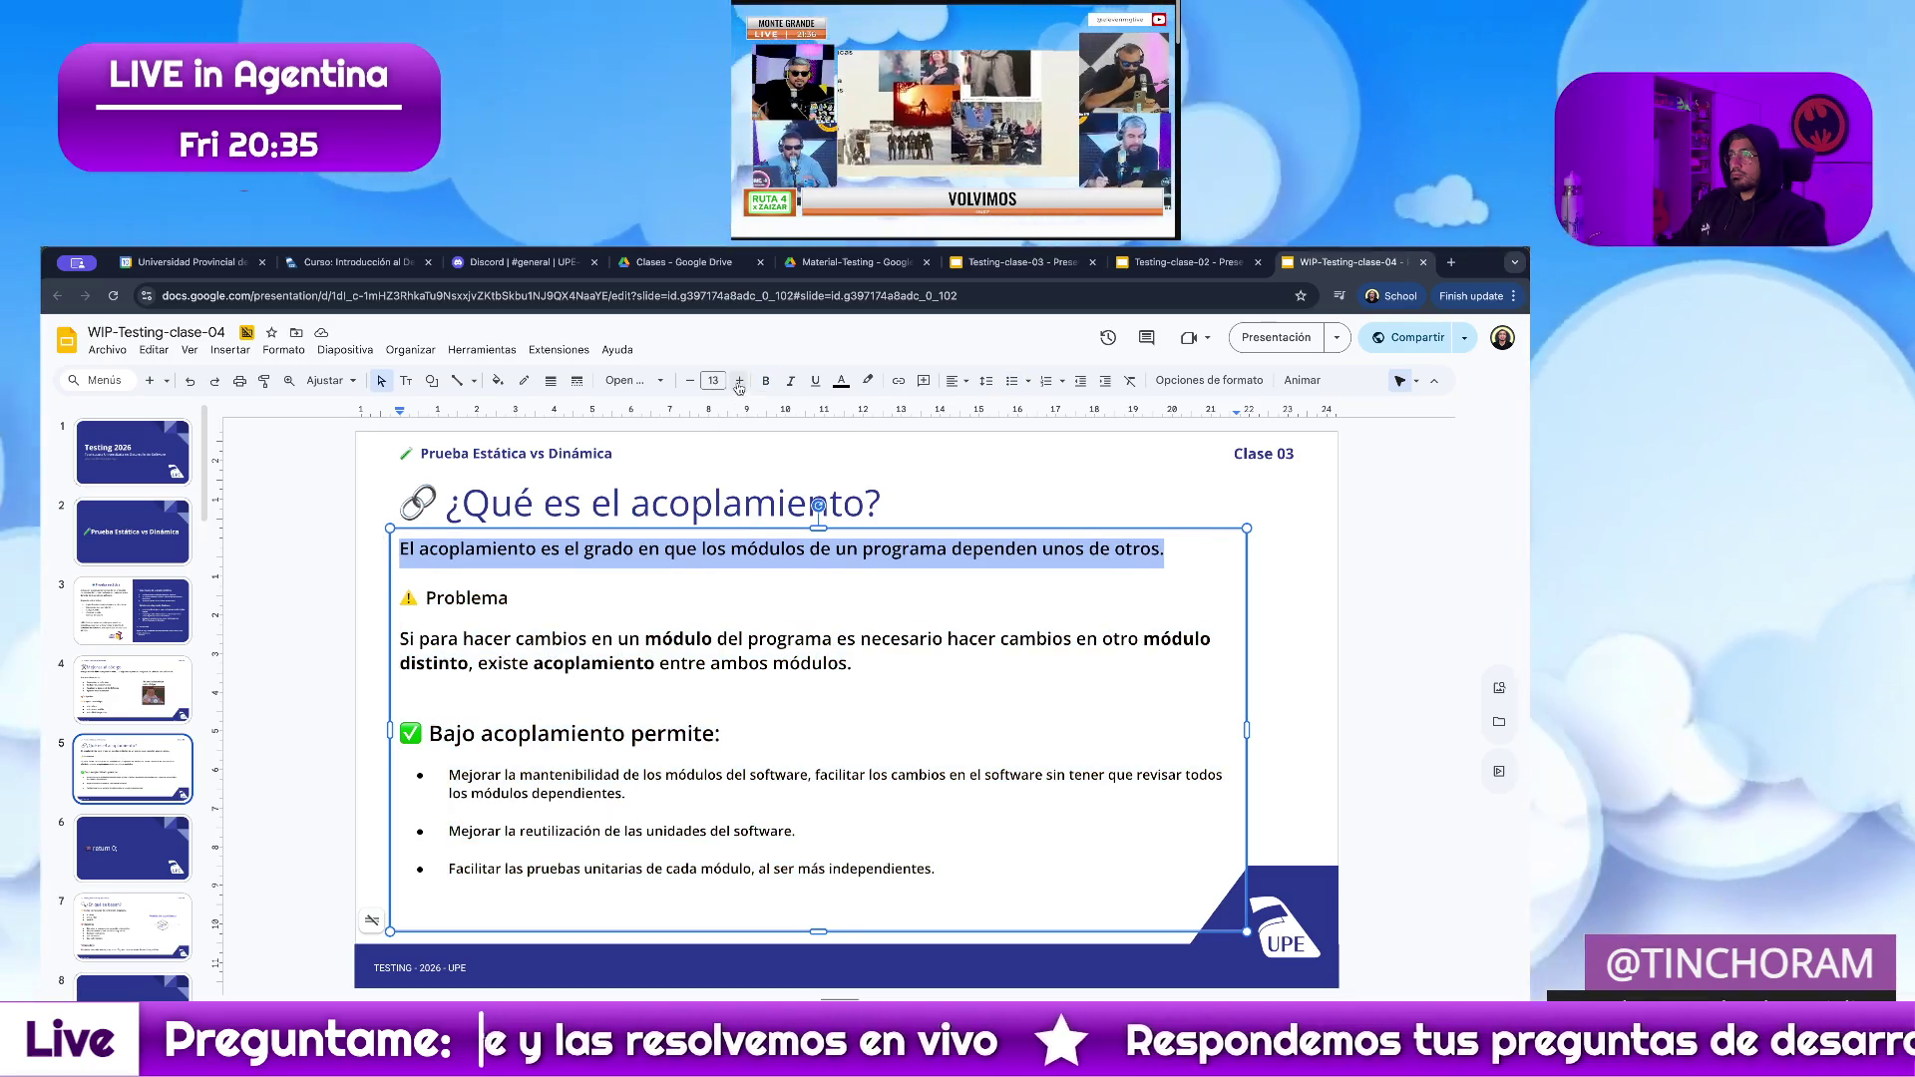
left_click(737, 380)
key("Escape")
key("Escape")
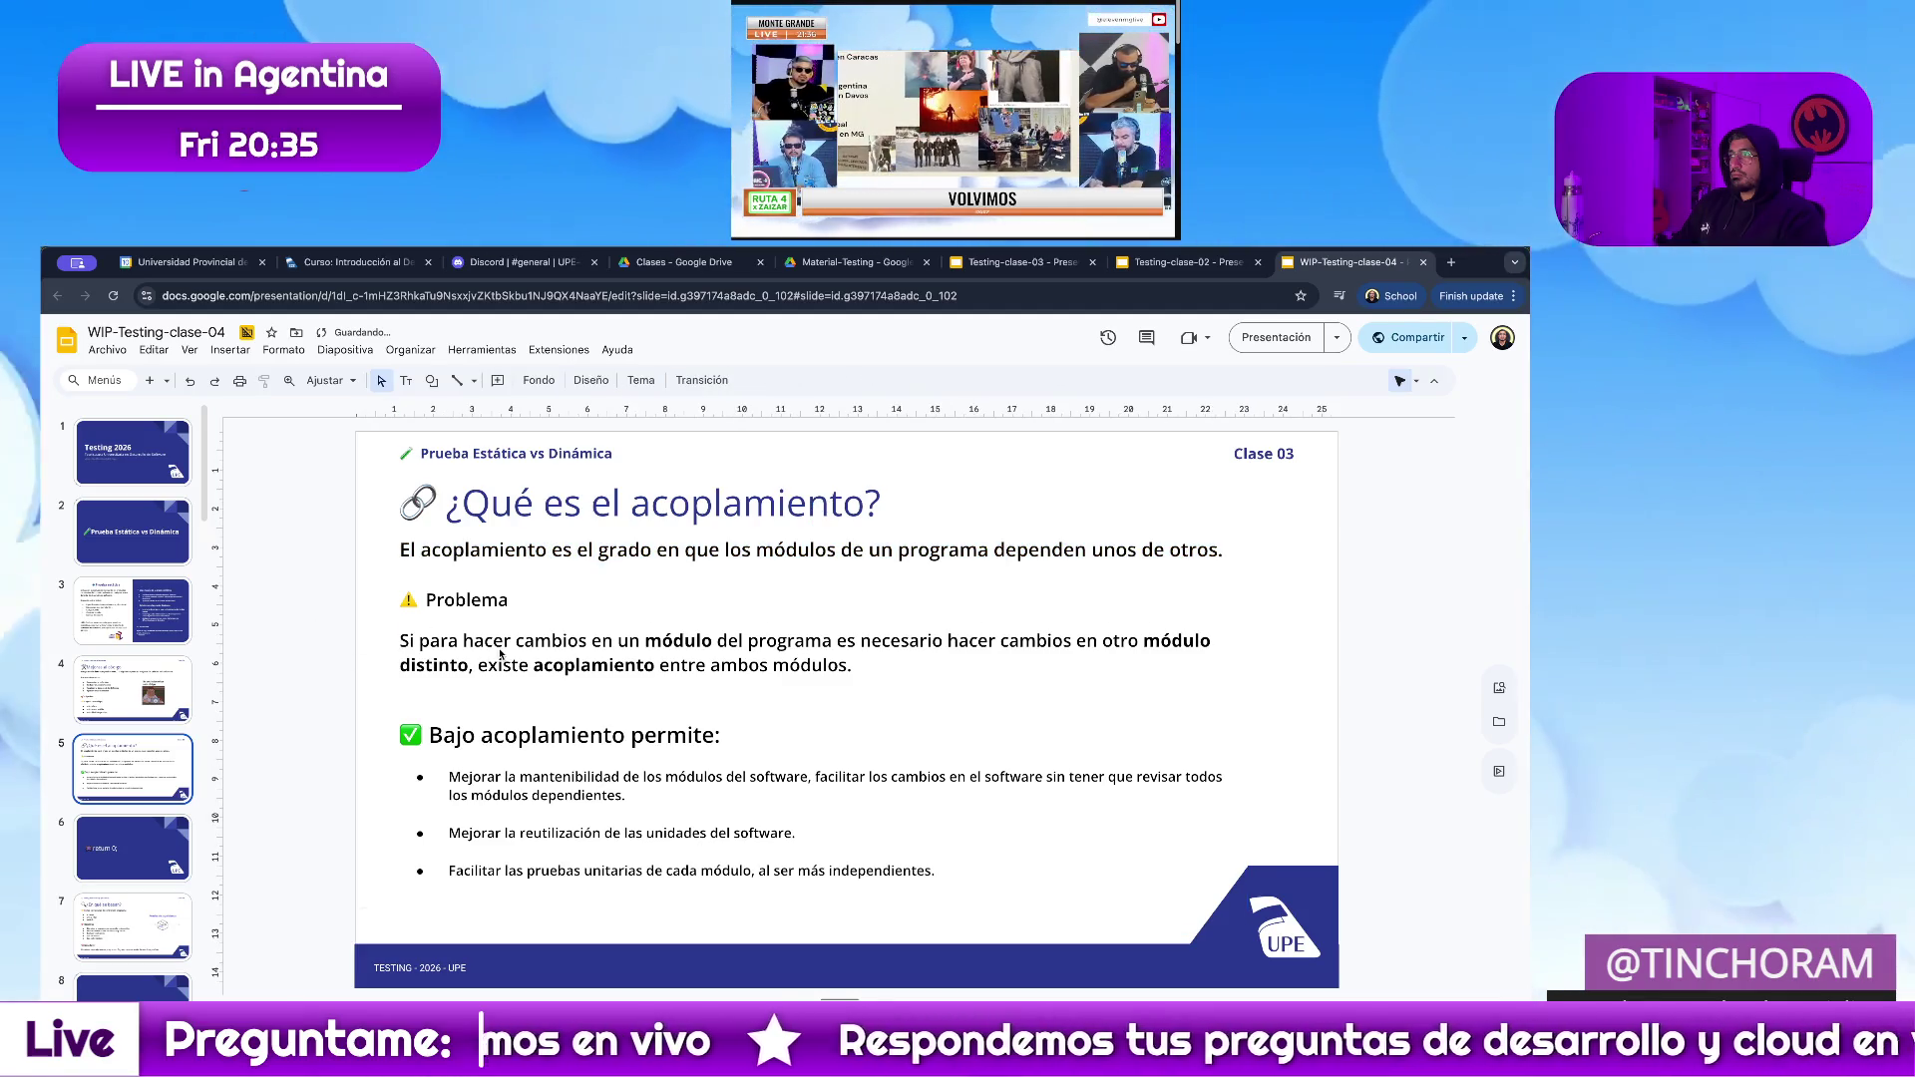
Make the 'Bajo acoplamiento permite:' heading bold and one size smaller.
left_click(511, 600)
key("BackSpace")
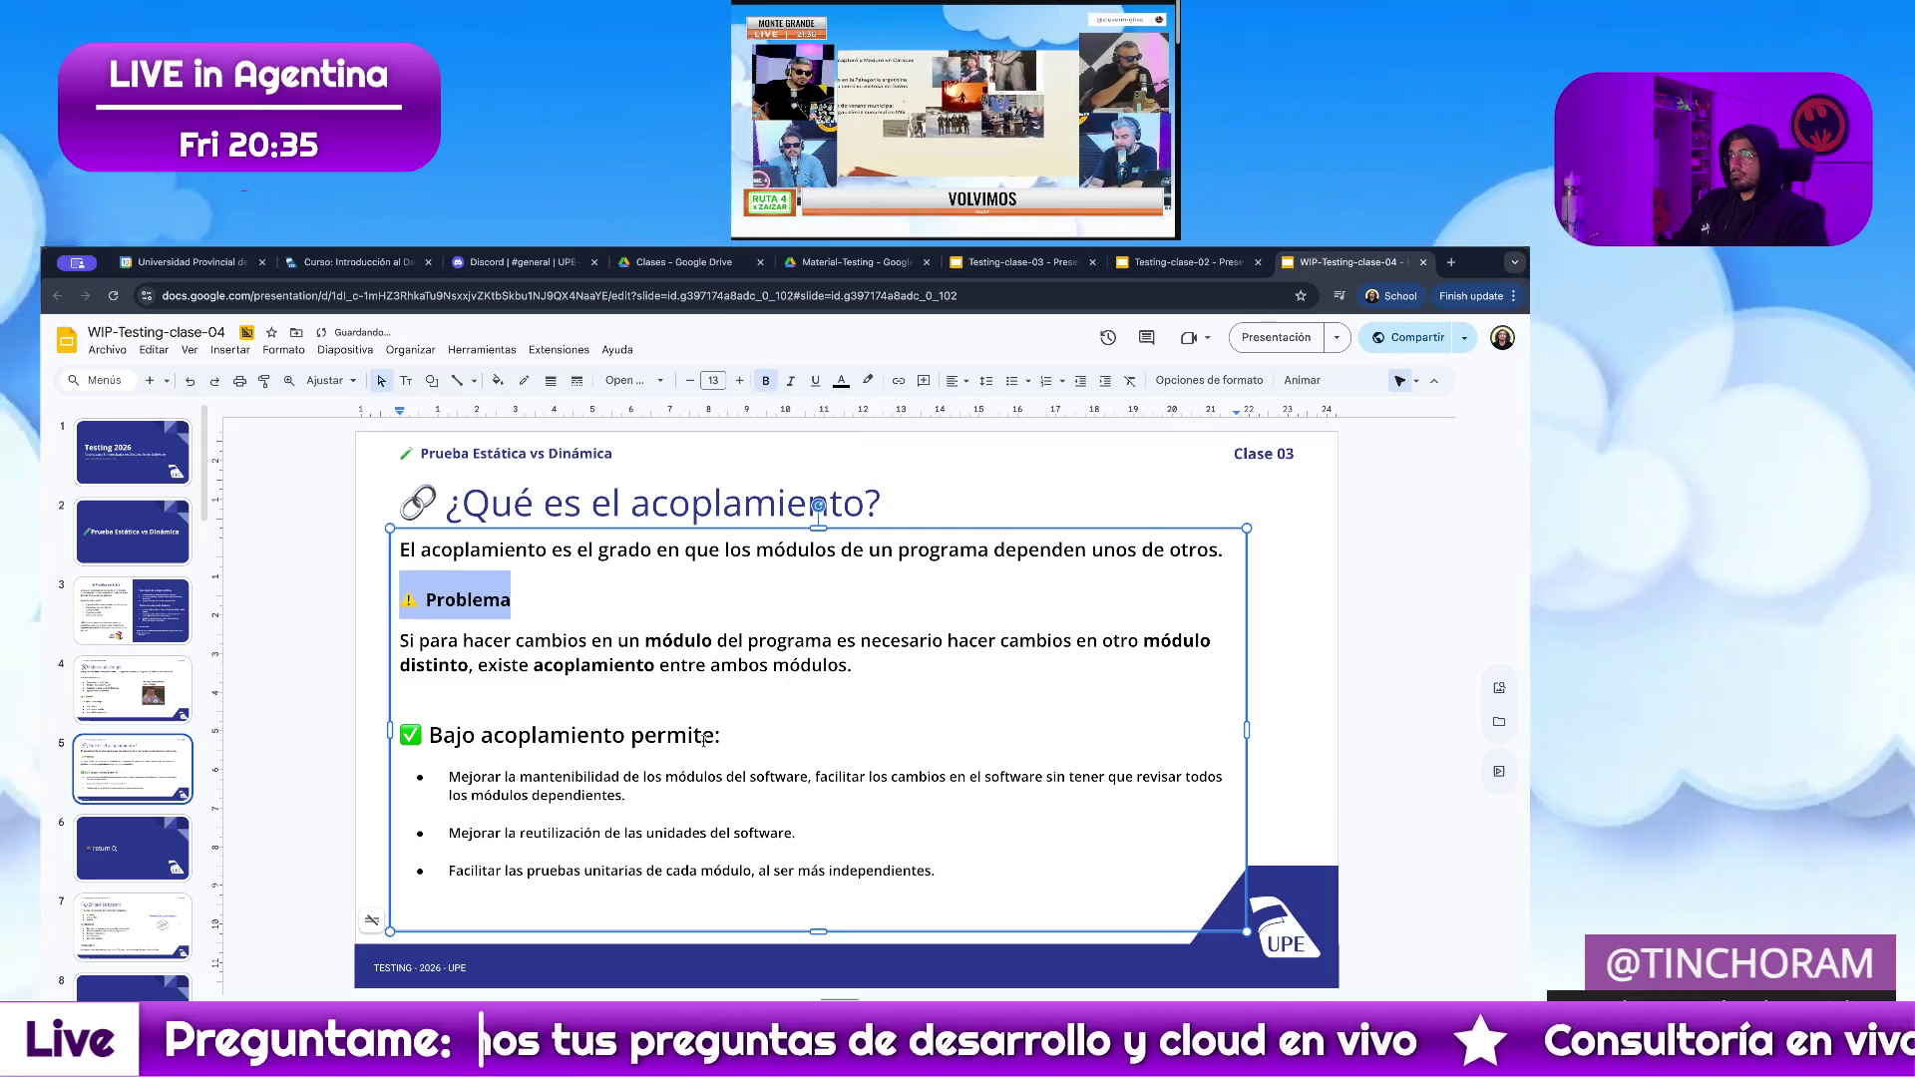
left_click(767, 380)
left_click(521, 735)
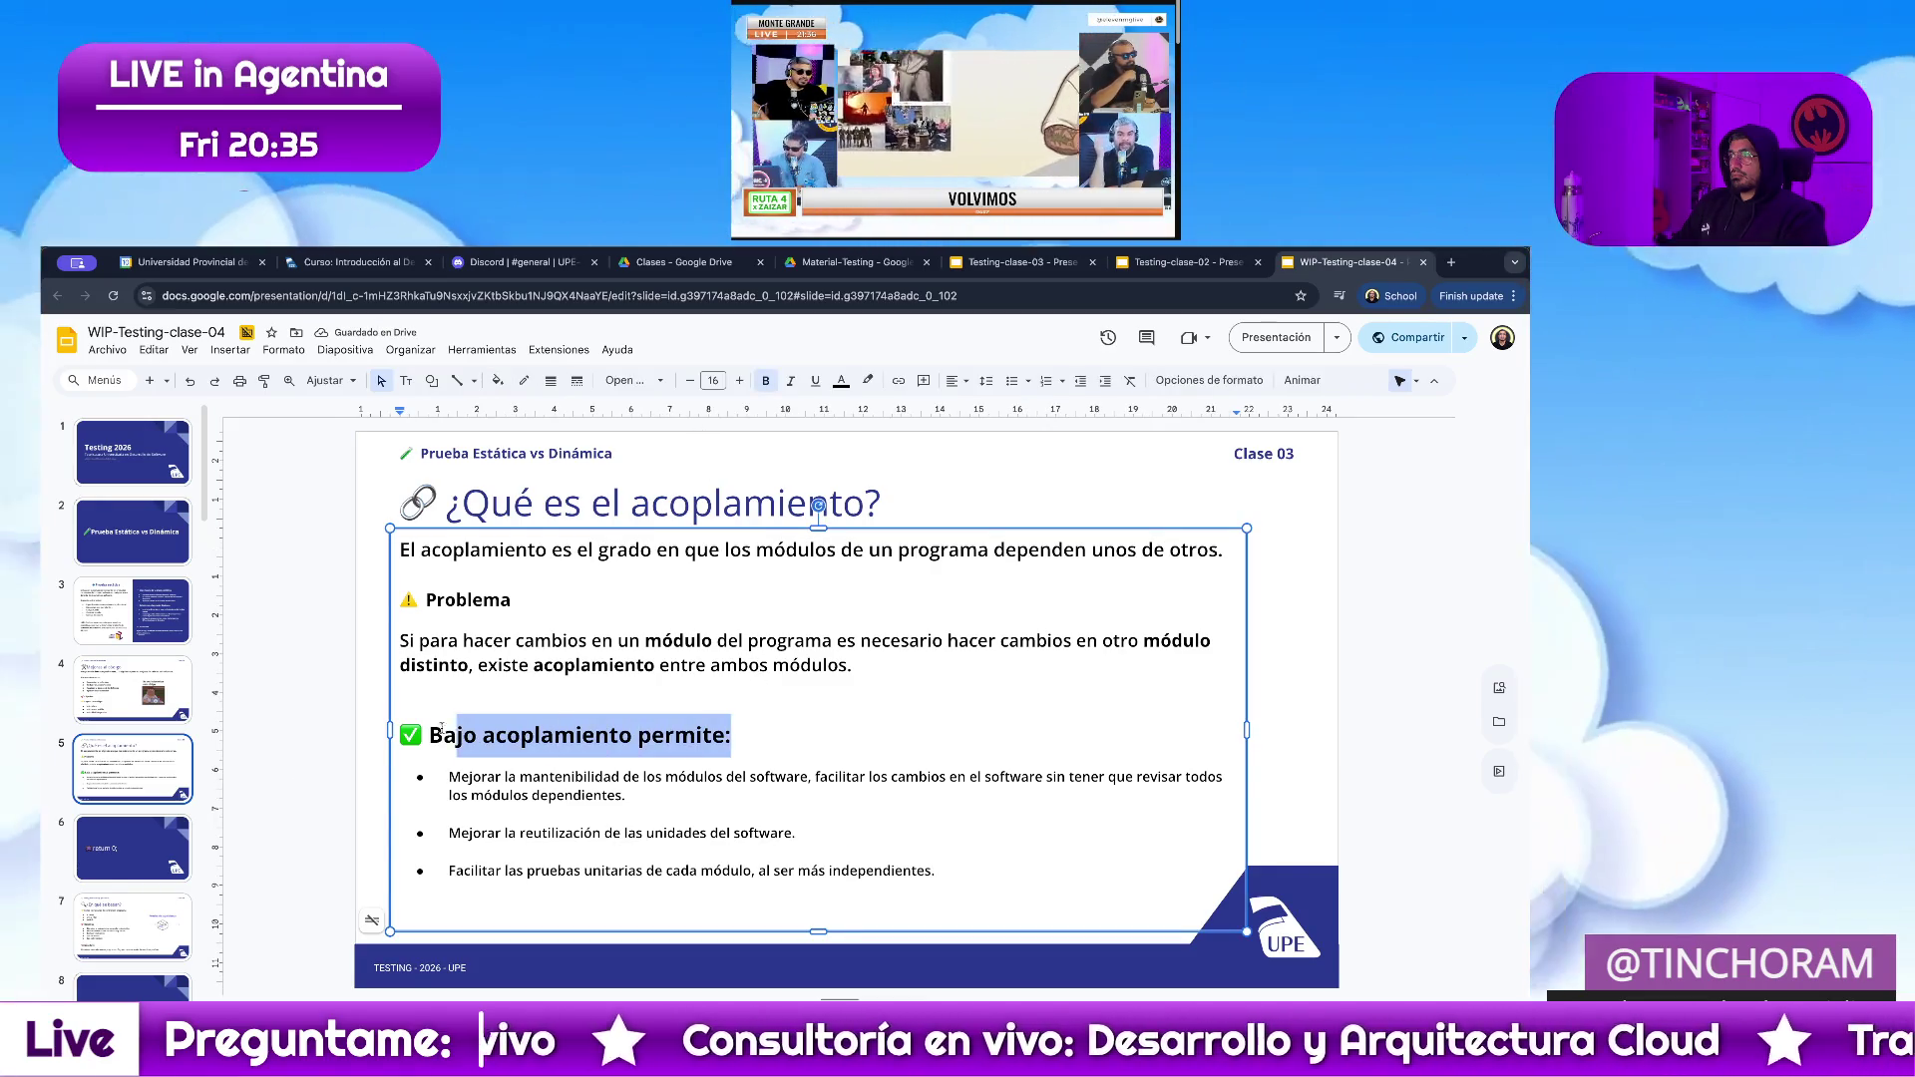
left_click(693, 382)
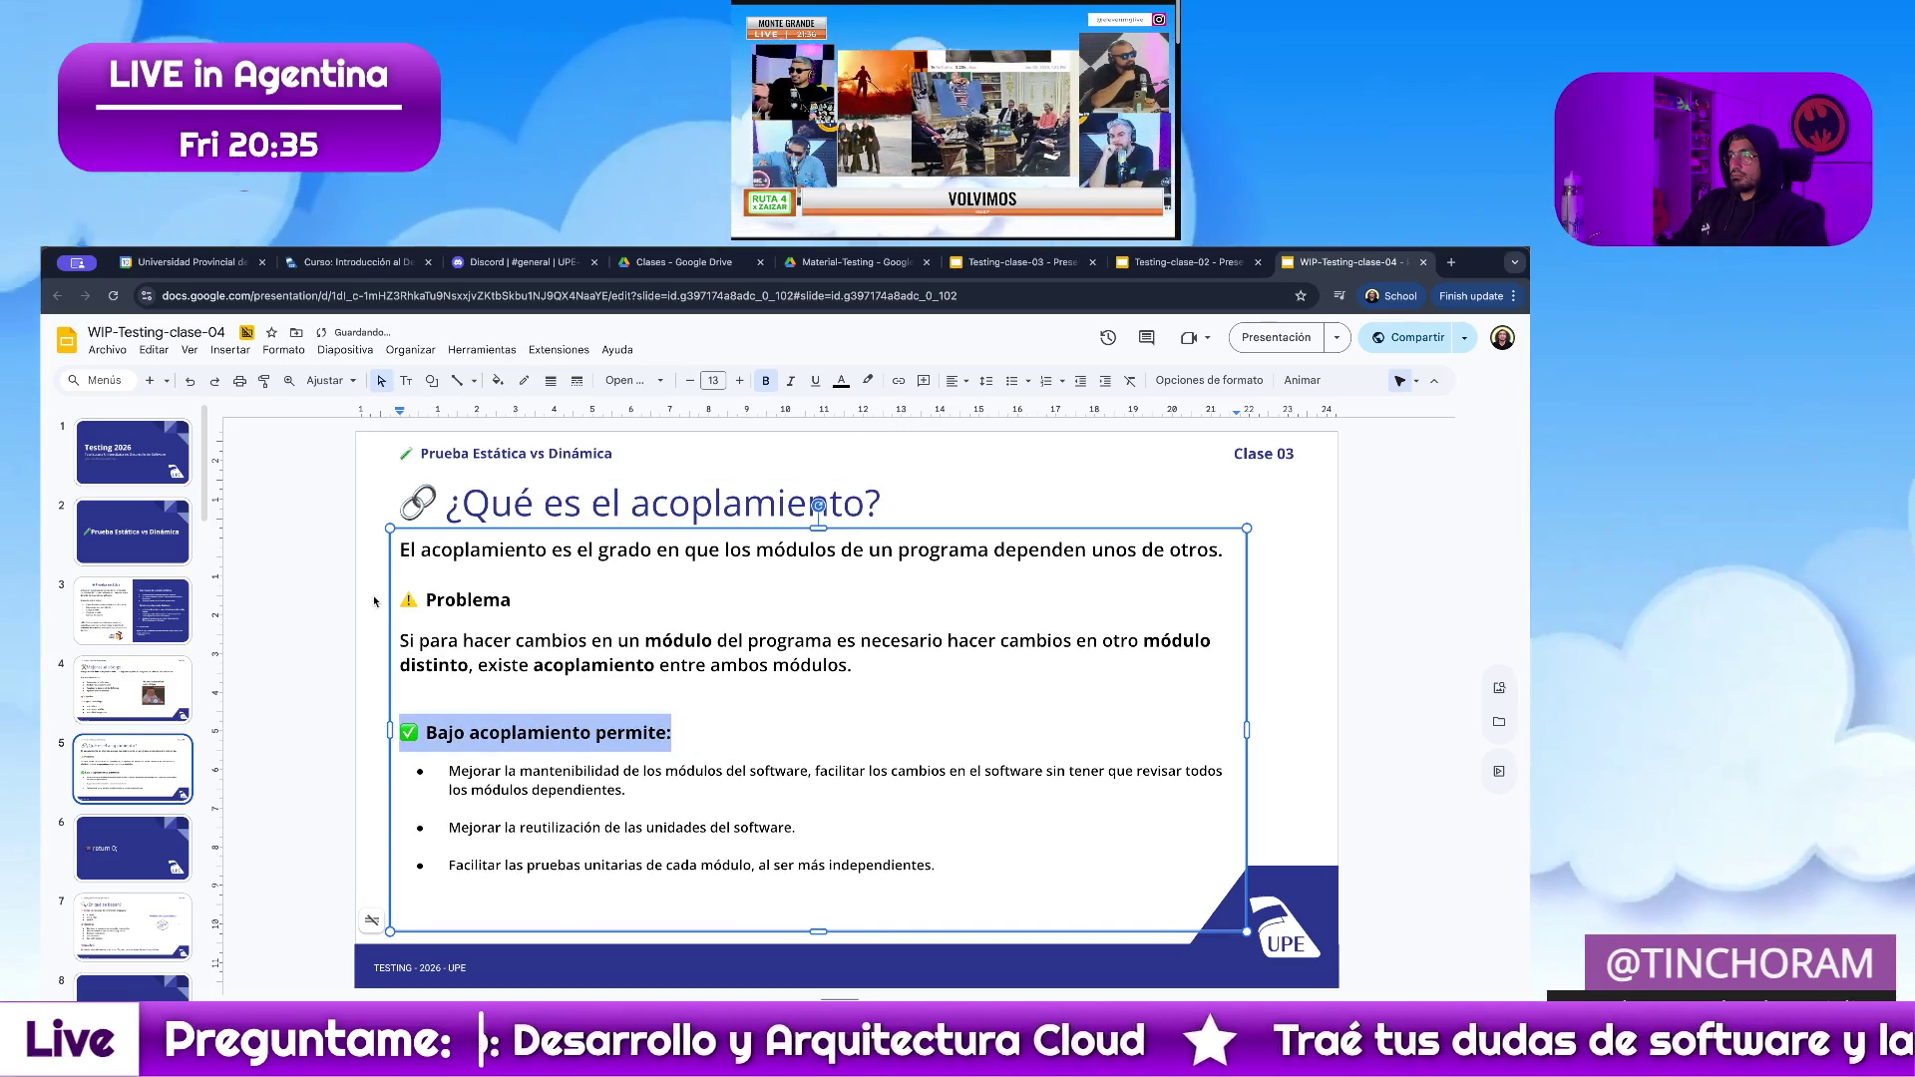
left_click(376, 602)
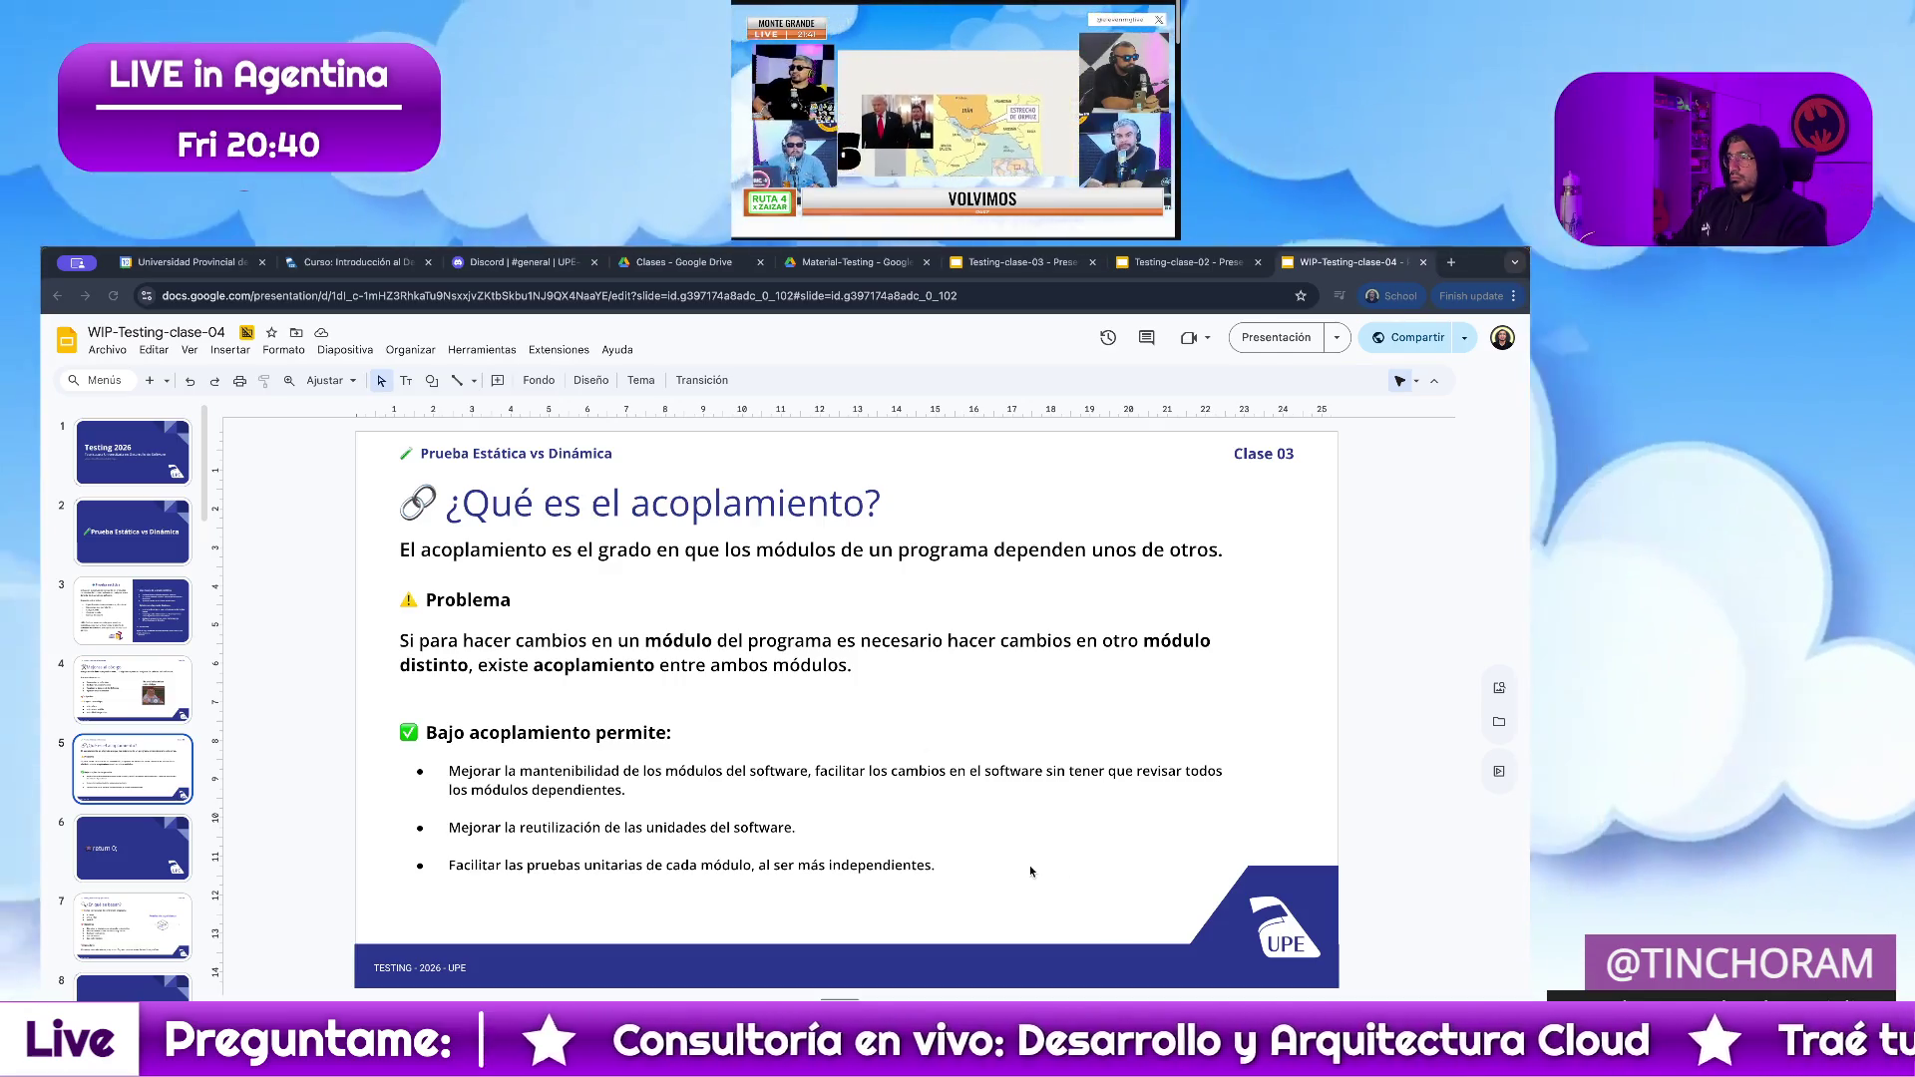
Duplicate the finished '¿Qué es el acoplamiento?' slide as slide 6.
left_click(143, 678)
left_click(134, 771)
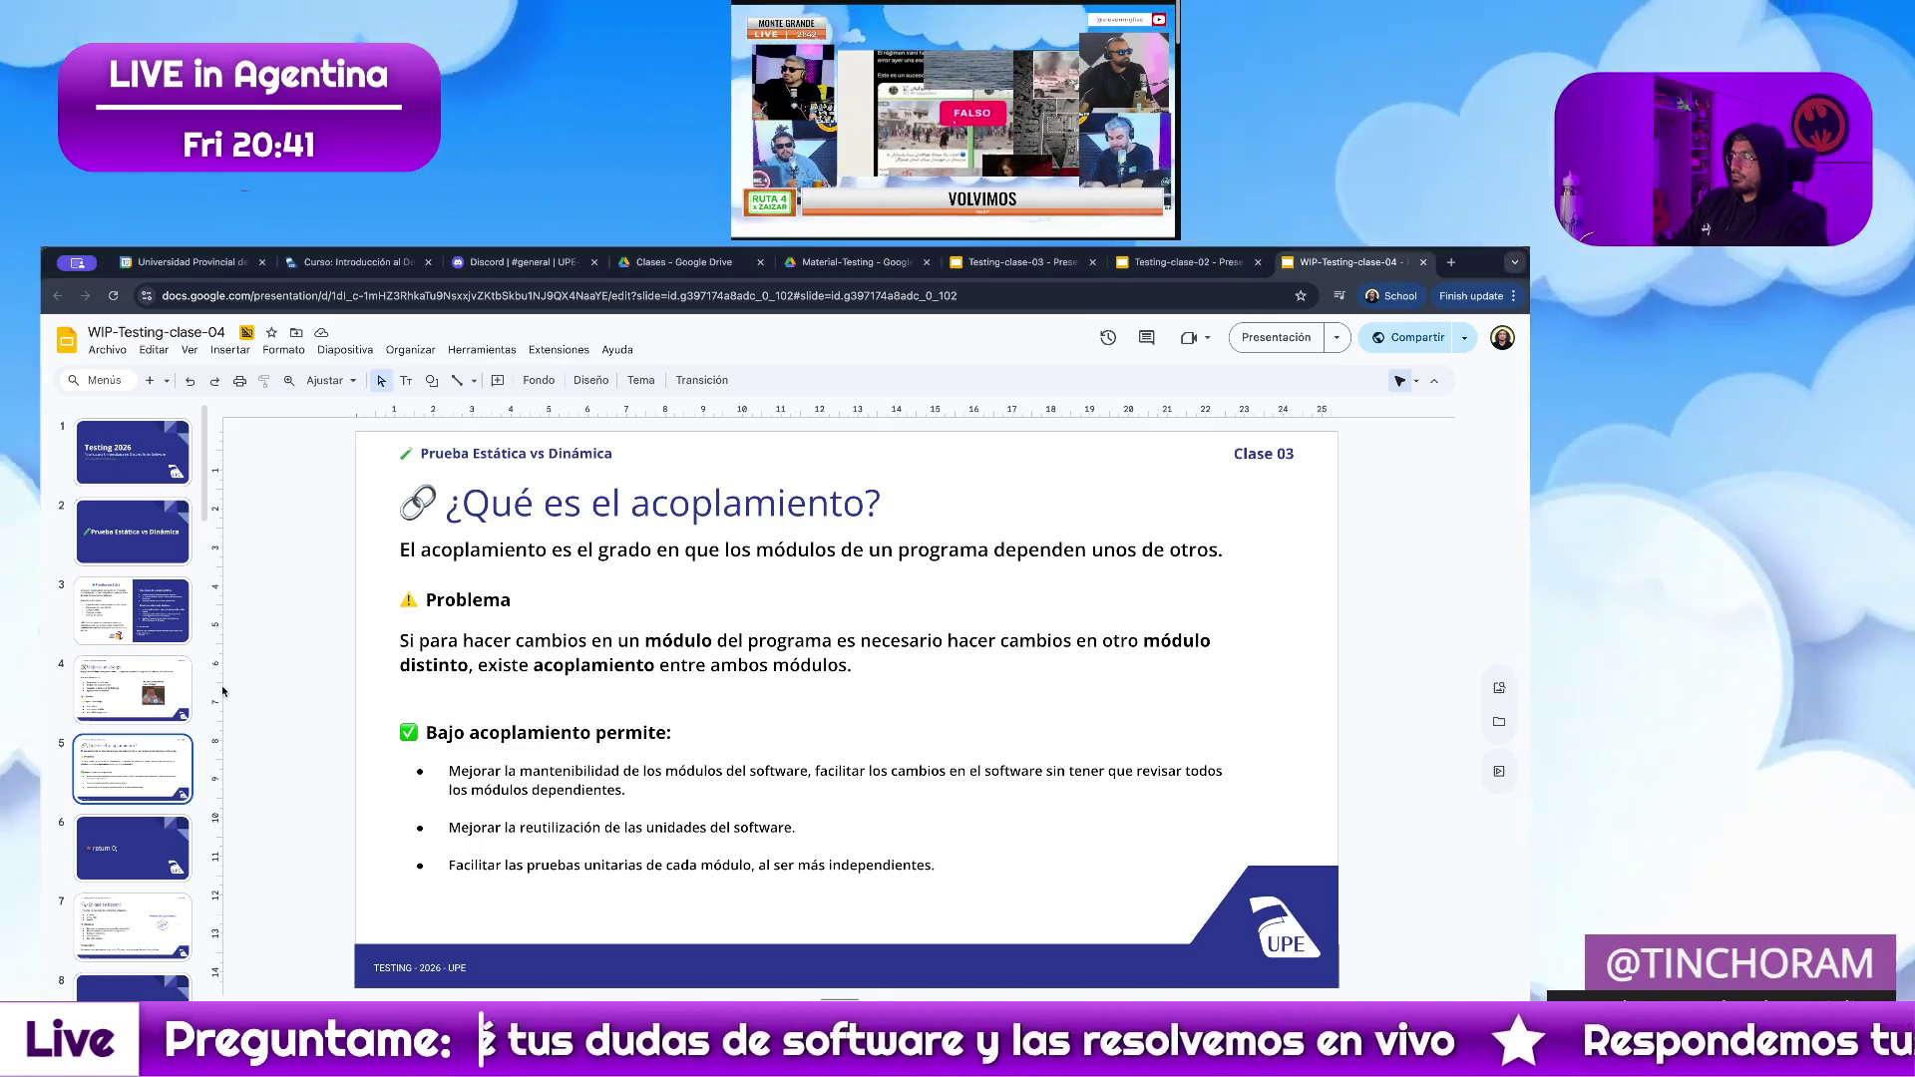
key("Up")
key("Down")
key("ctrl+d")
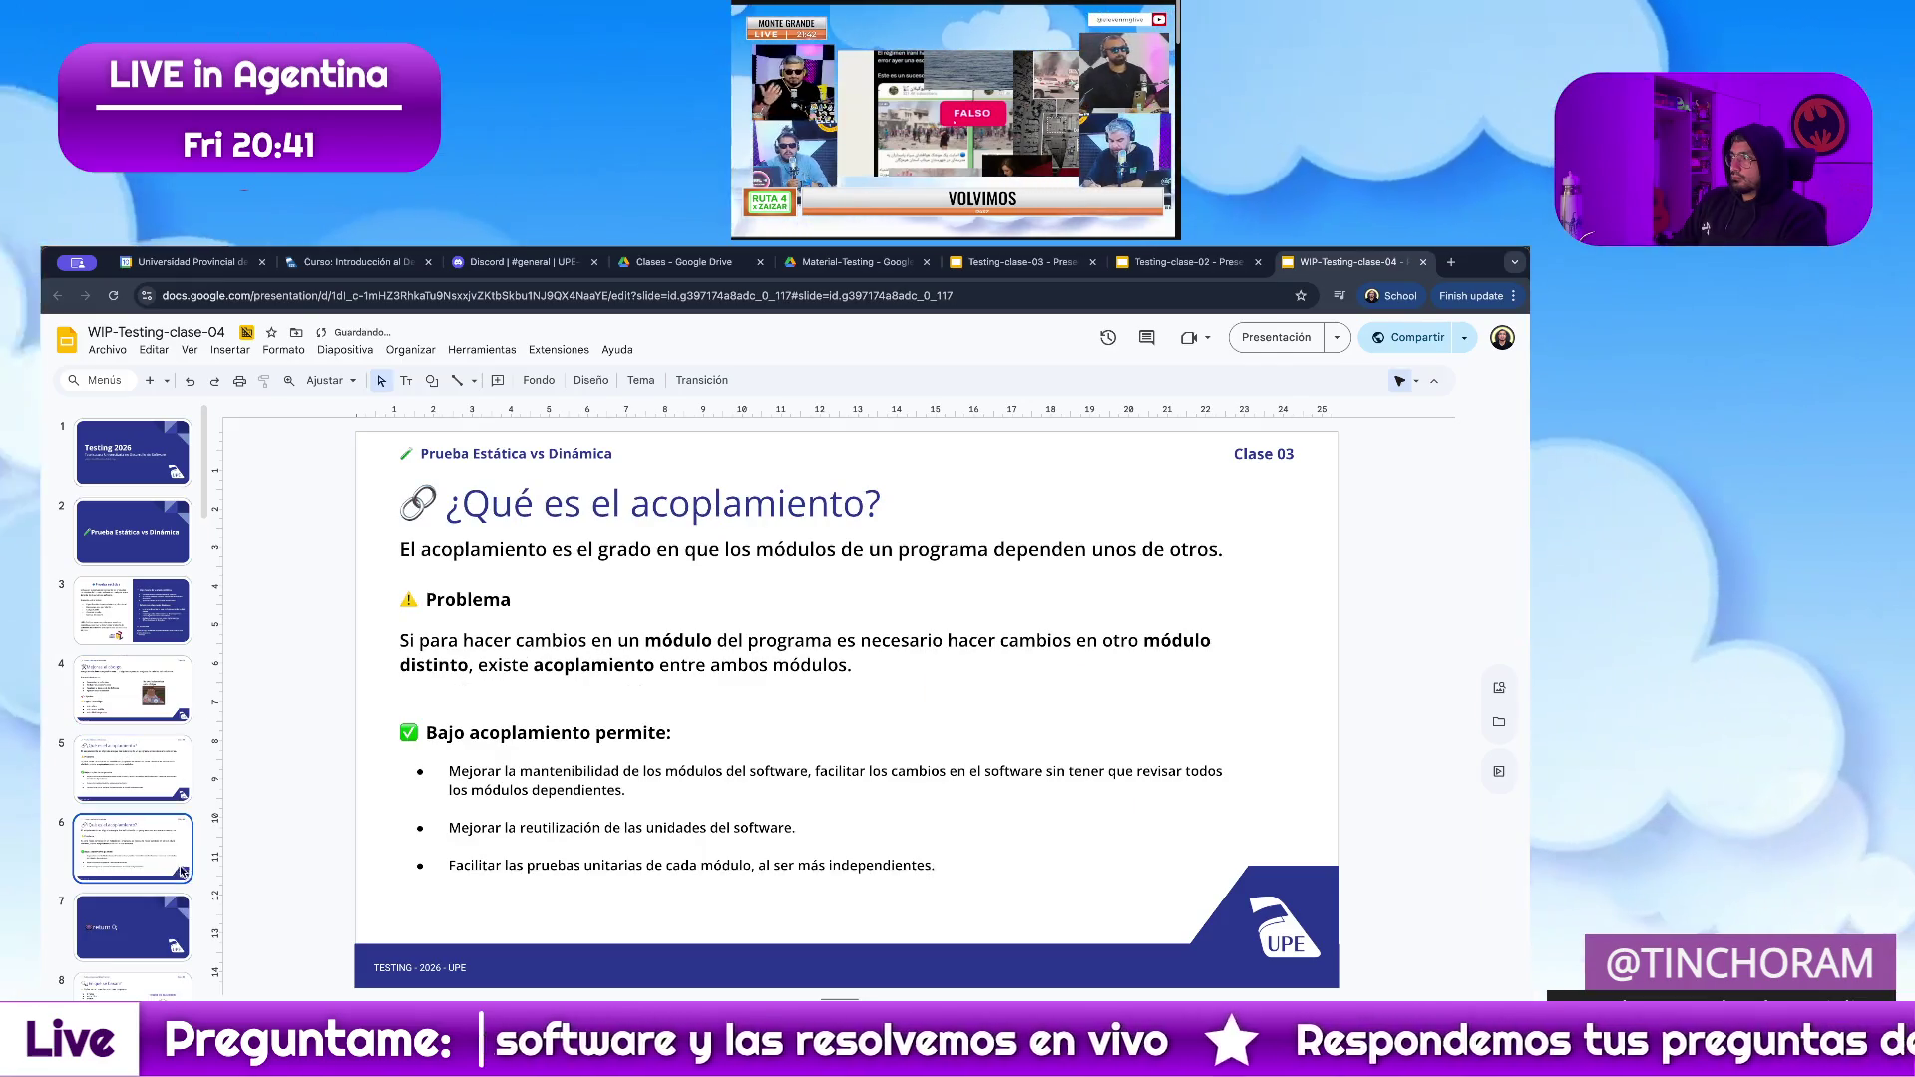
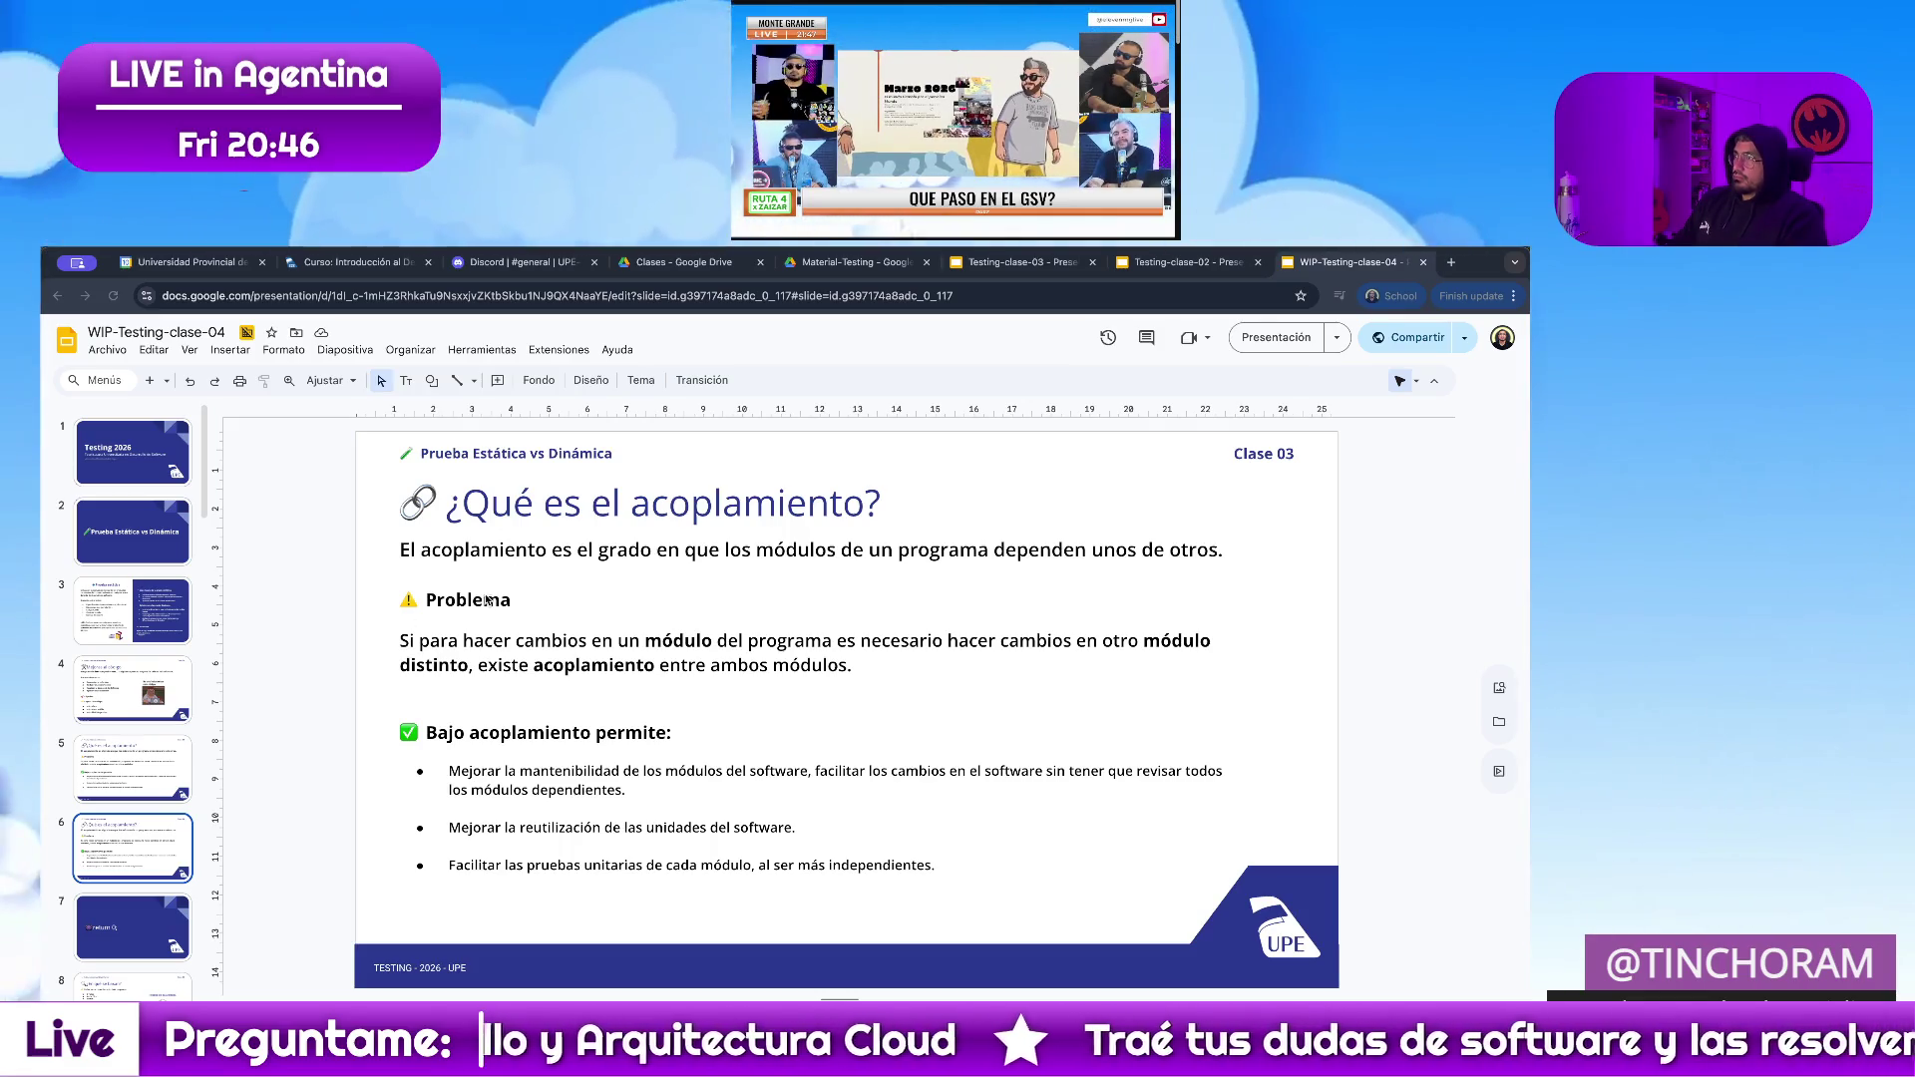
Replace 'el acoplamiento?' in the title so it reads '¿Qué es cohesión?'.
left_click(881, 503)
left_click_drag(880, 503, 562, 503)
type("cohesión?")
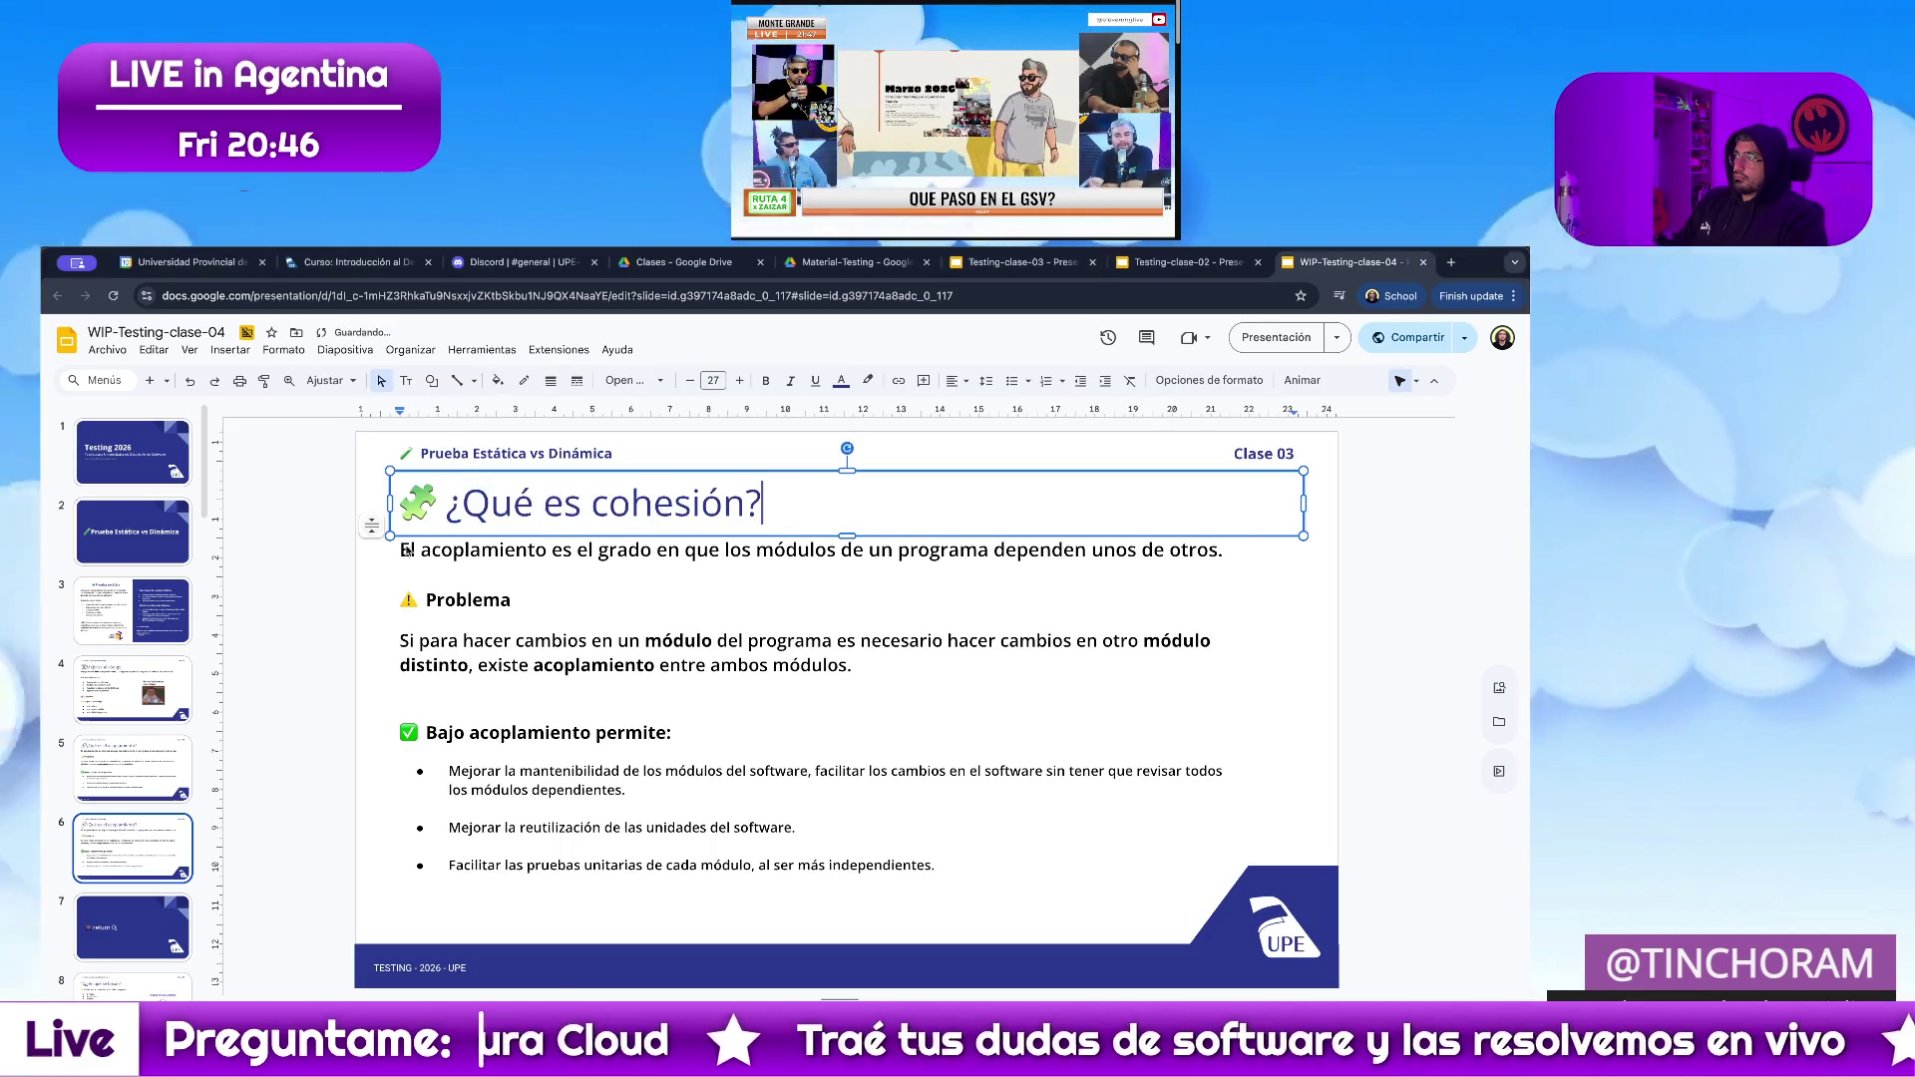
left_click(1379, 639)
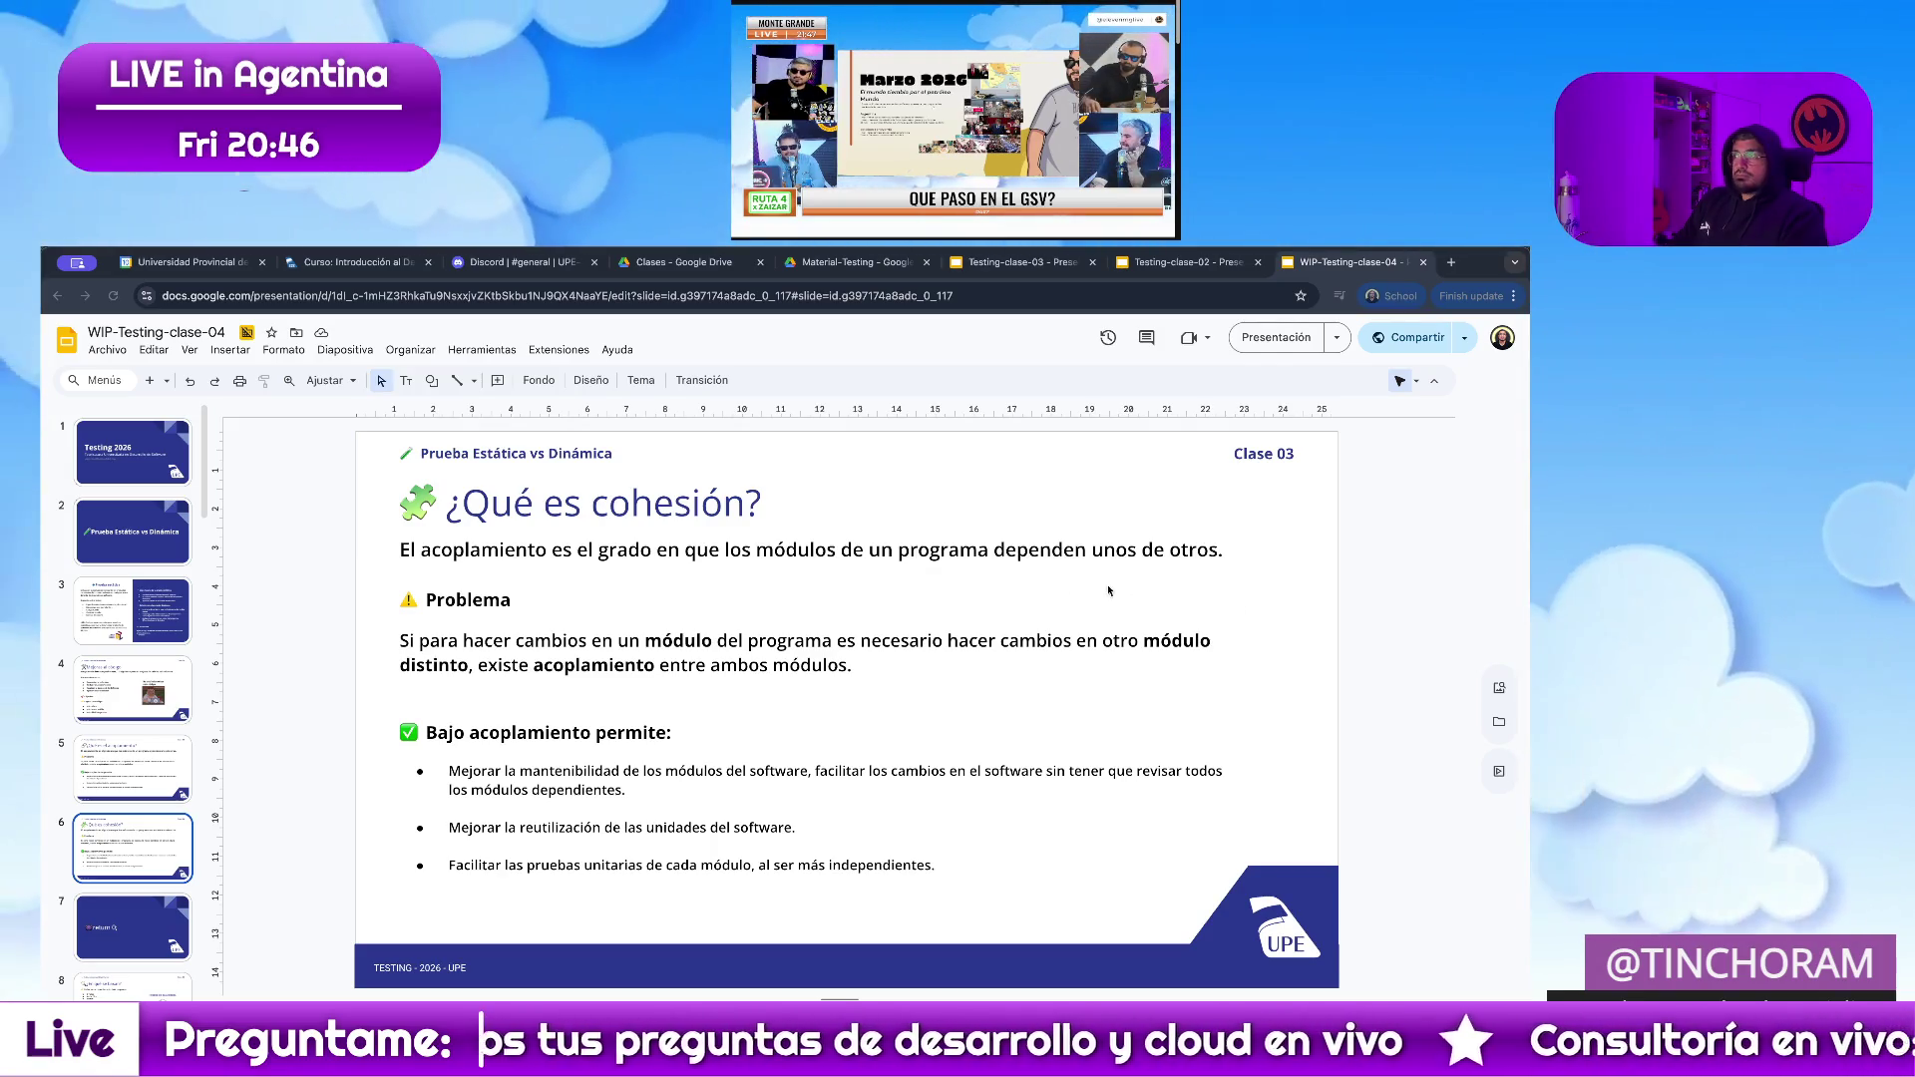
Select the first line of the body text for replacement.
left_click(465, 548)
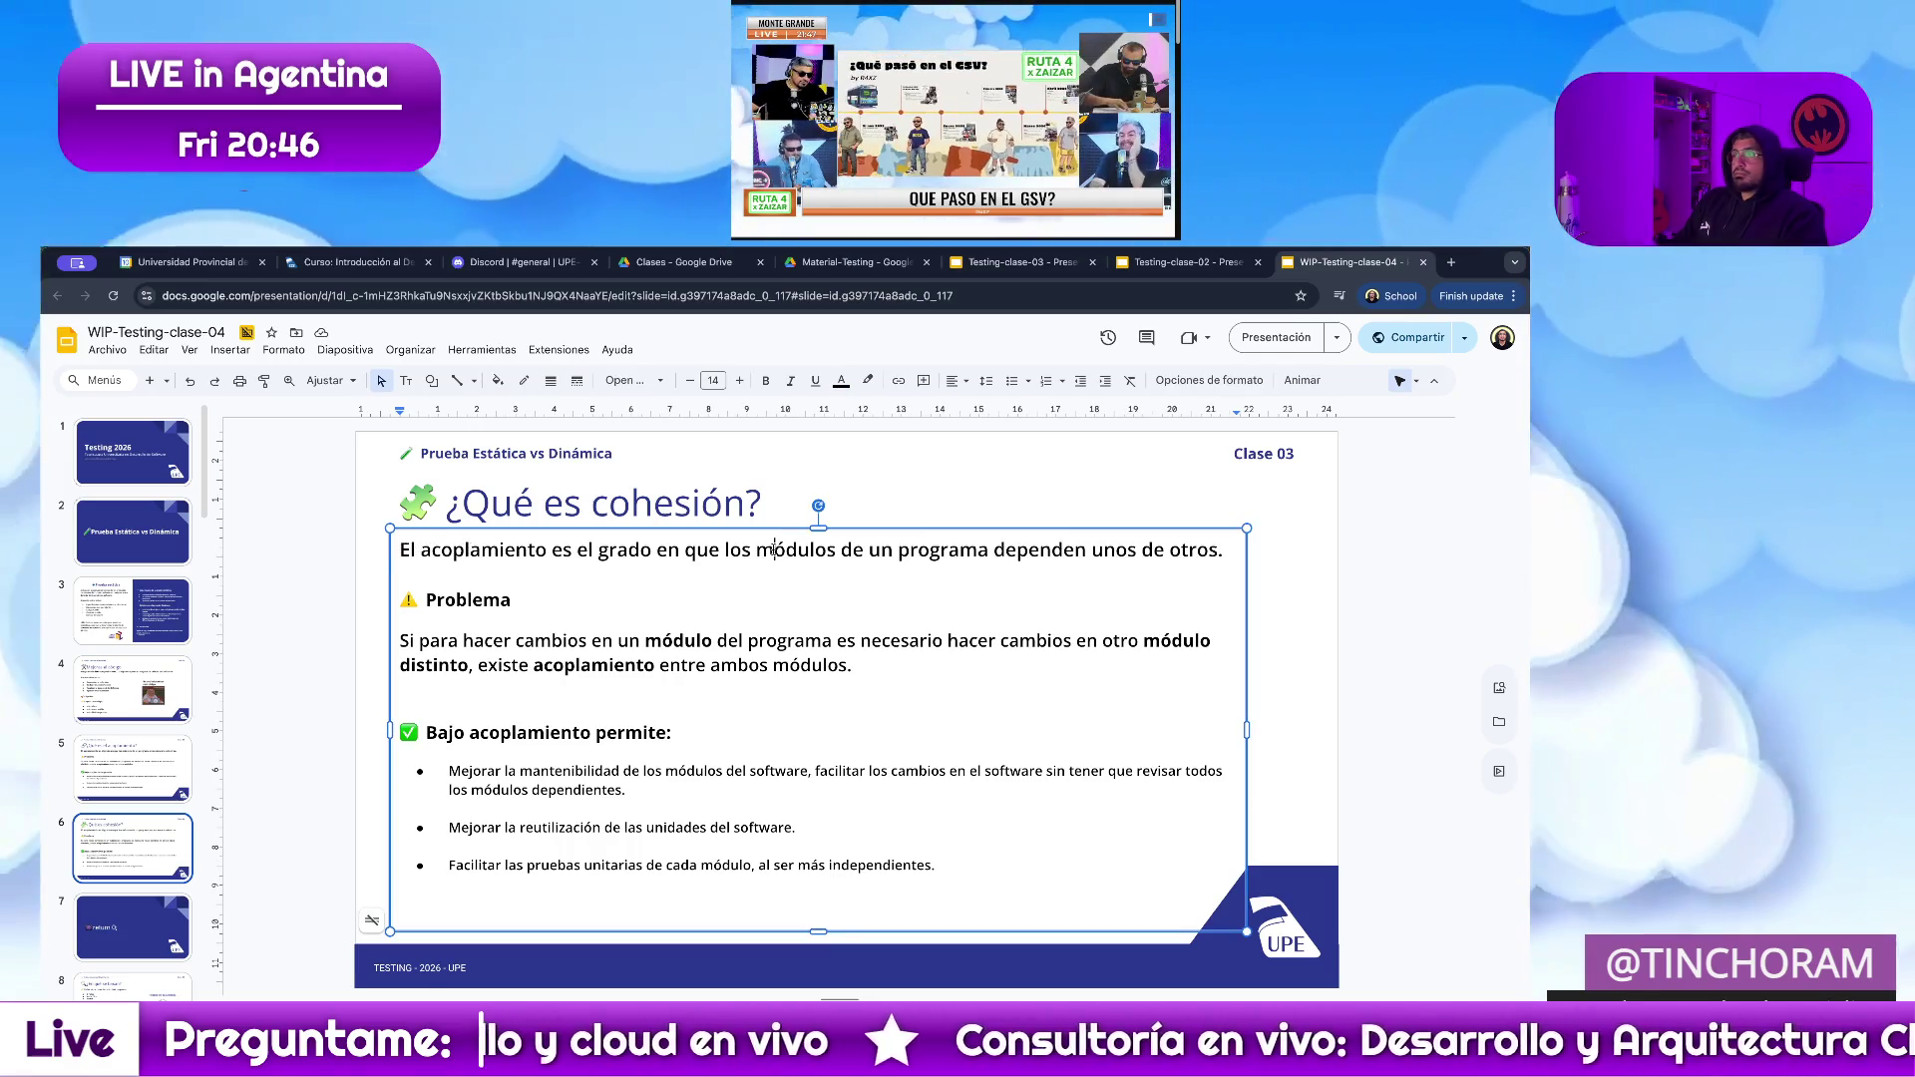
left_click_drag(400, 550, 1221, 548)
Paste the defects-per-KLOC definition over the line and join it into one paragraph.
right_click(1218, 550)
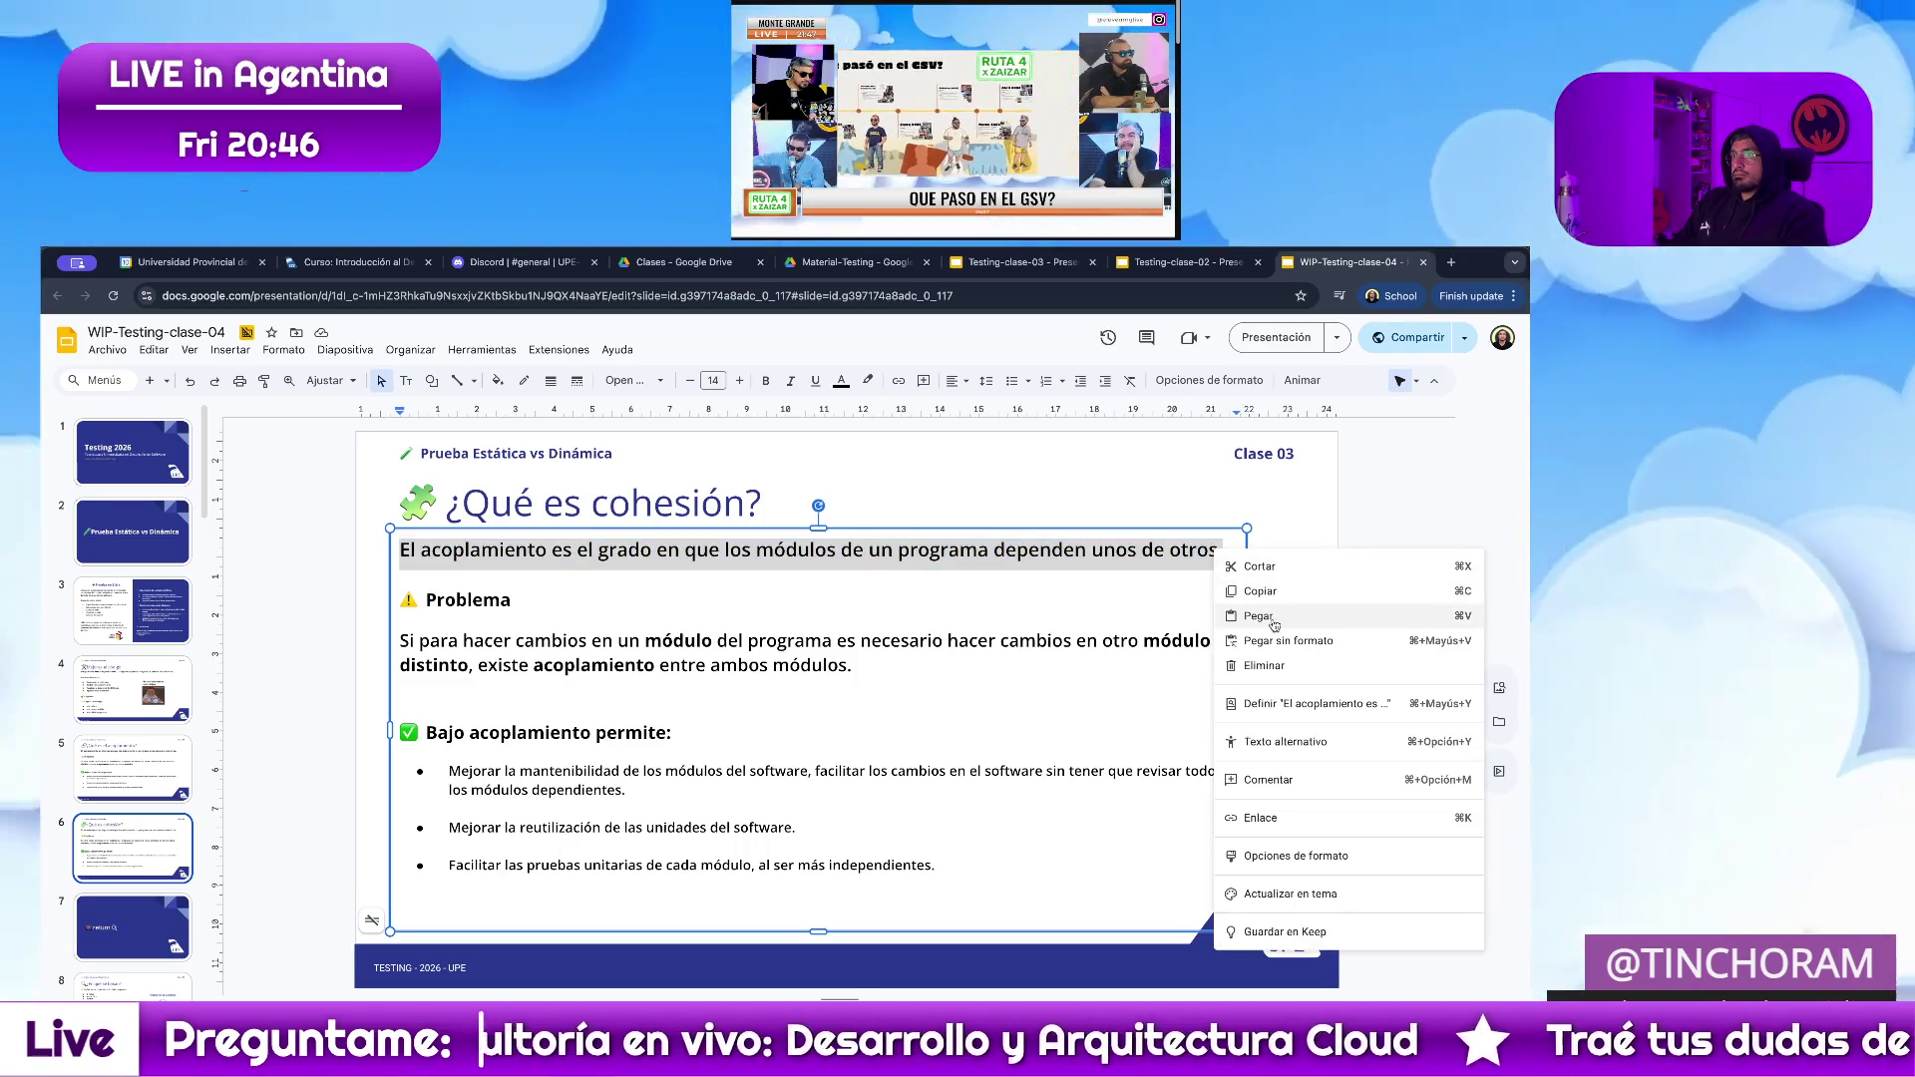
left_click(1258, 615)
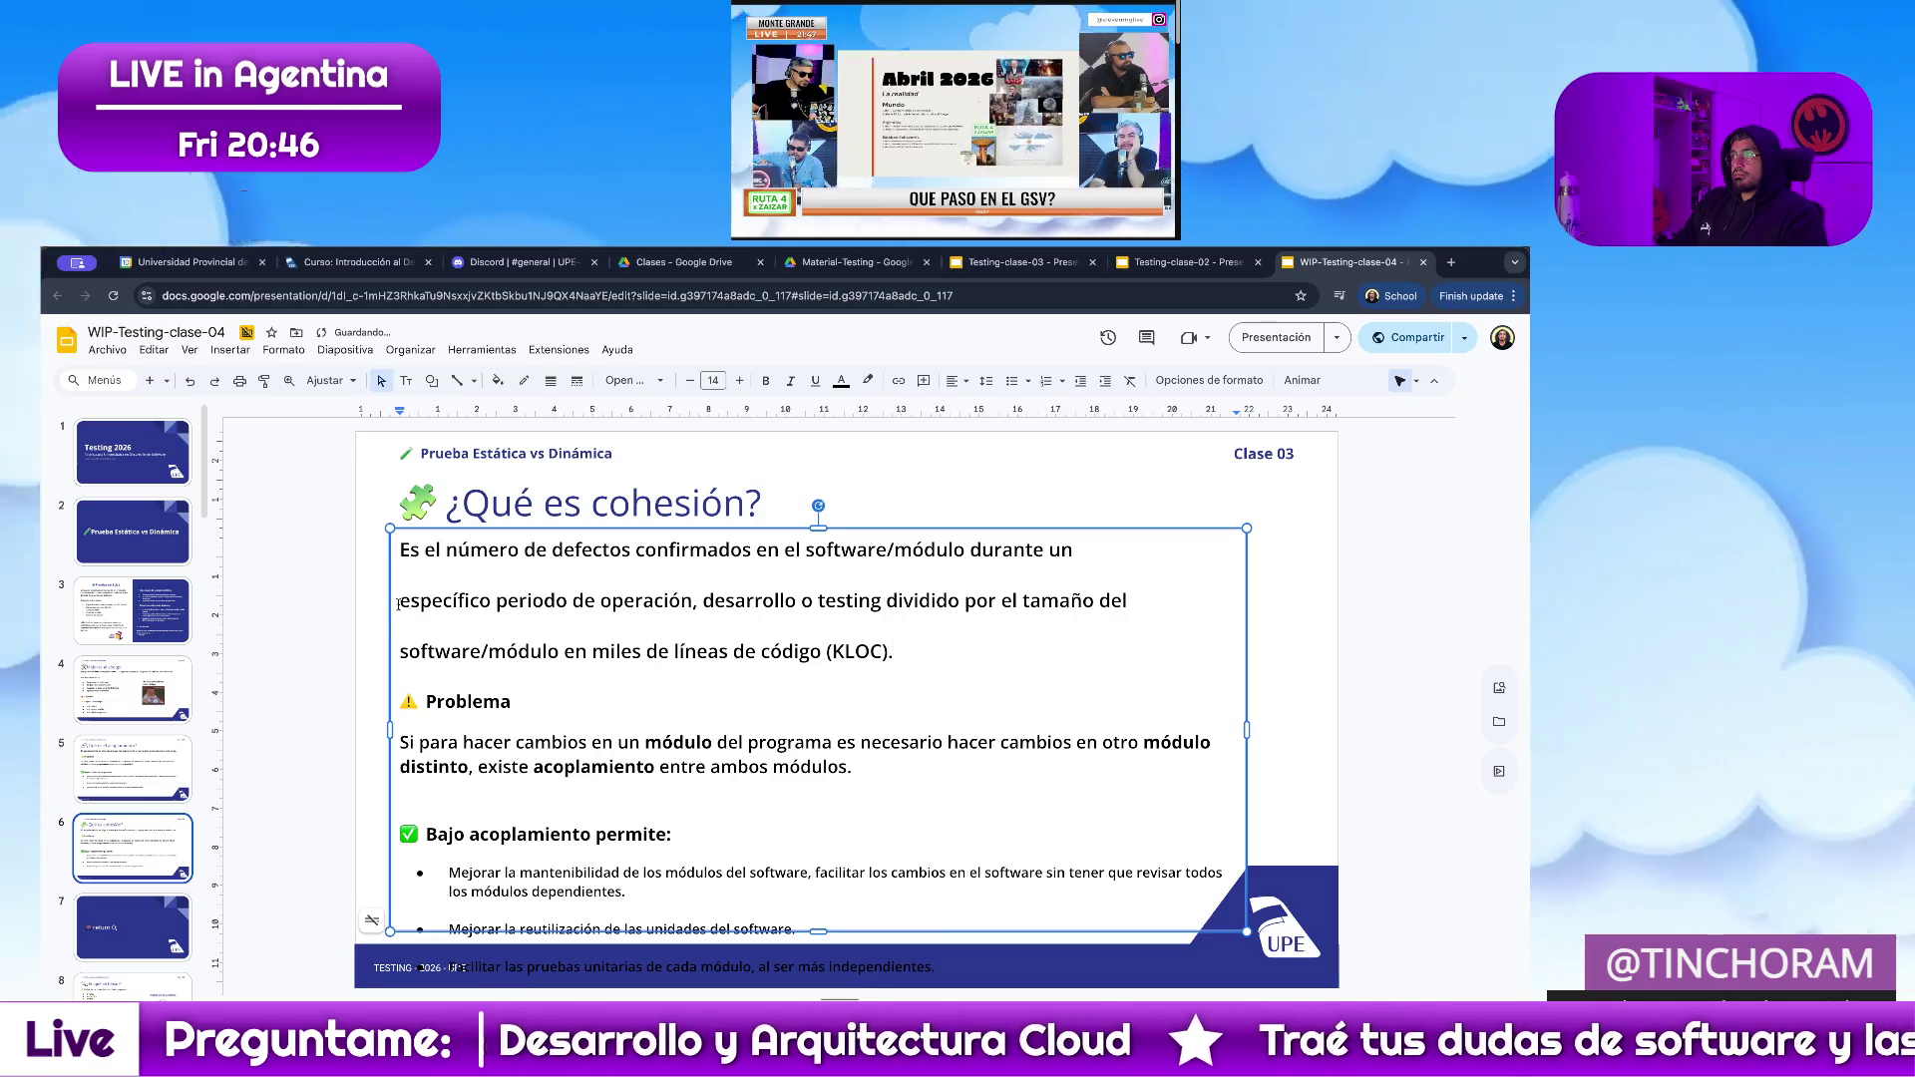
key("BackSpace")
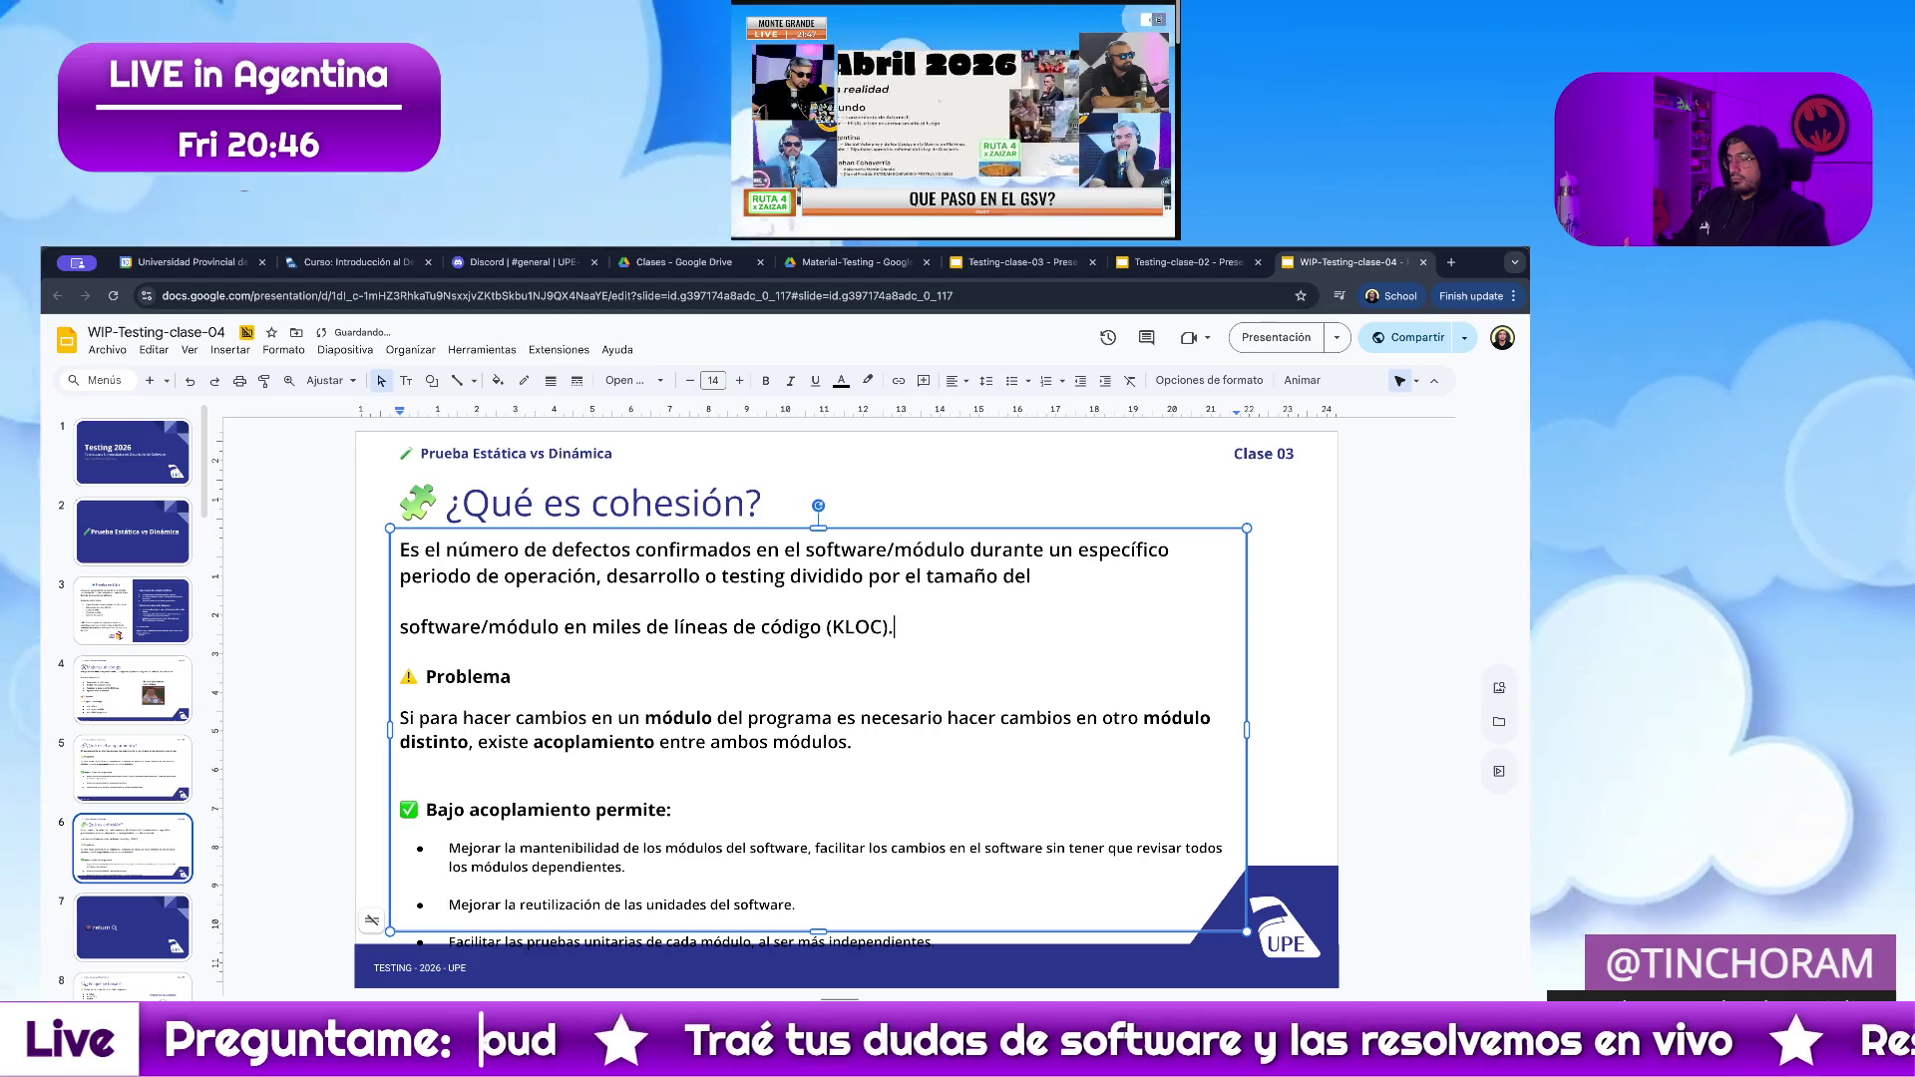
key("BackSpace")
key("BackSpace")
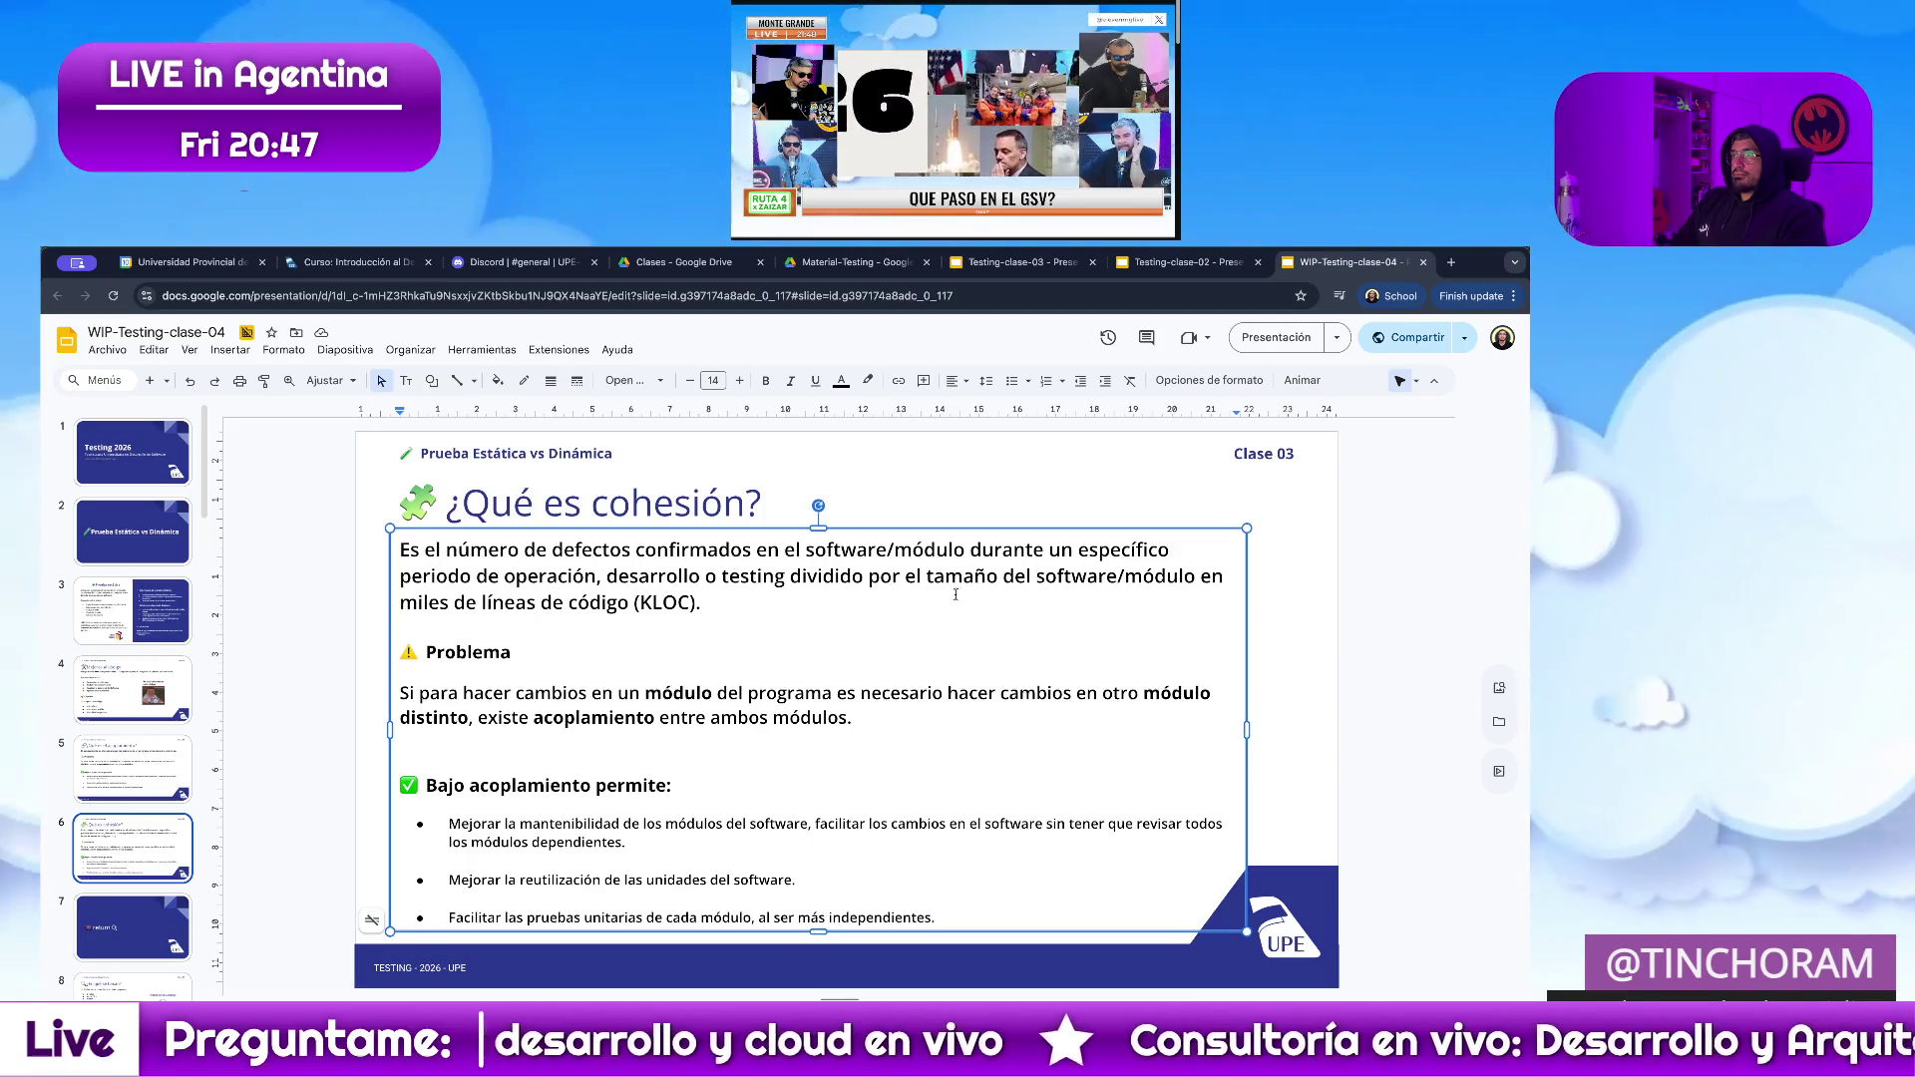
key("Escape")
key("Escape")
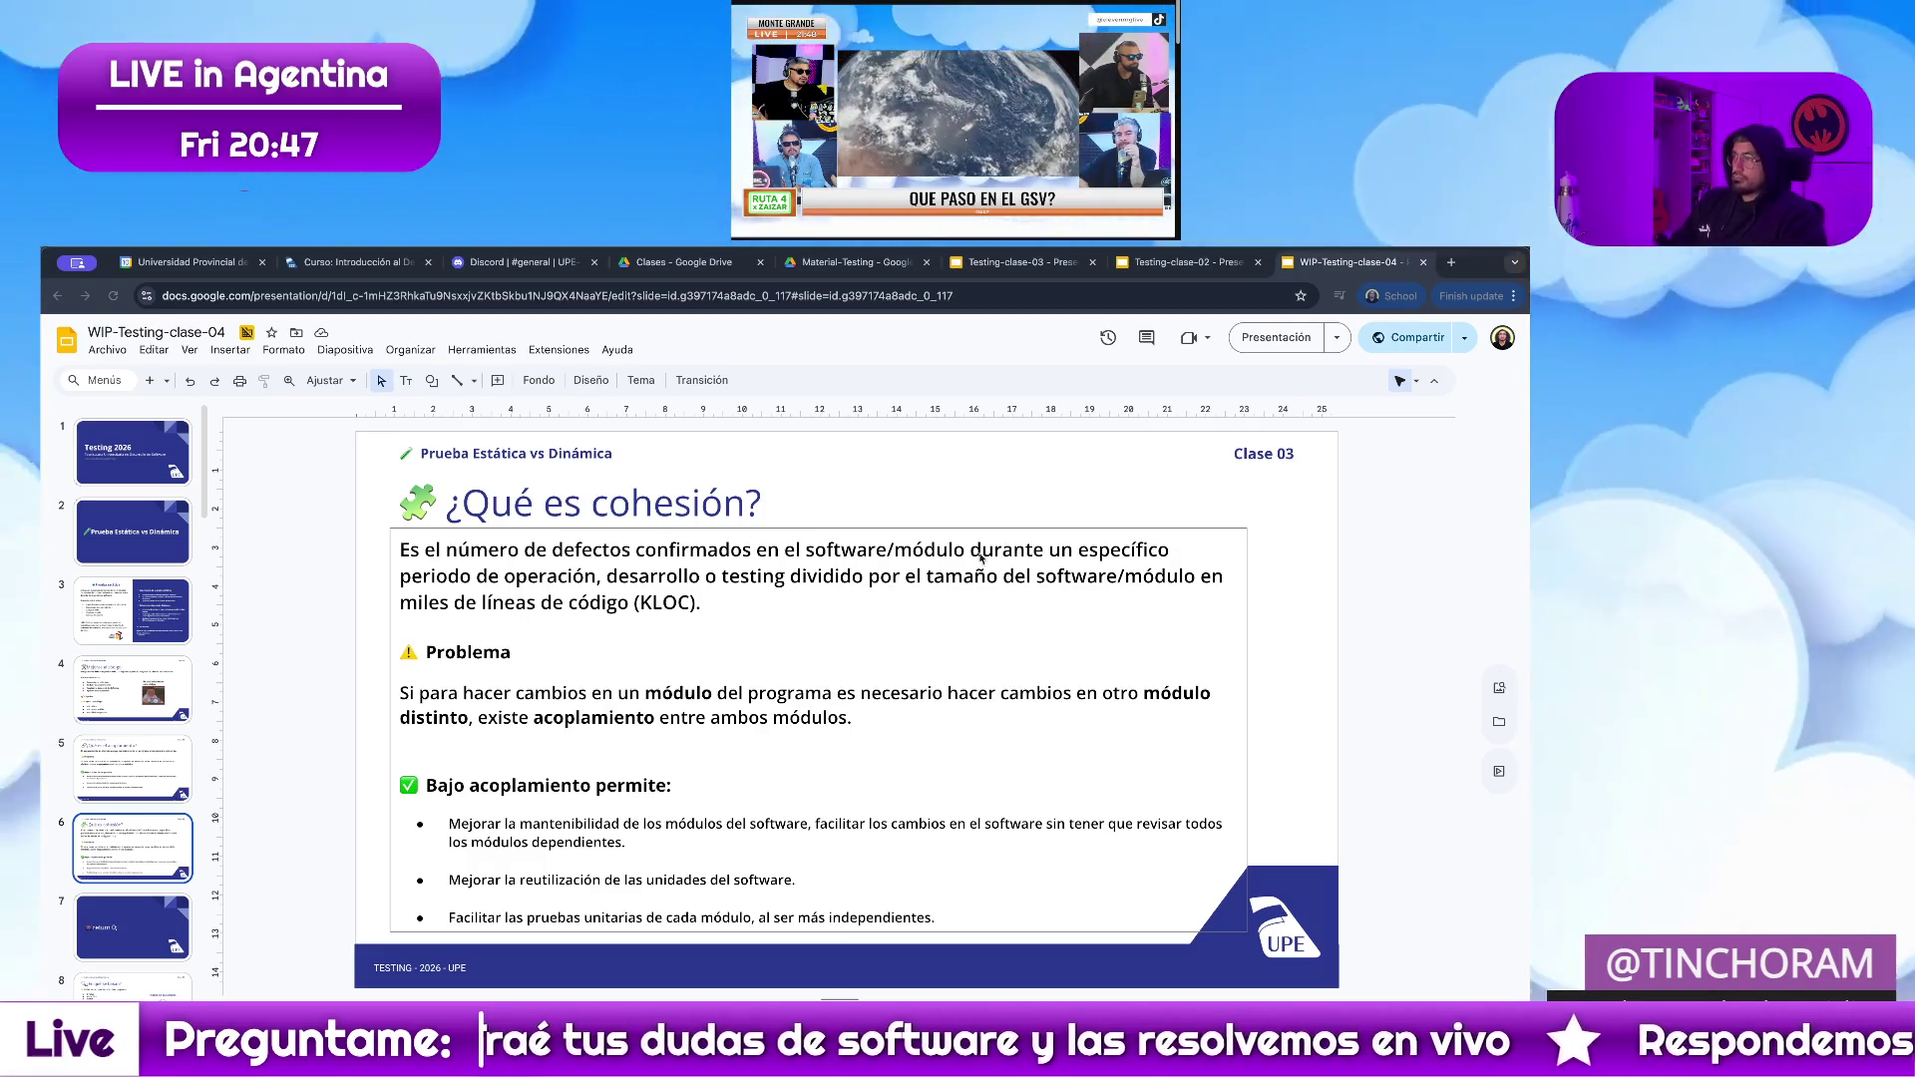
Paste the high-cohesion definition over the whole first paragraph.
left_click_drag(704, 603, 454, 579)
triple_click(454, 579)
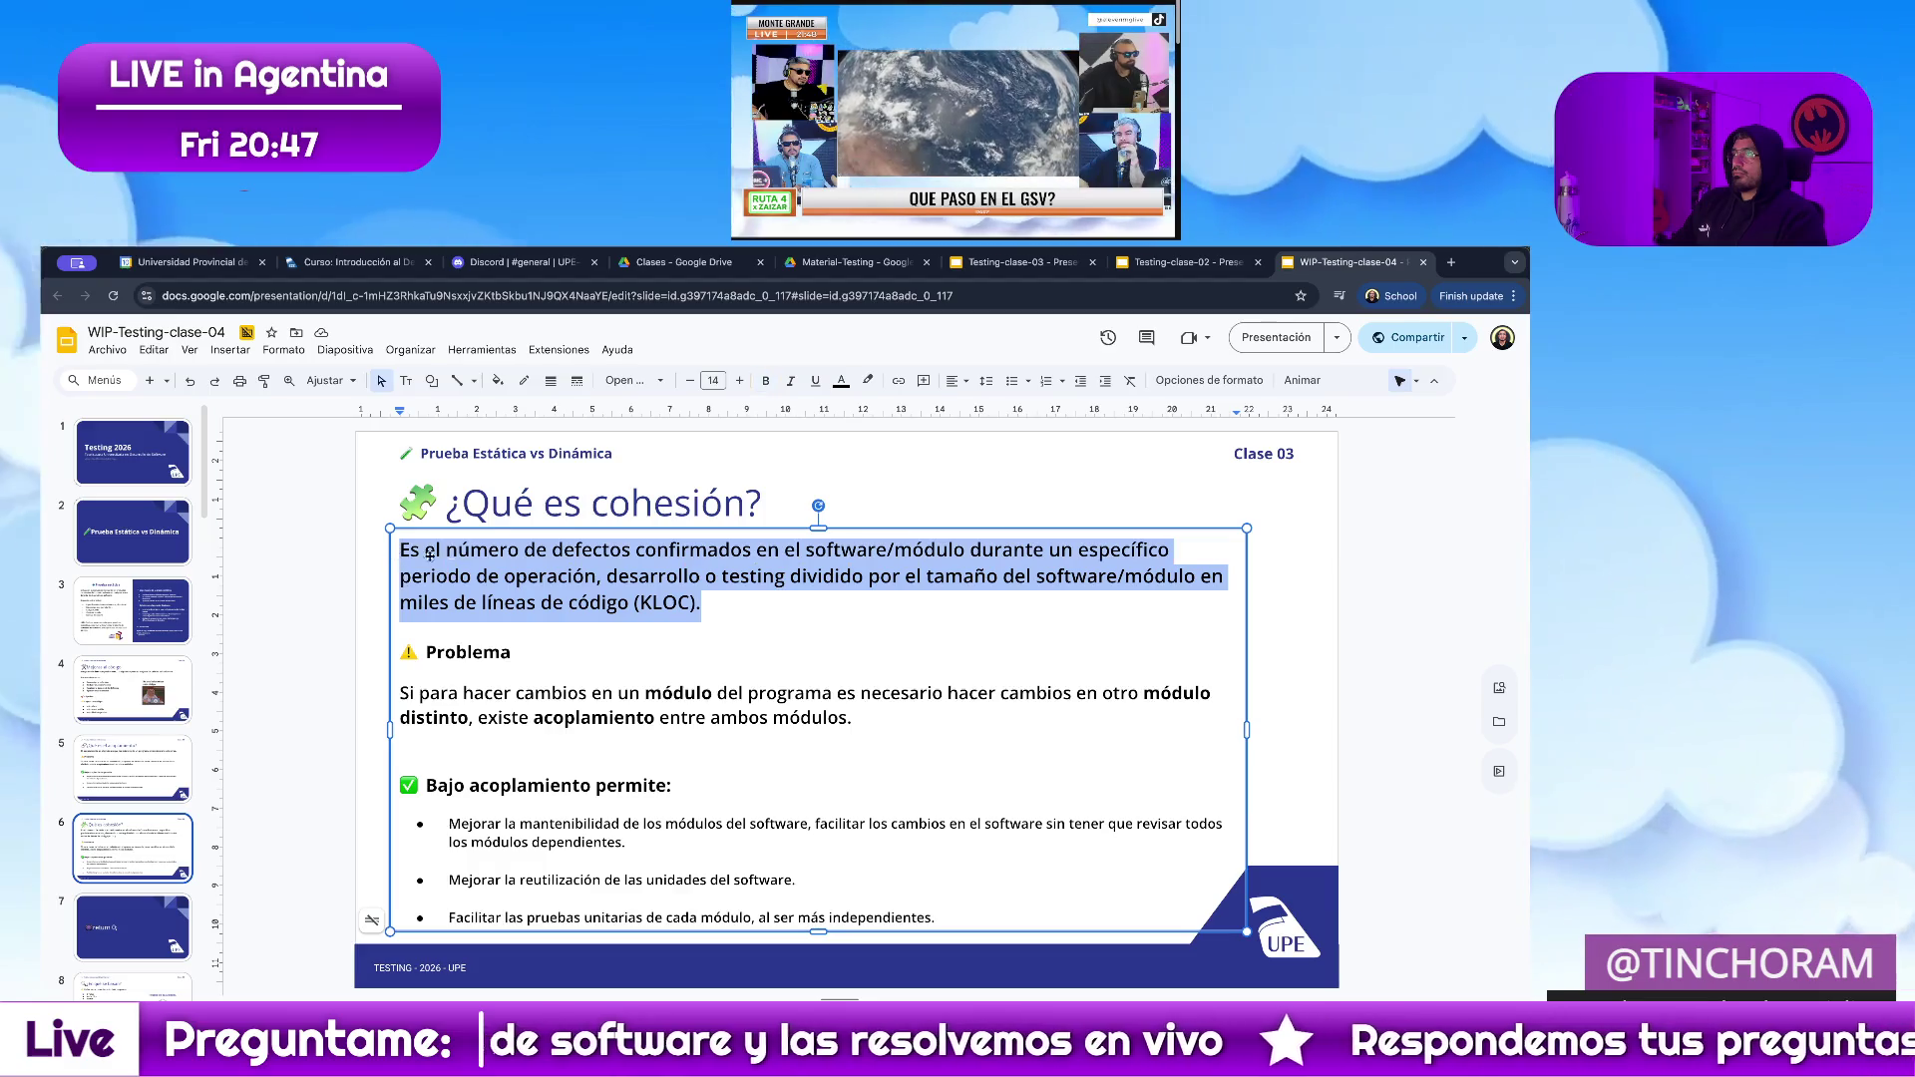
right_click(494, 548)
left_click(765, 647)
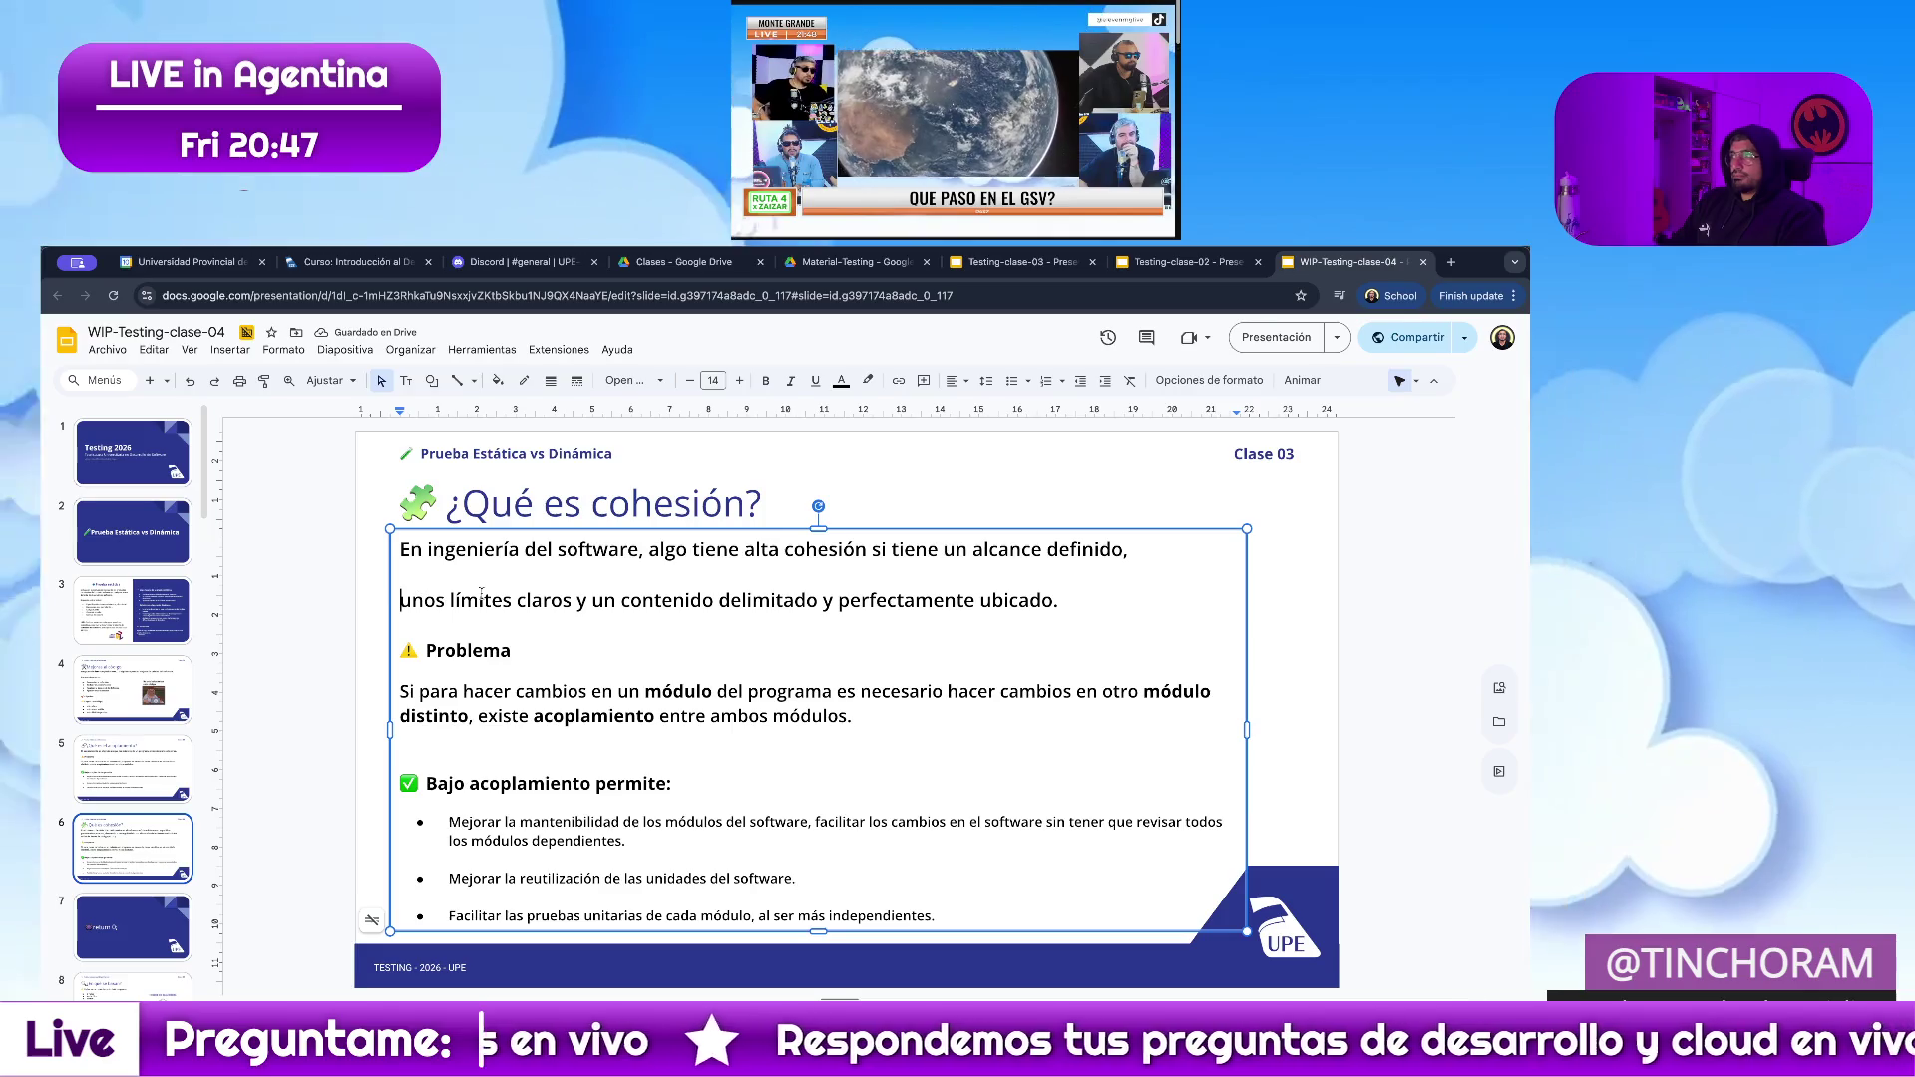
Join 'unos límites claros' onto the first line so the definition is one paragraph.
left_click(400, 601)
key("BackSpace")
key("BackSpace")
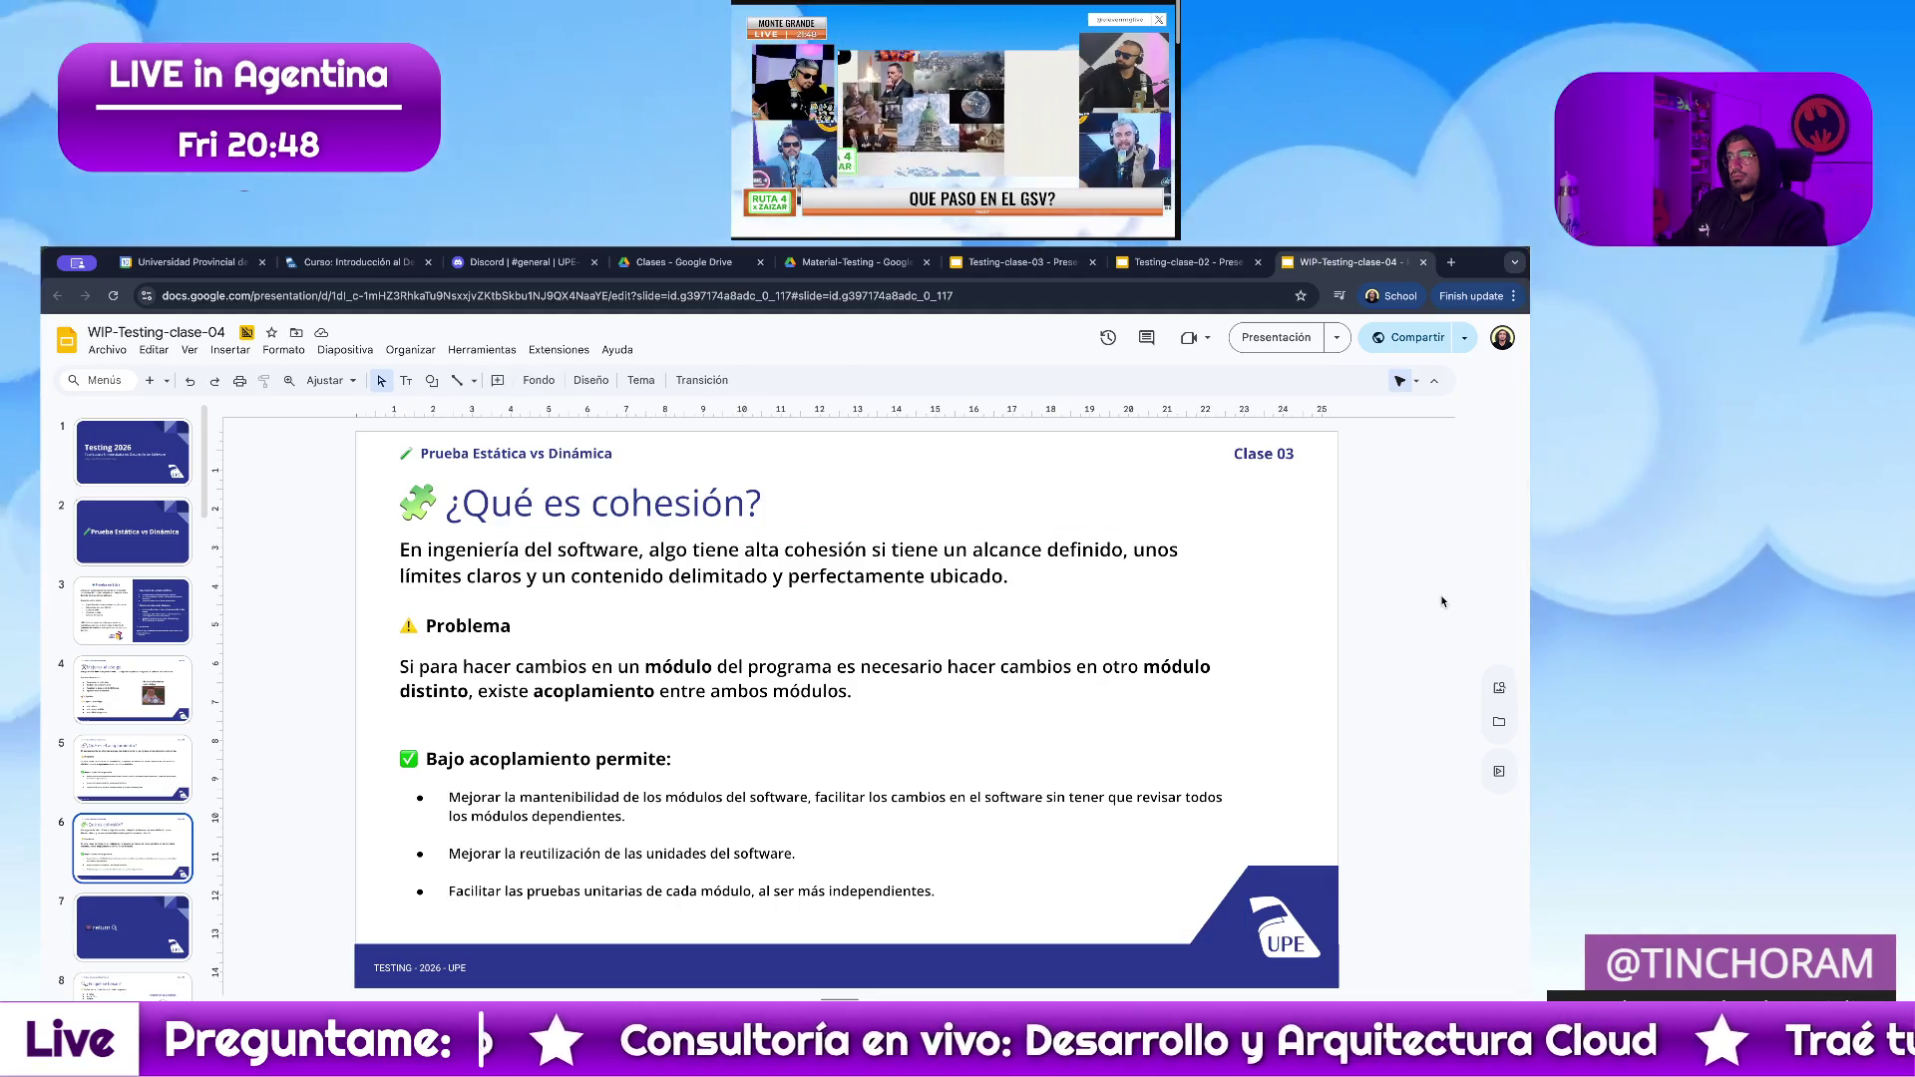
key("Escape")
key("Escape")
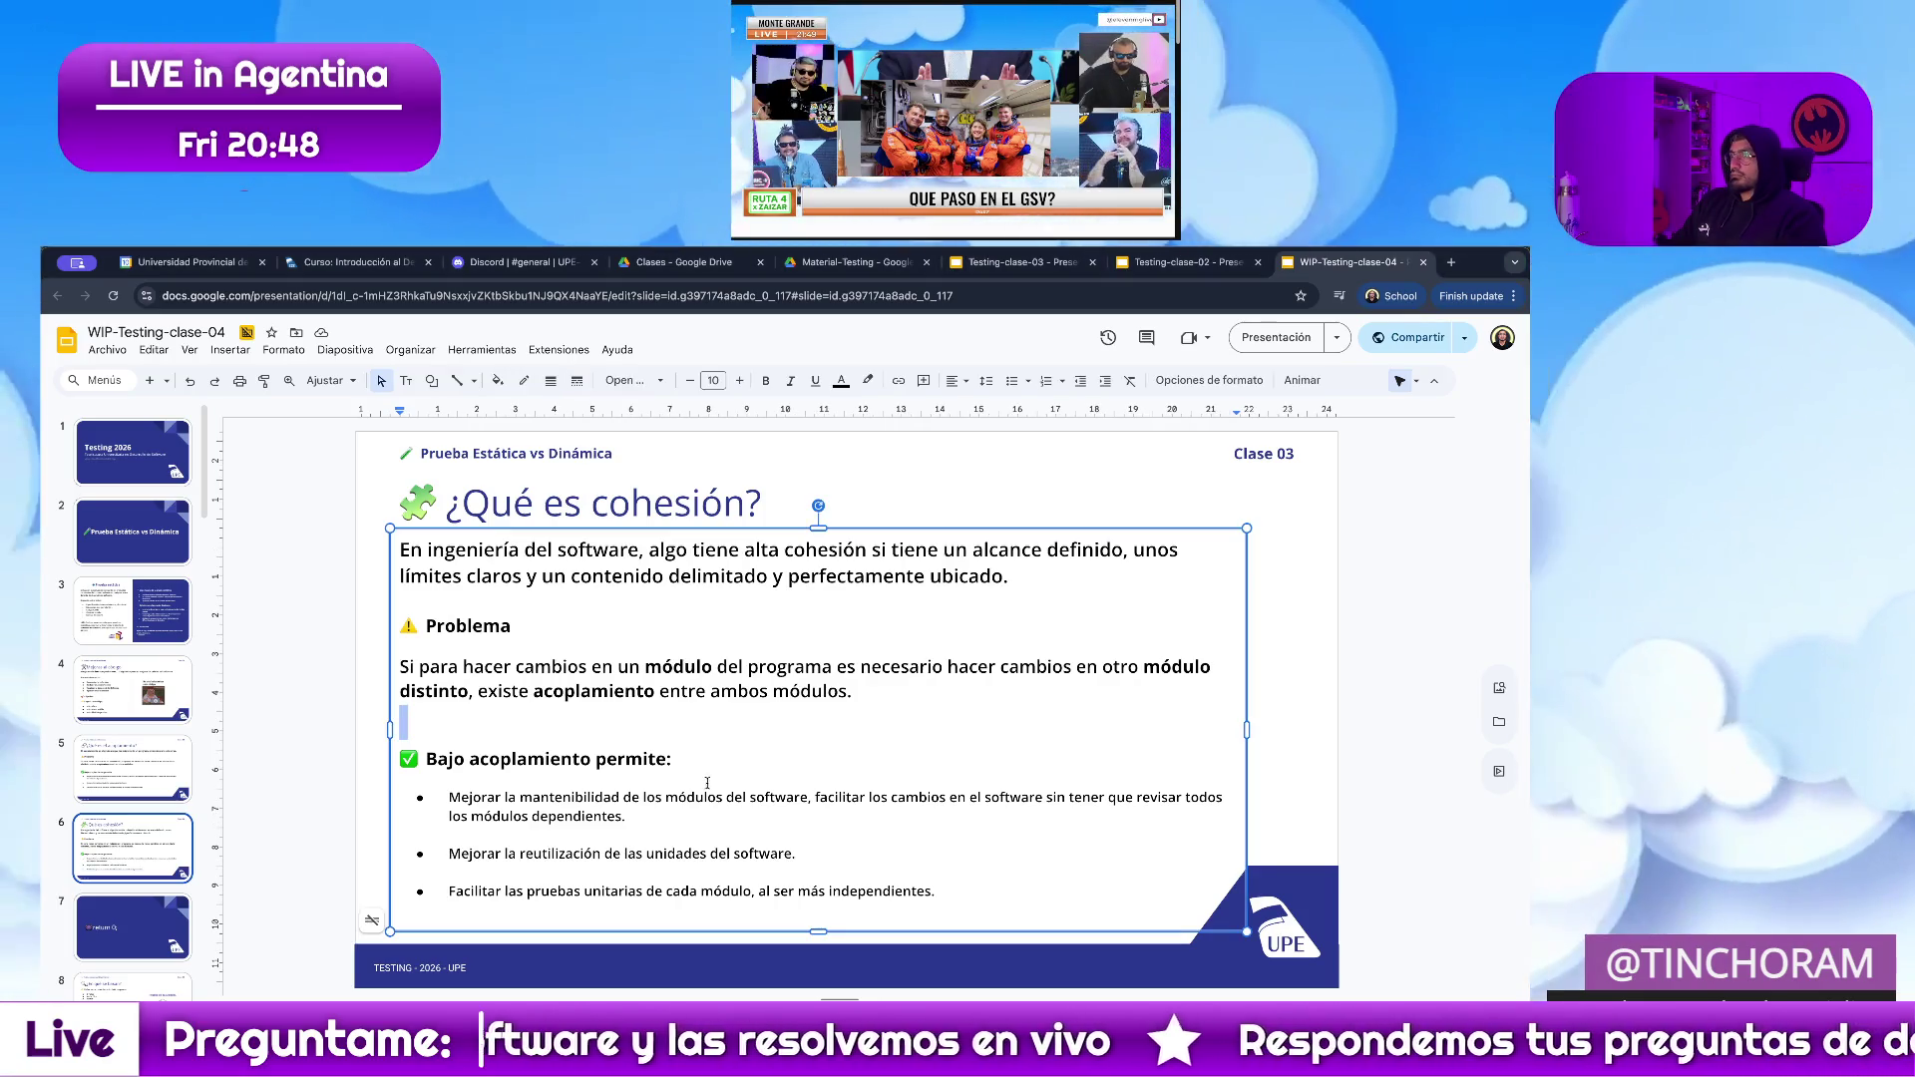
Delete the coupling Problema paragraph and Bajo acoplamiento bullets from the body.
left_click(947, 890)
key("shift+Up")
key("shift+Up")
key("shift+Up")
key("shift+Up")
key("shift+Up")
key("shift+Up")
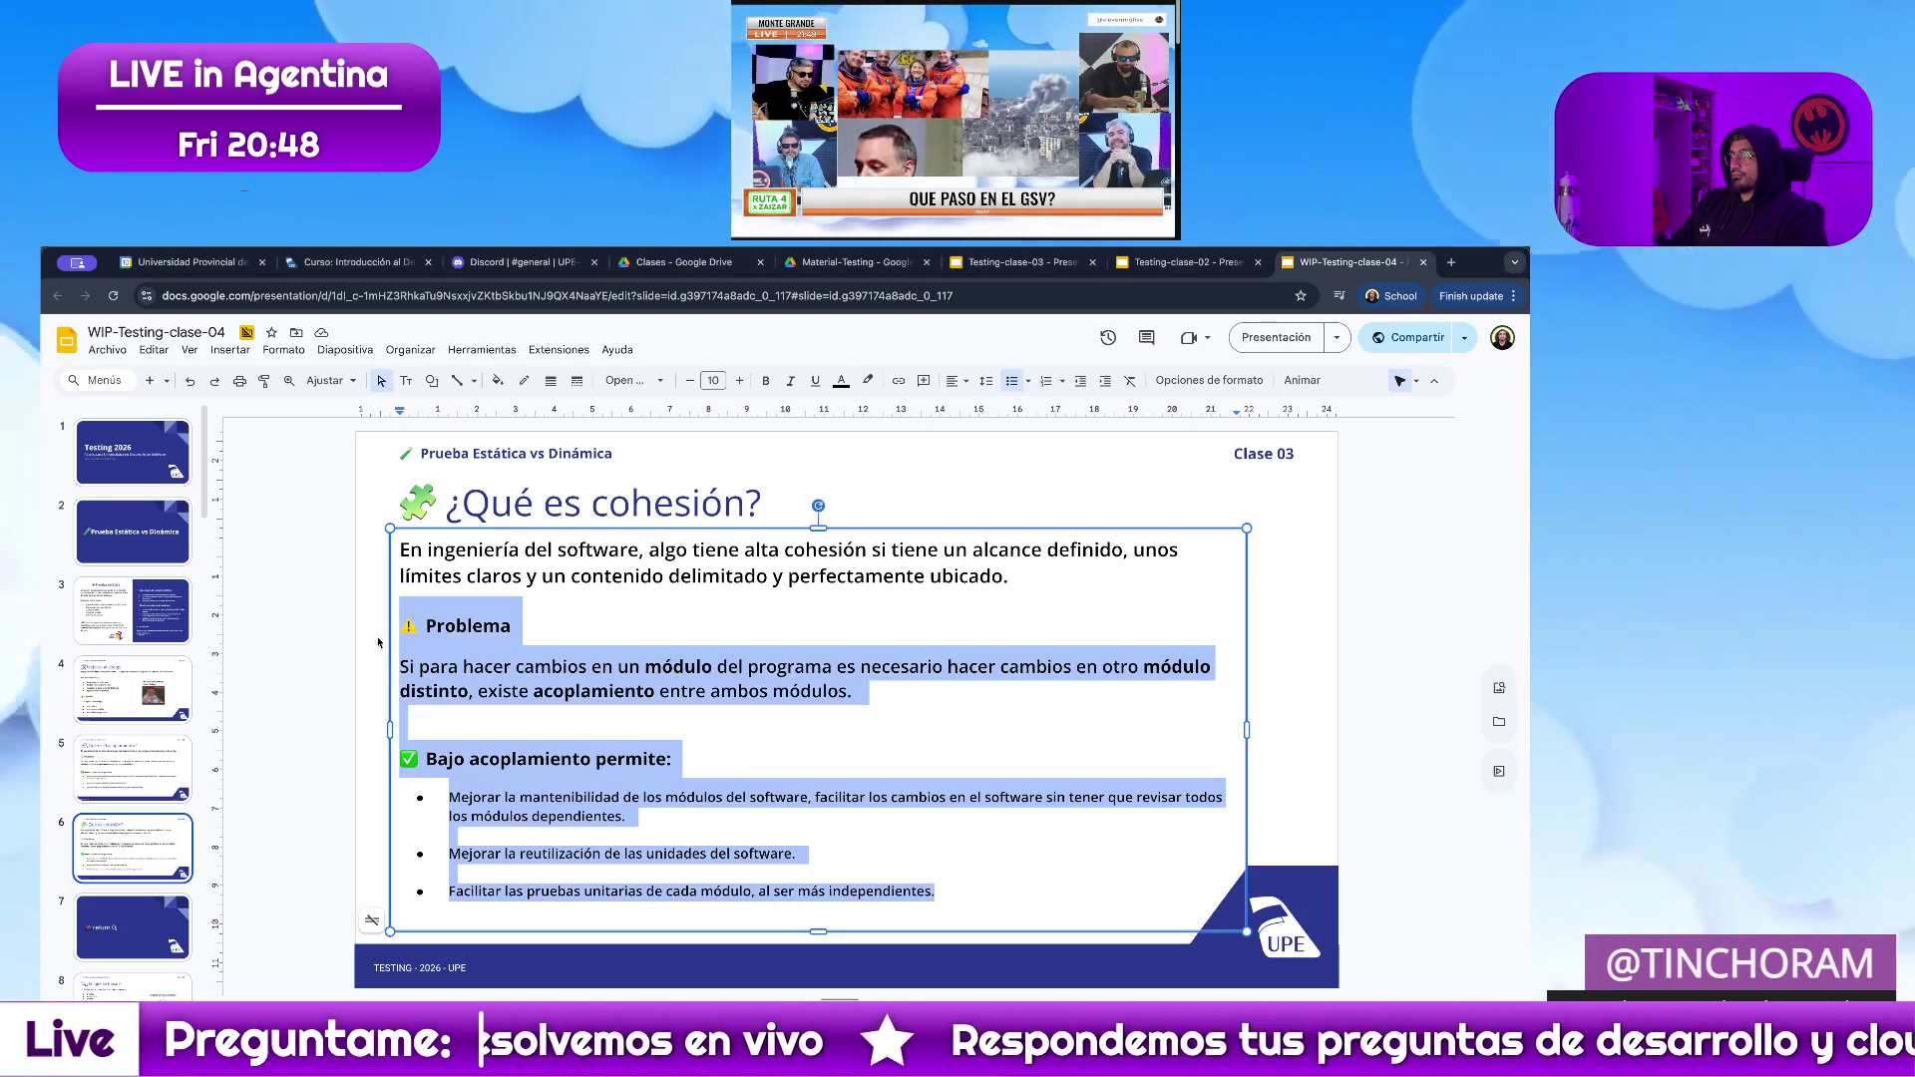
type("En ingeniería del software, algo tiene alta cohesión si tiene un alcance definido, unos límites claros y un contenido delimitado y perfectamente ubicado.")
key("ctrl+z")
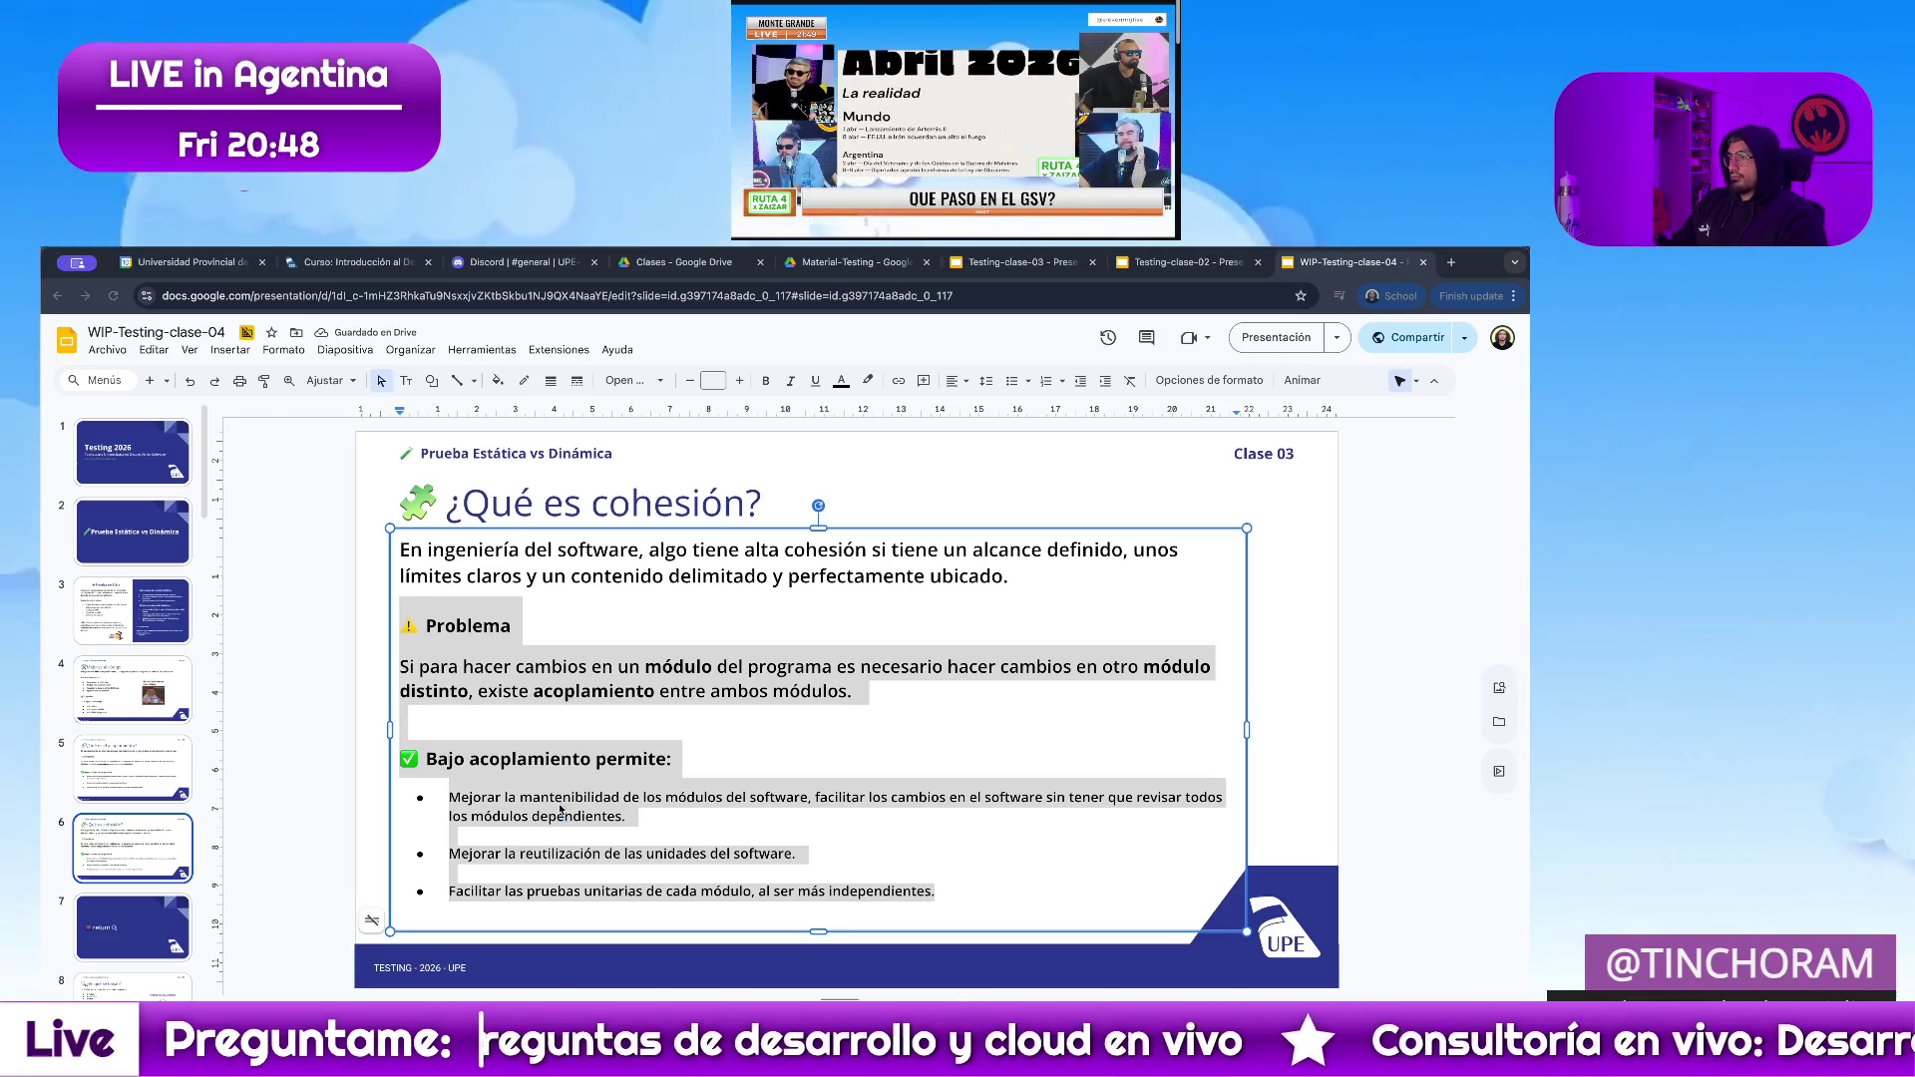
left_click_drag(937, 893, 393, 648)
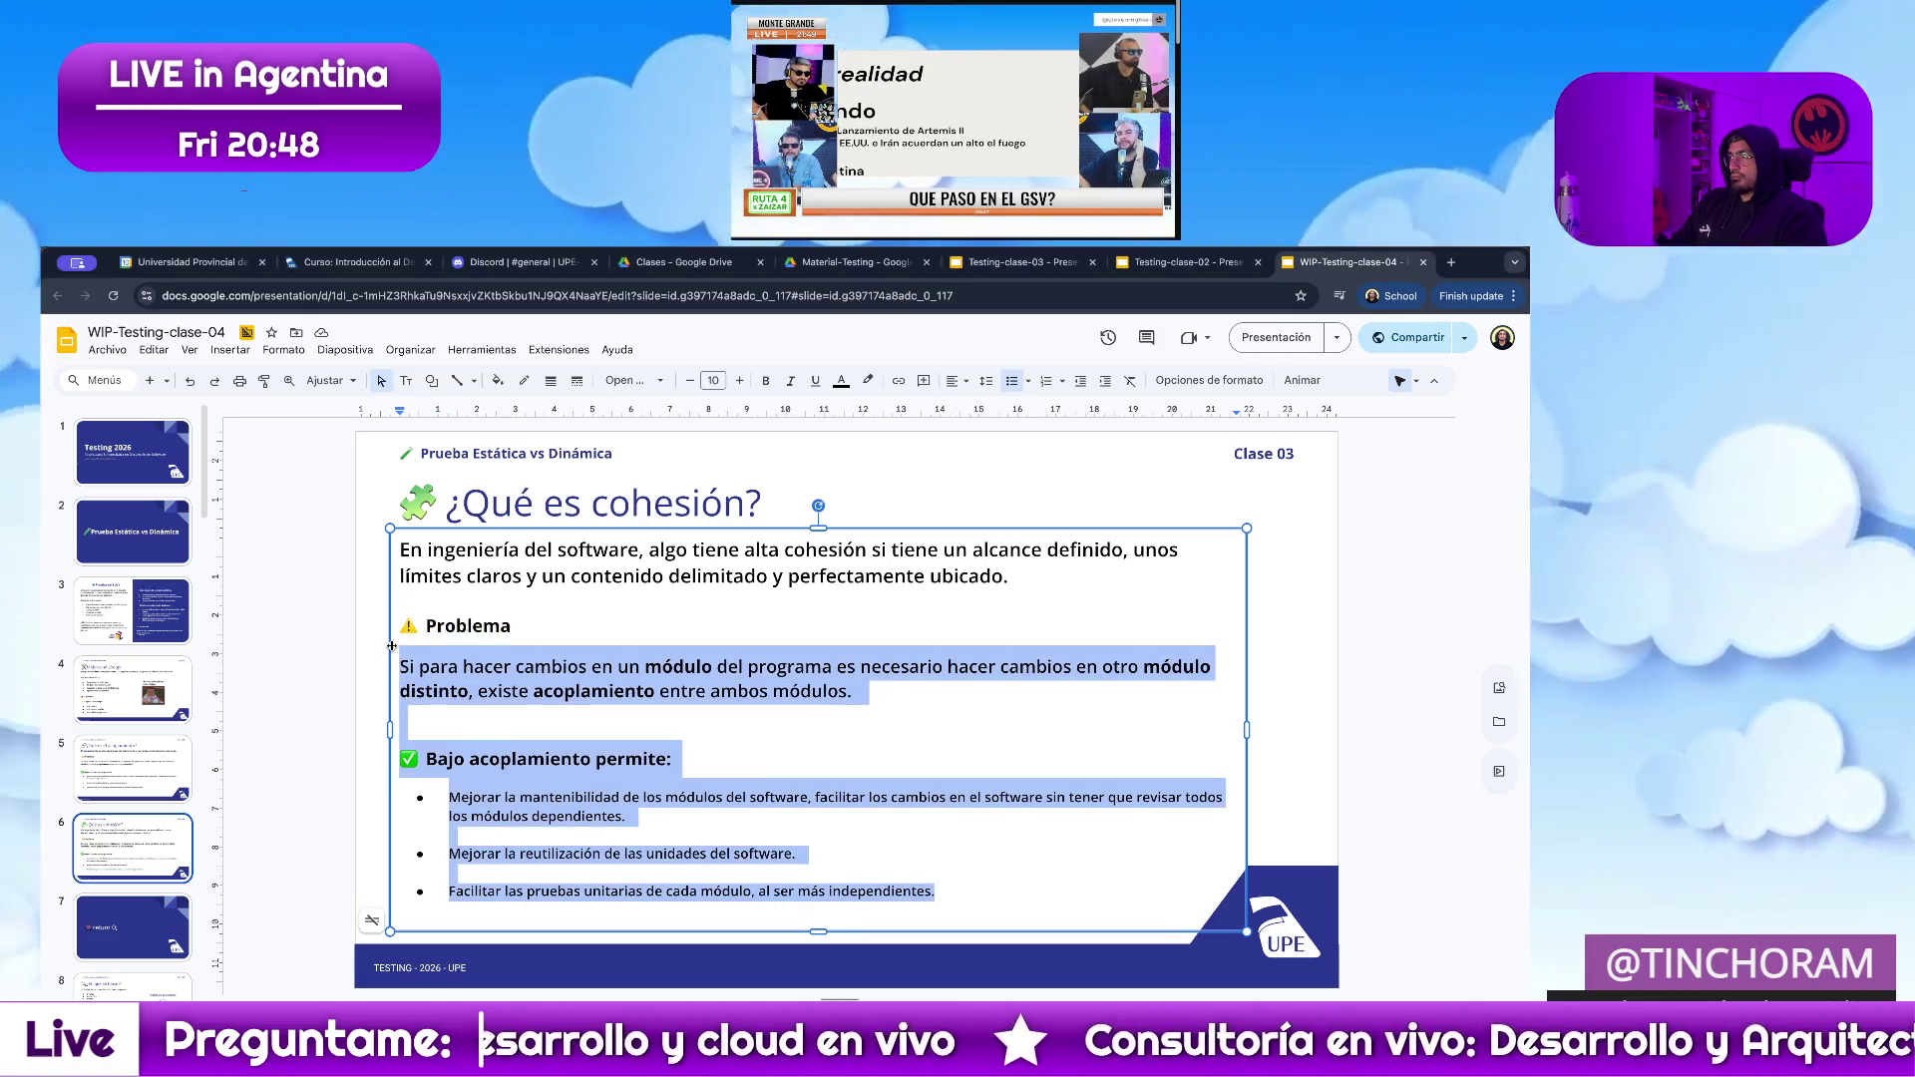
key("Right")
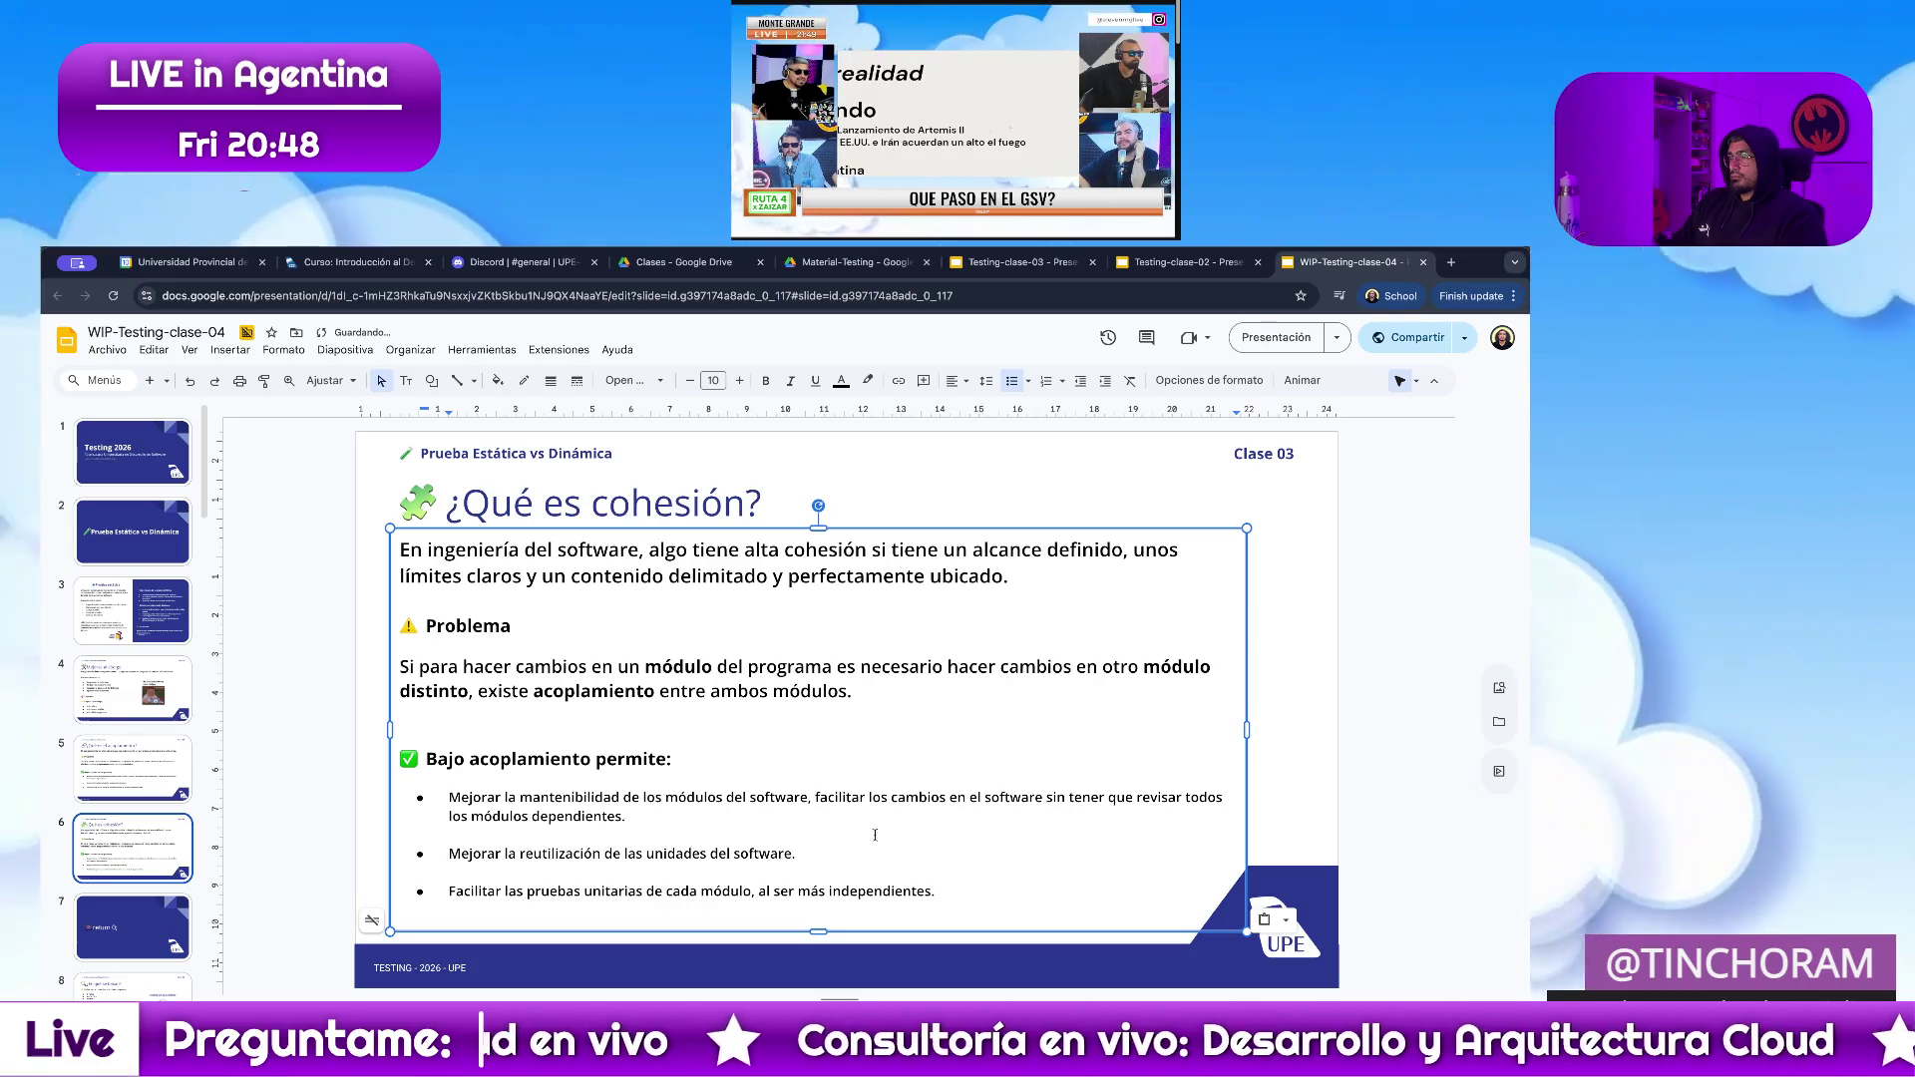
left_click_drag(969, 897, 380, 651)
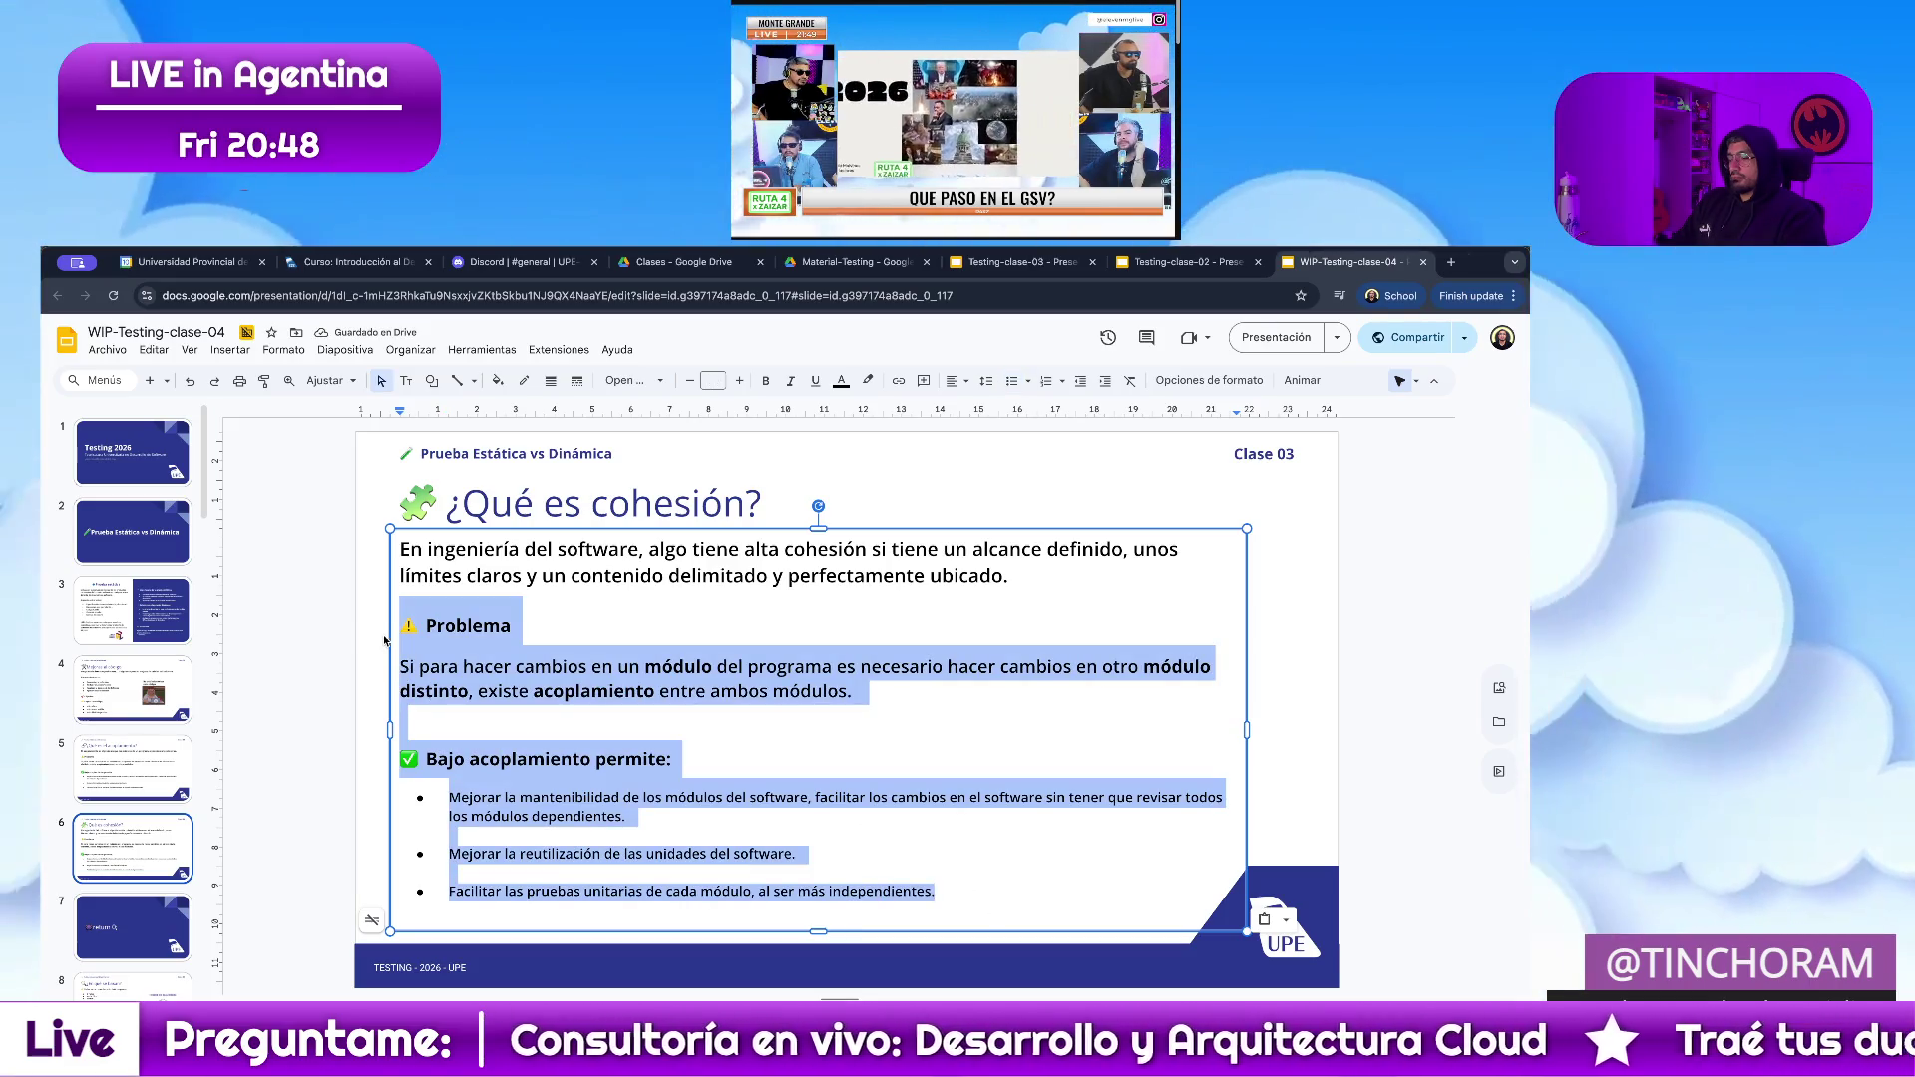
key("BackSpace")
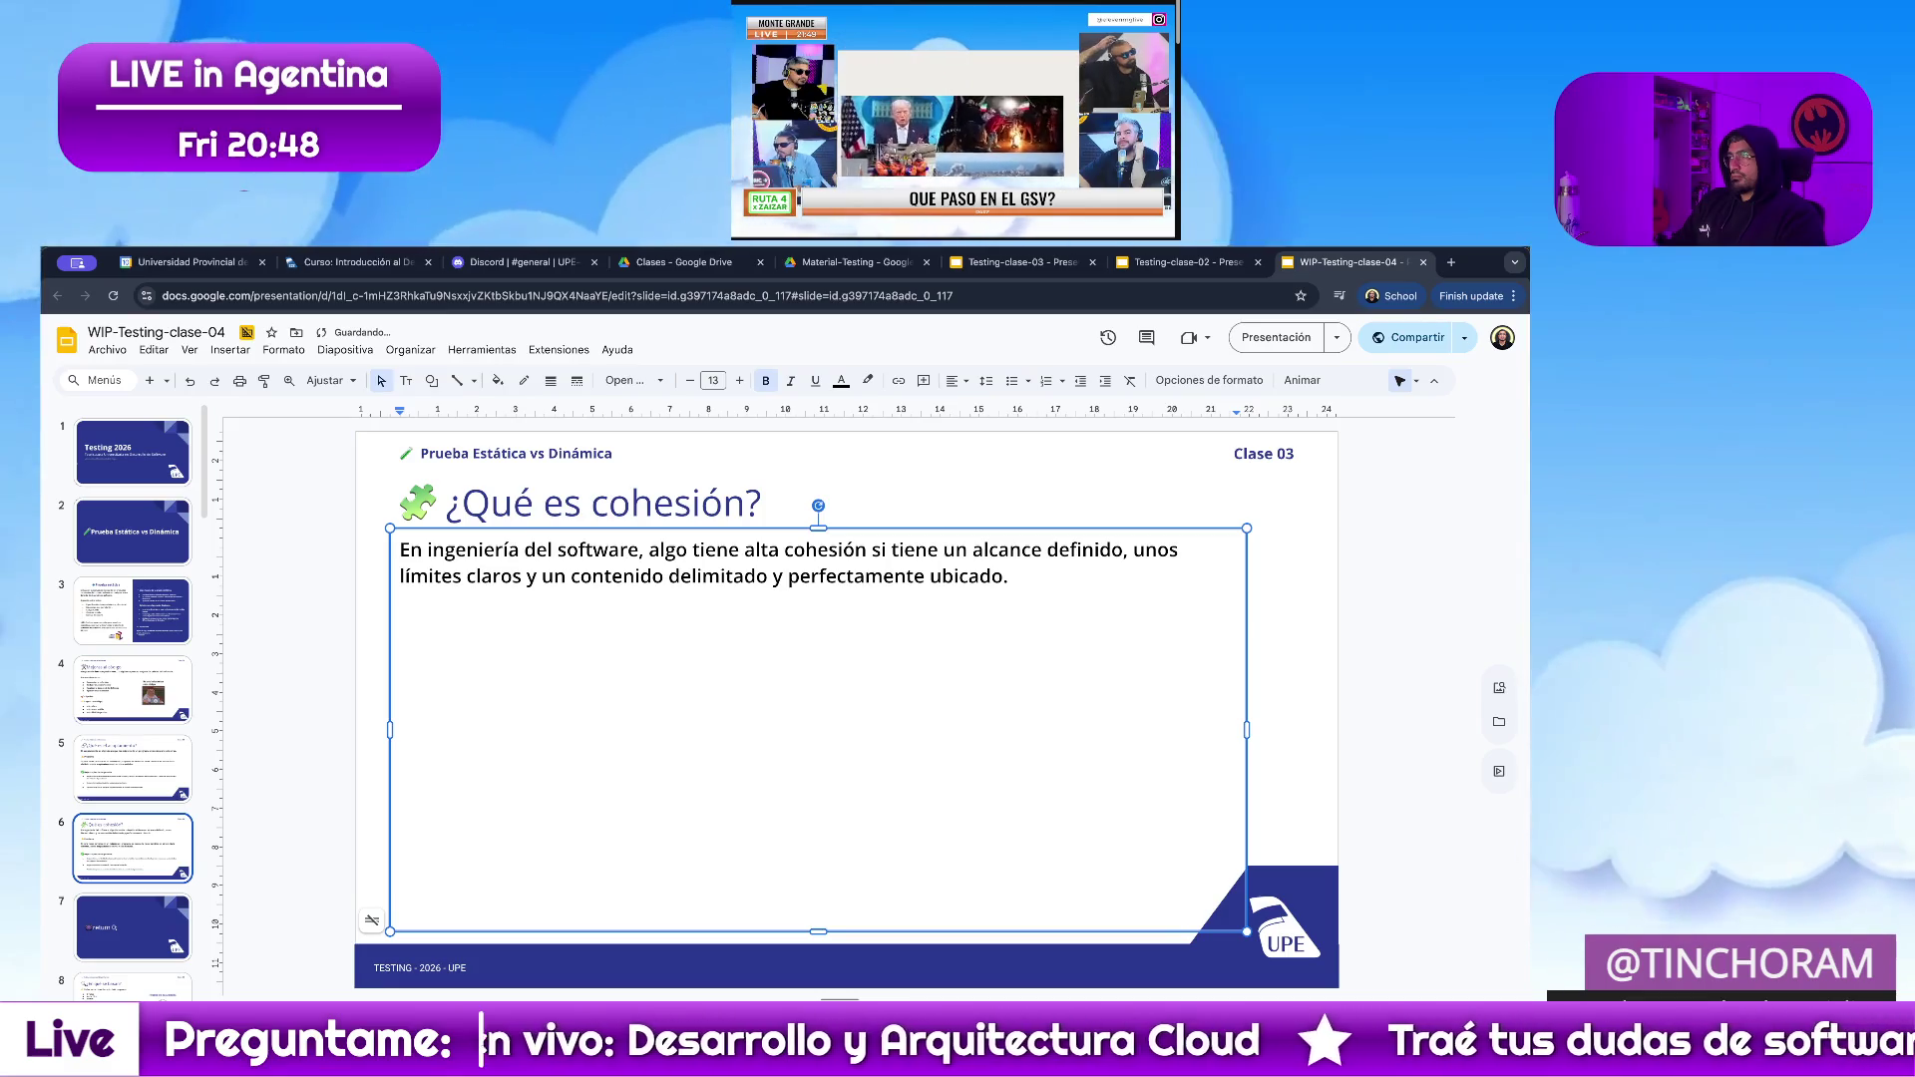
Confirm the deletion via undo/redo, add a new line and select all the box text.
key("ctrl+z")
key("ctrl+y")
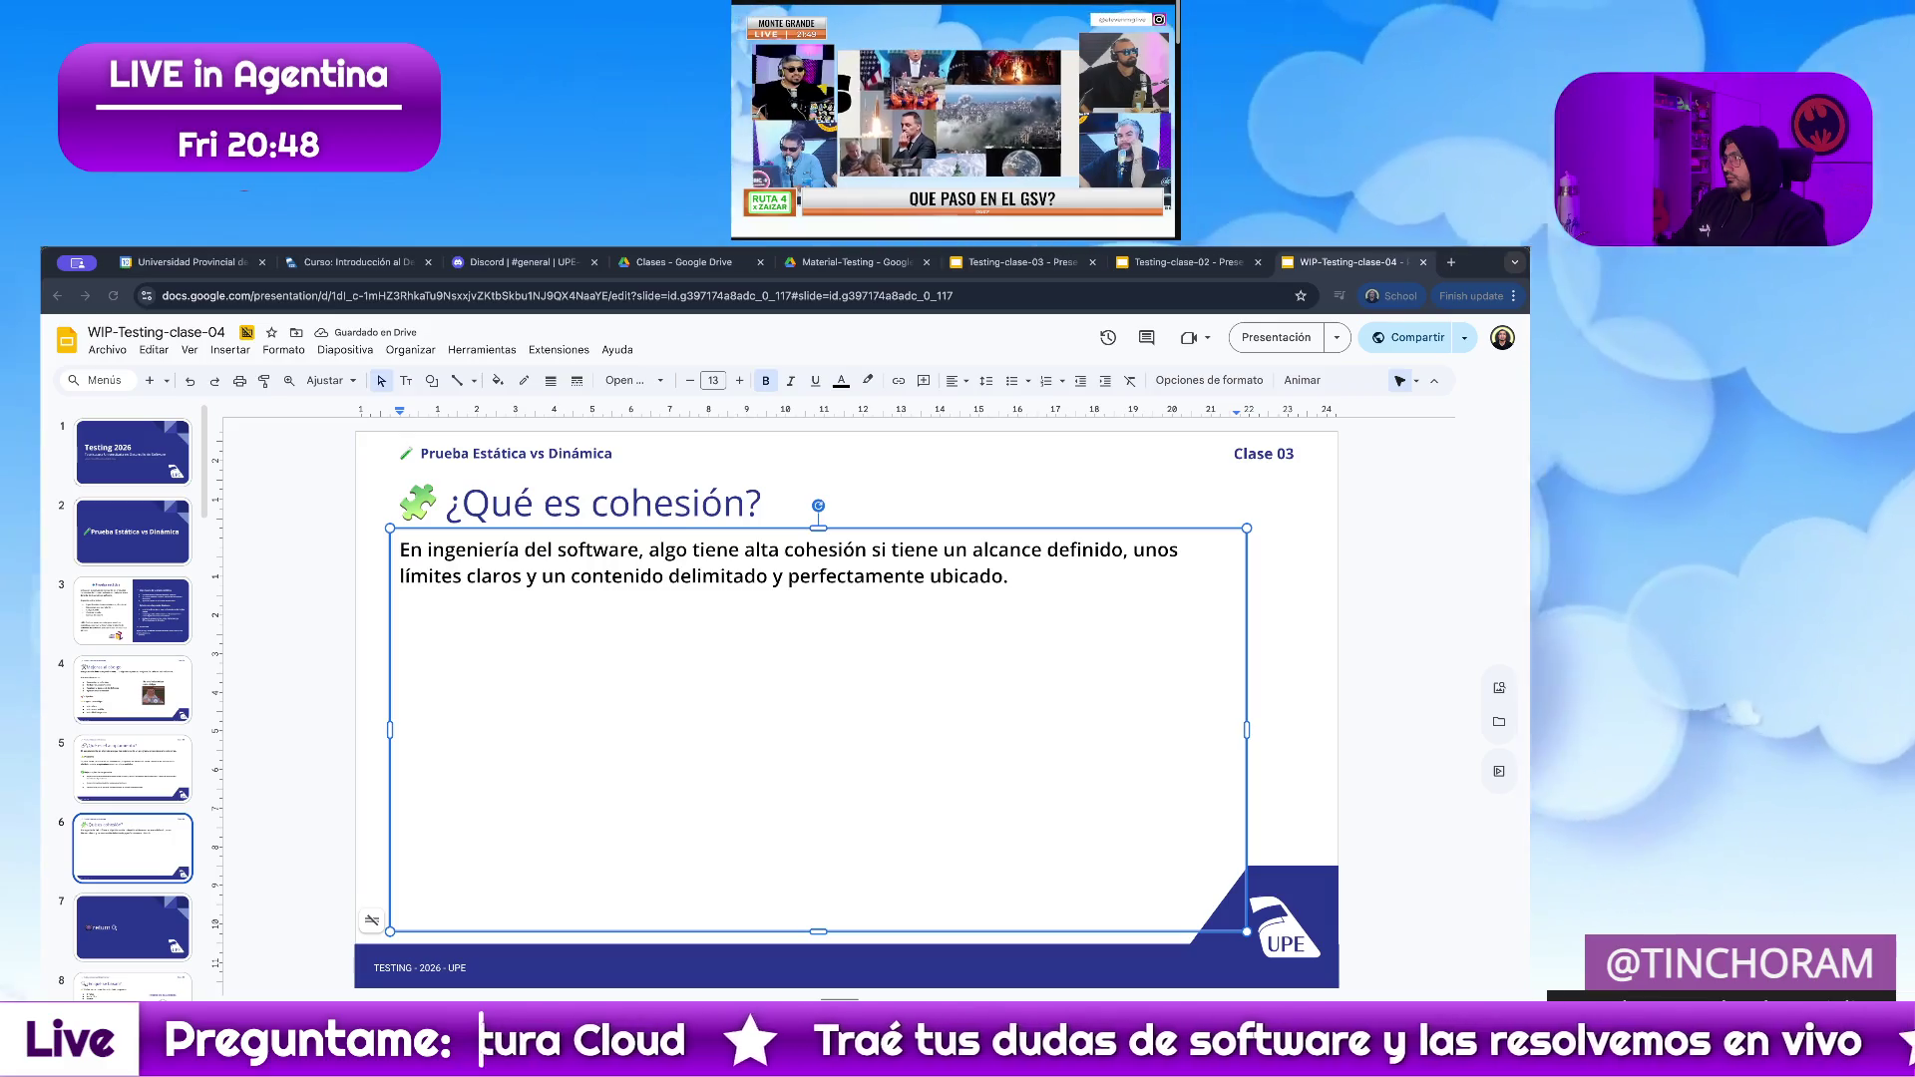
key("ctrl+z")
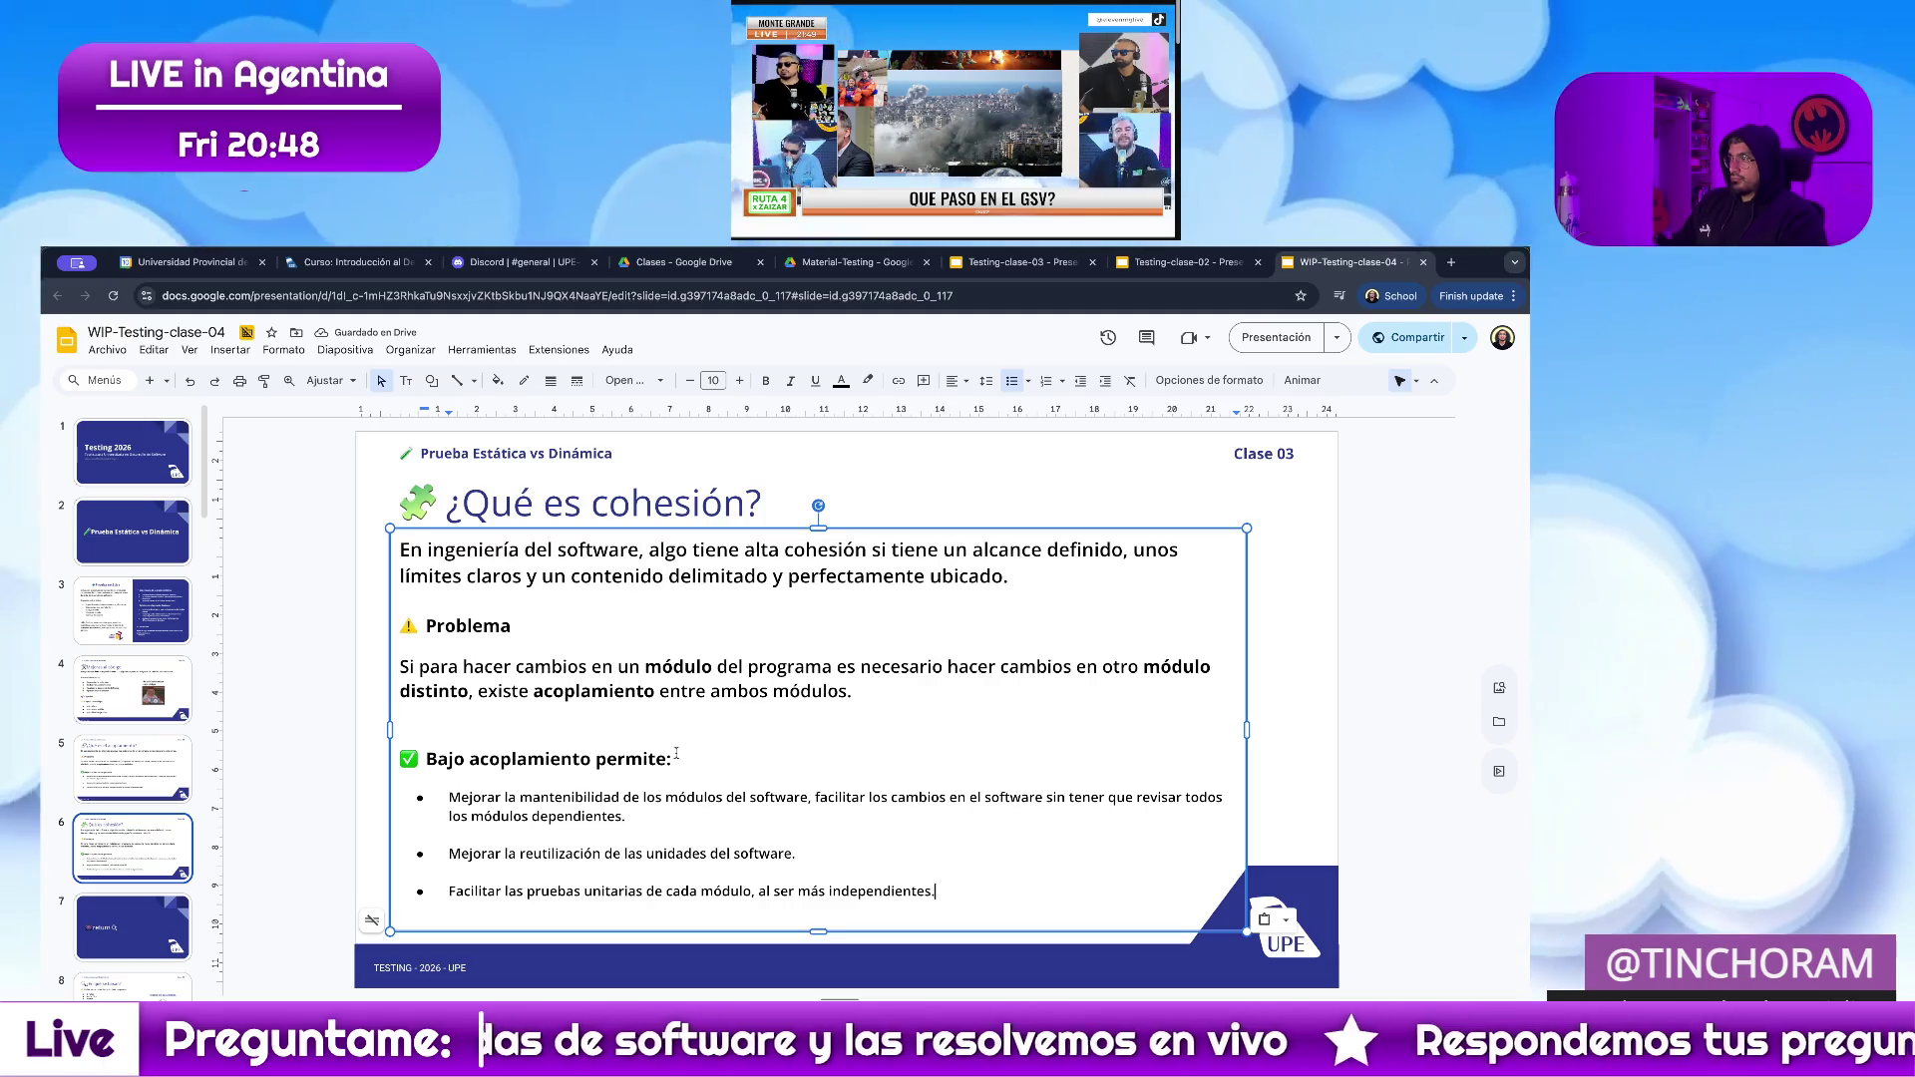
key("ctrl+y")
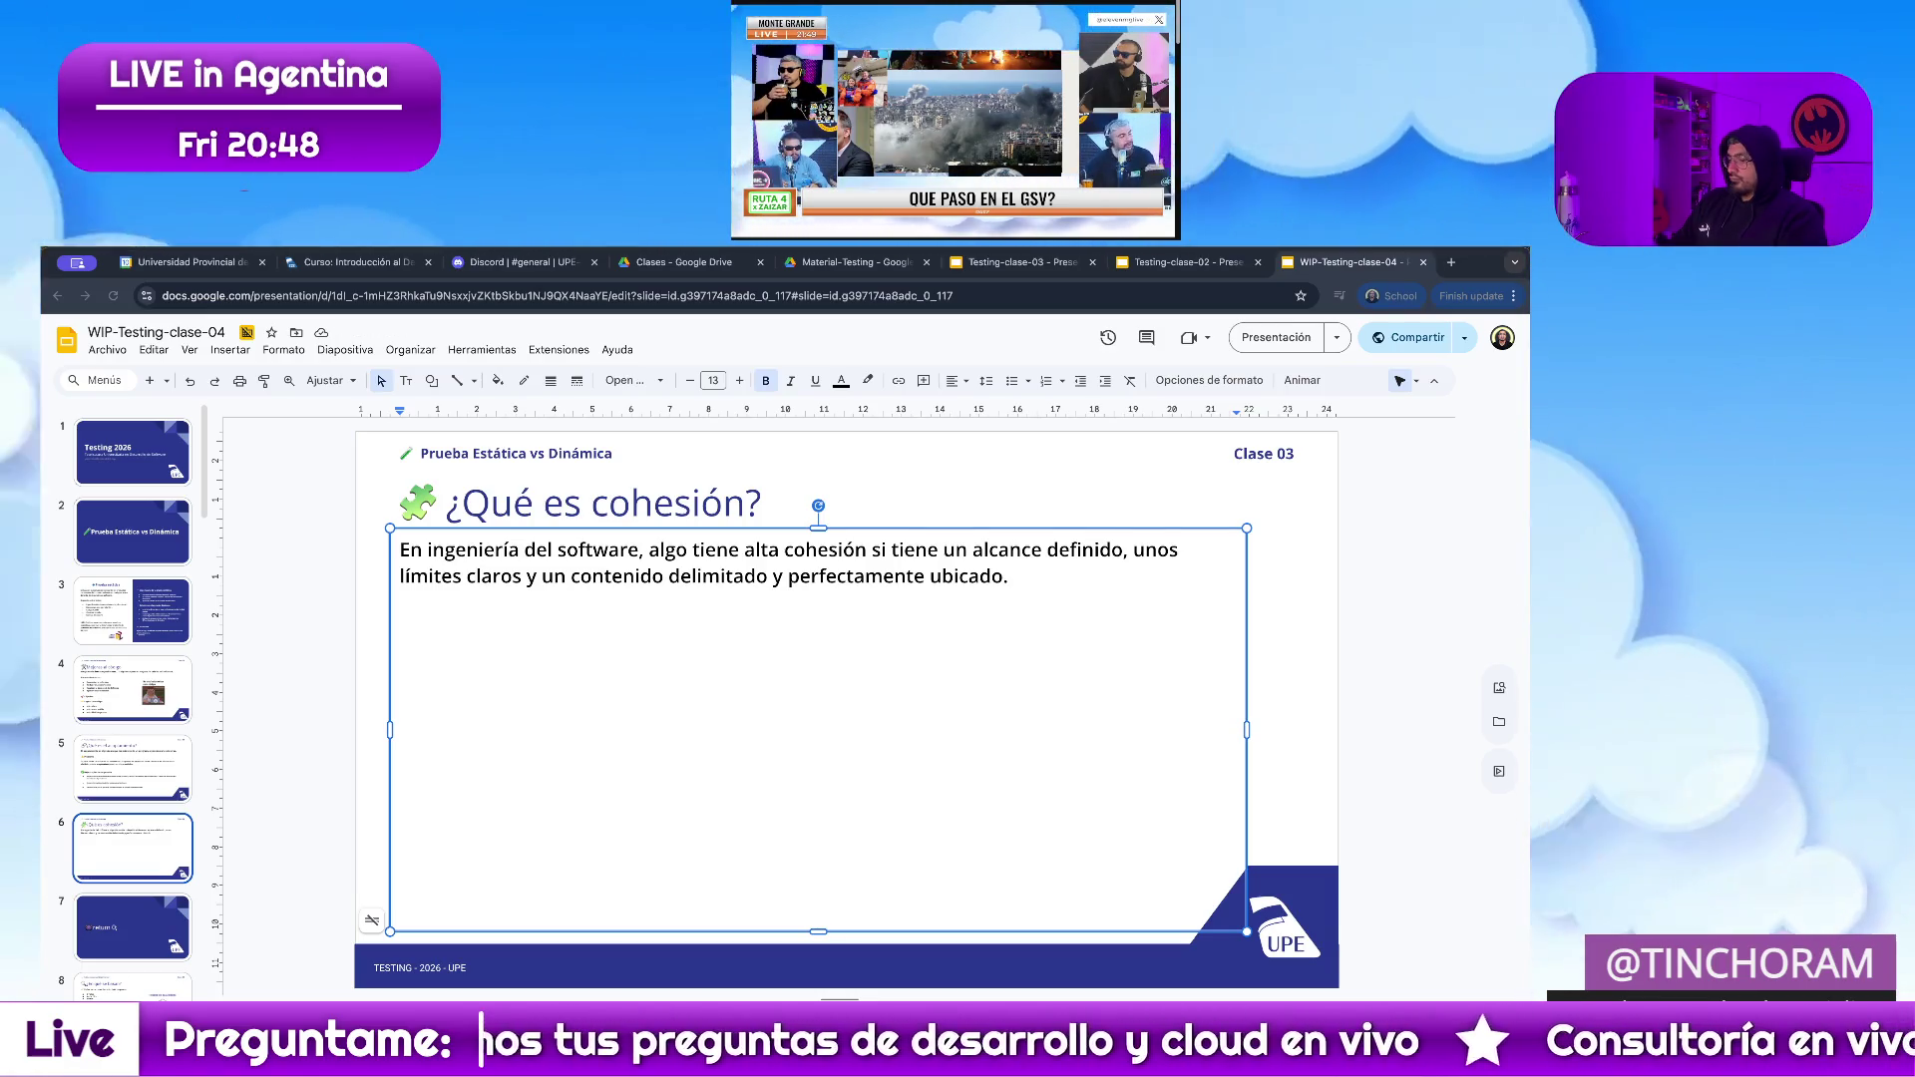
key("Return")
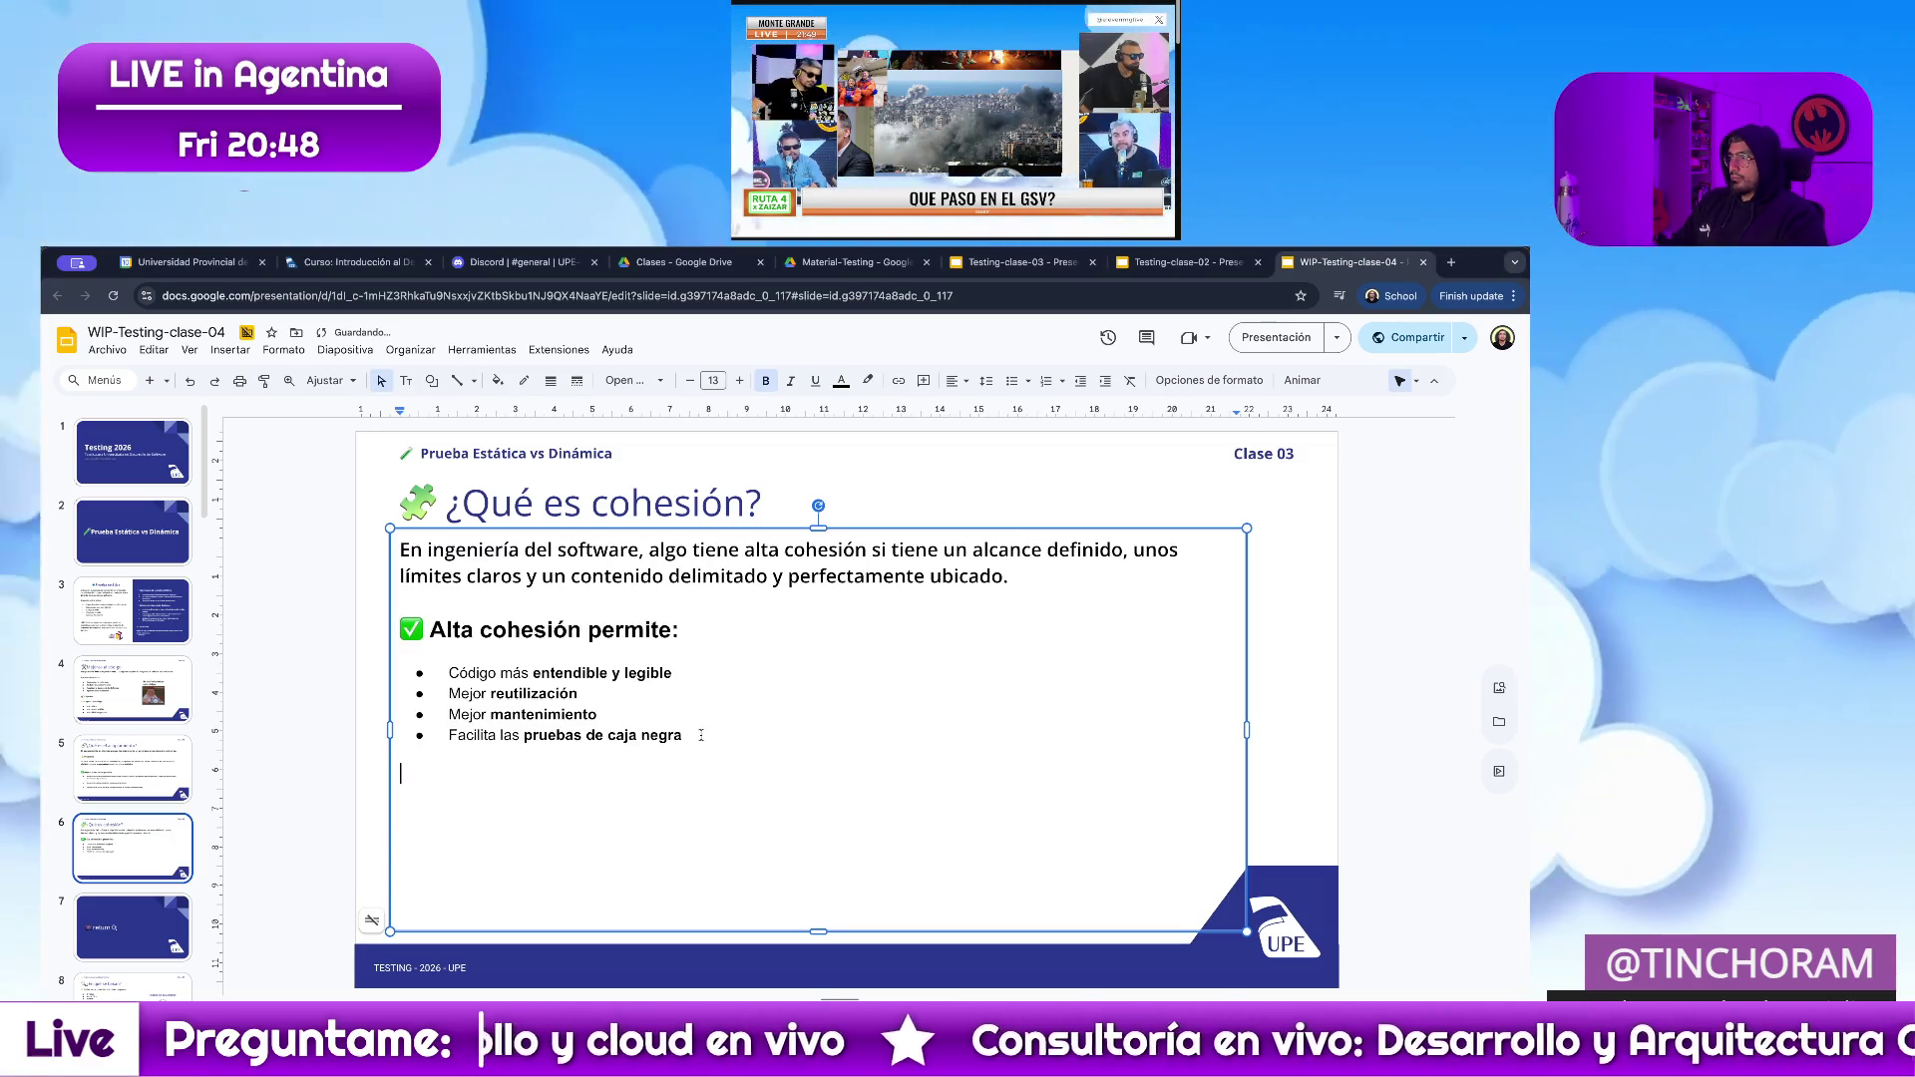
key("ctrl+a")
left_click(627, 381)
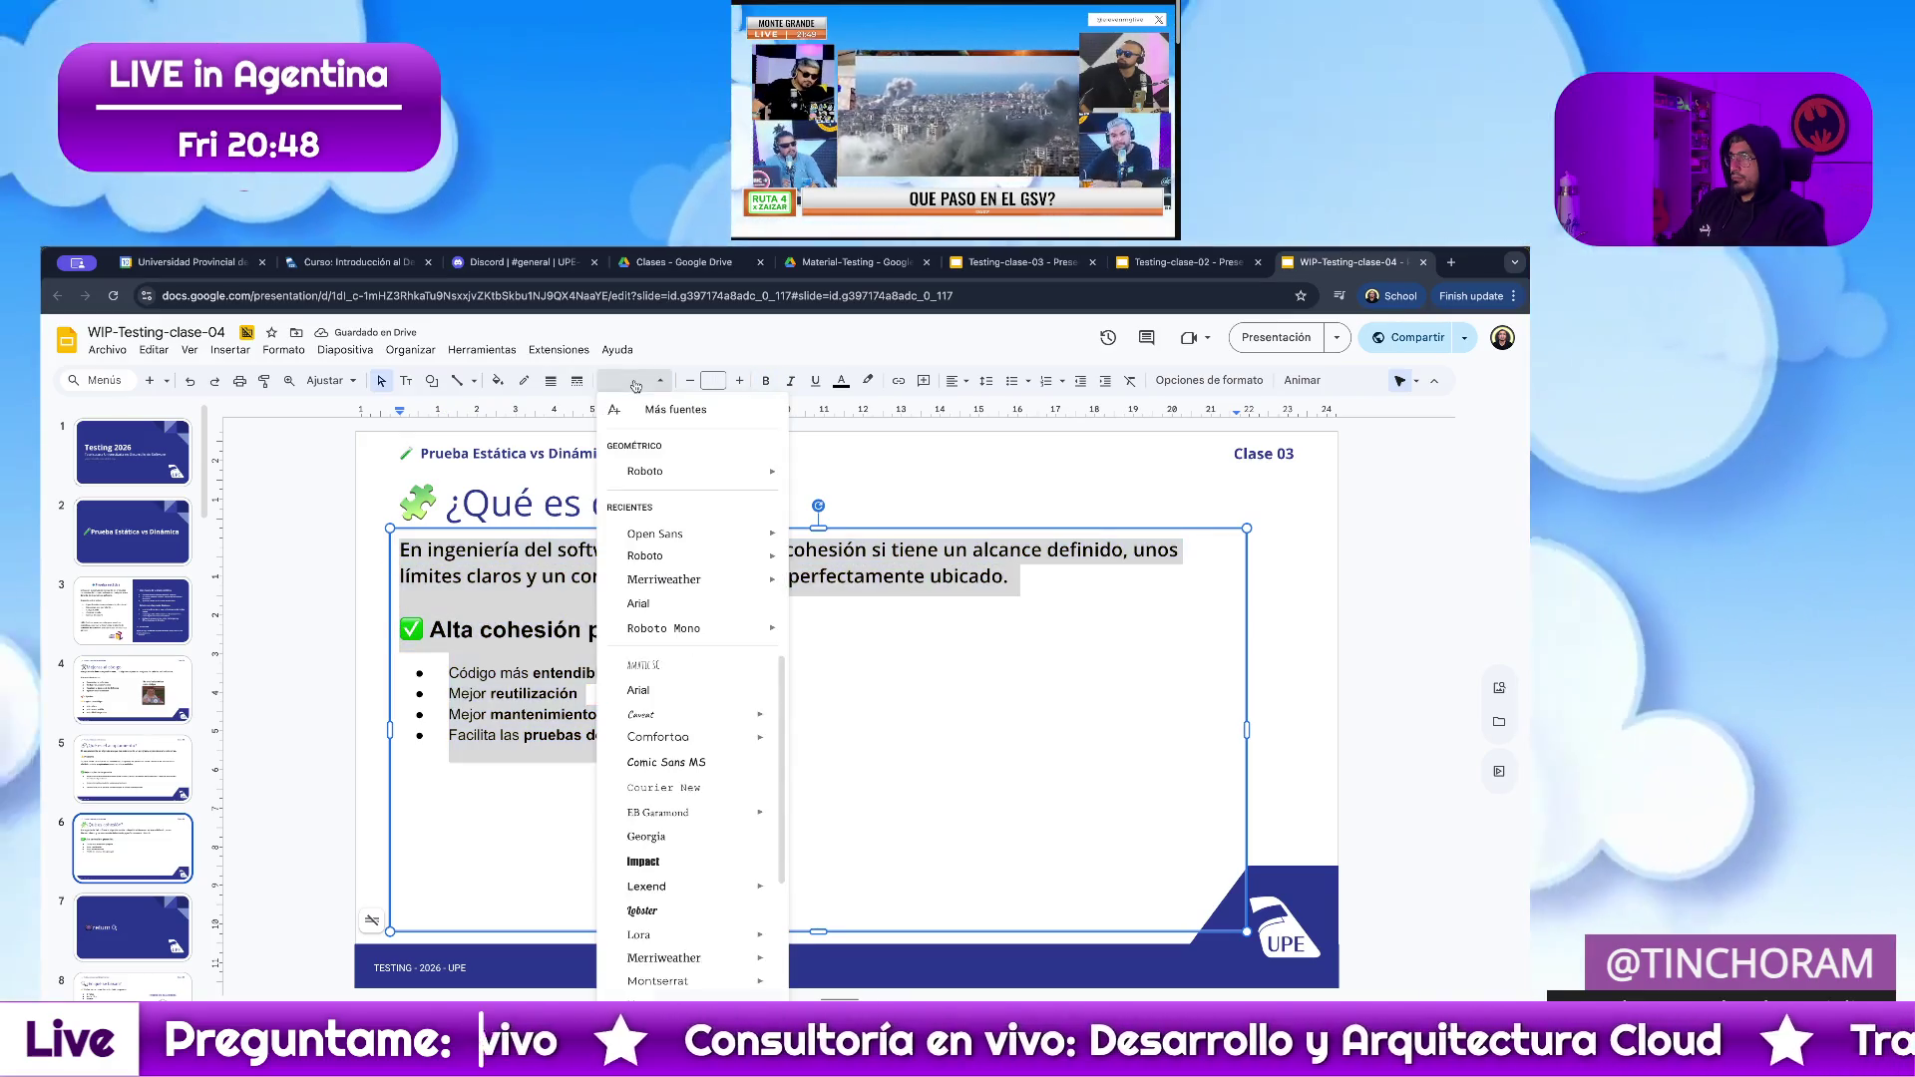
mouse_move(656, 533)
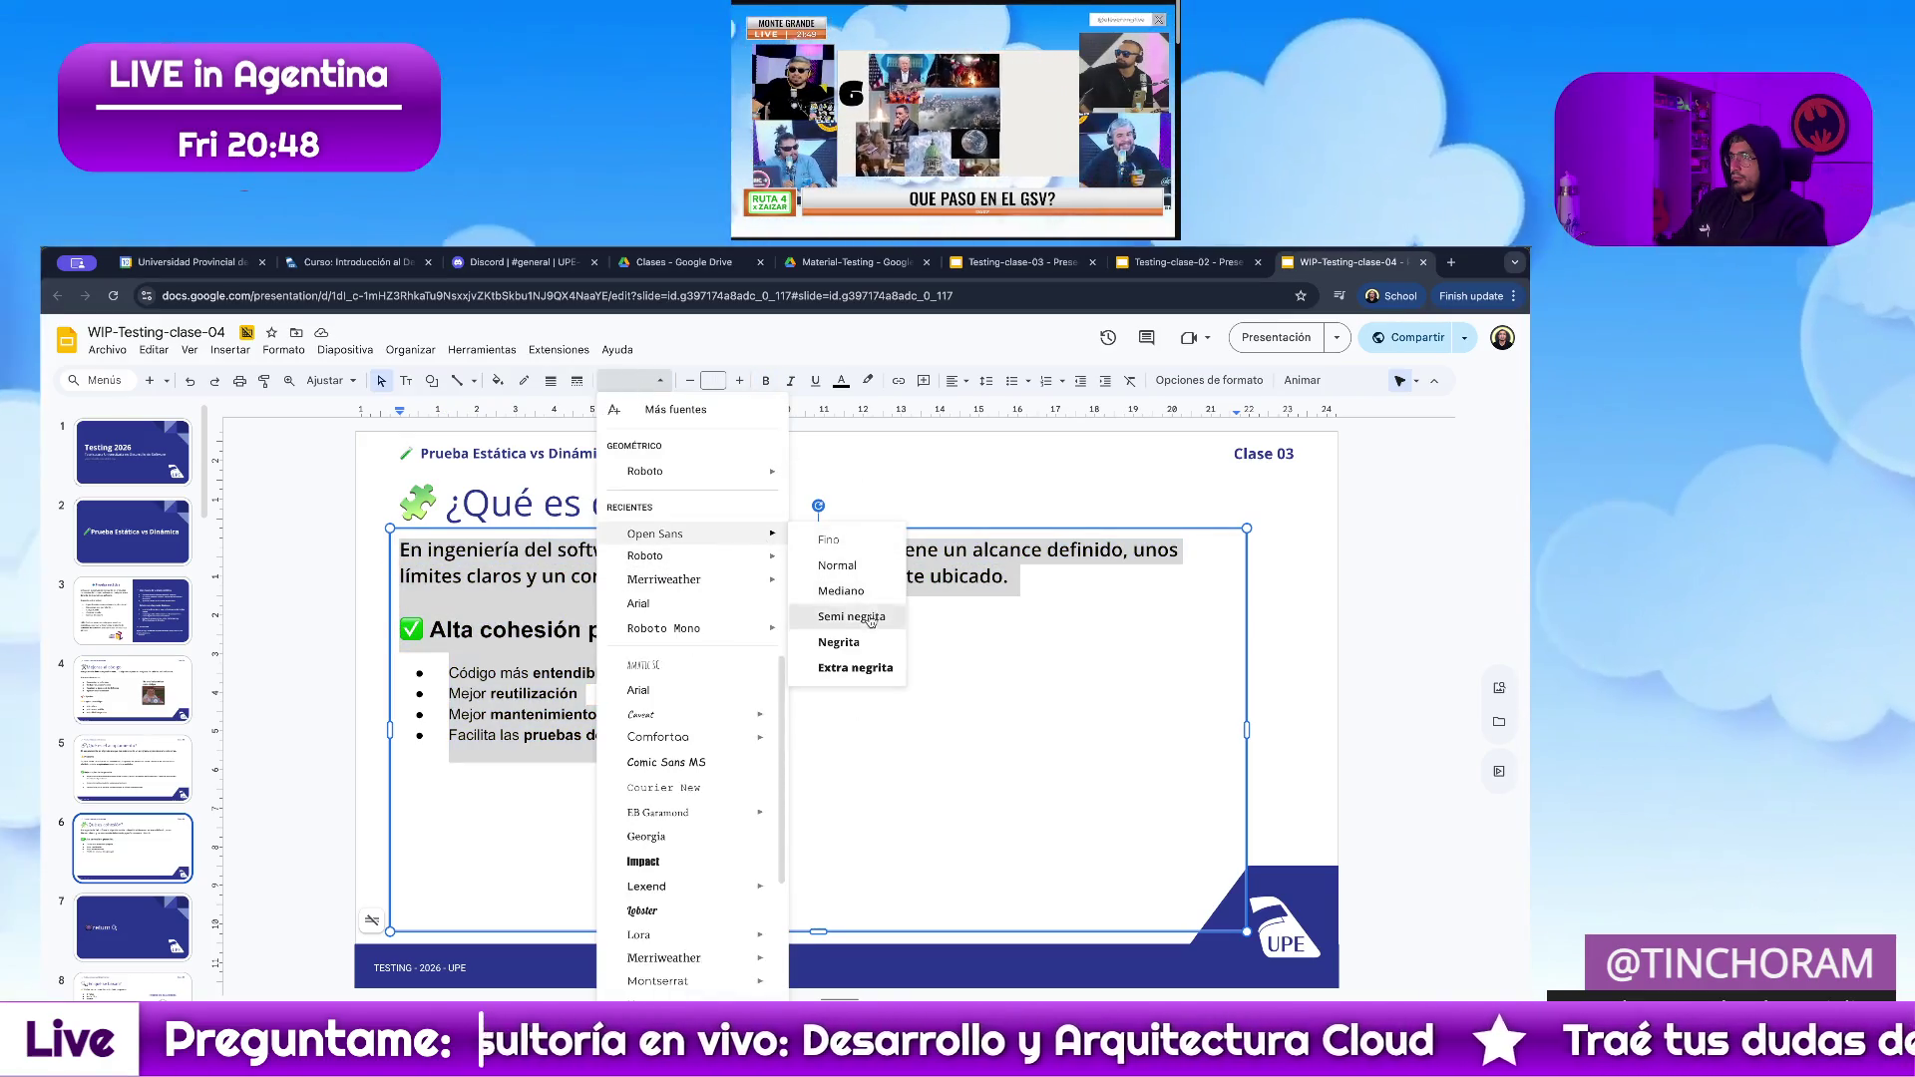
Apply Open Sans Semi negrita to all the body text, then select the first bullet.
left_click(870, 618)
left_click(1048, 726)
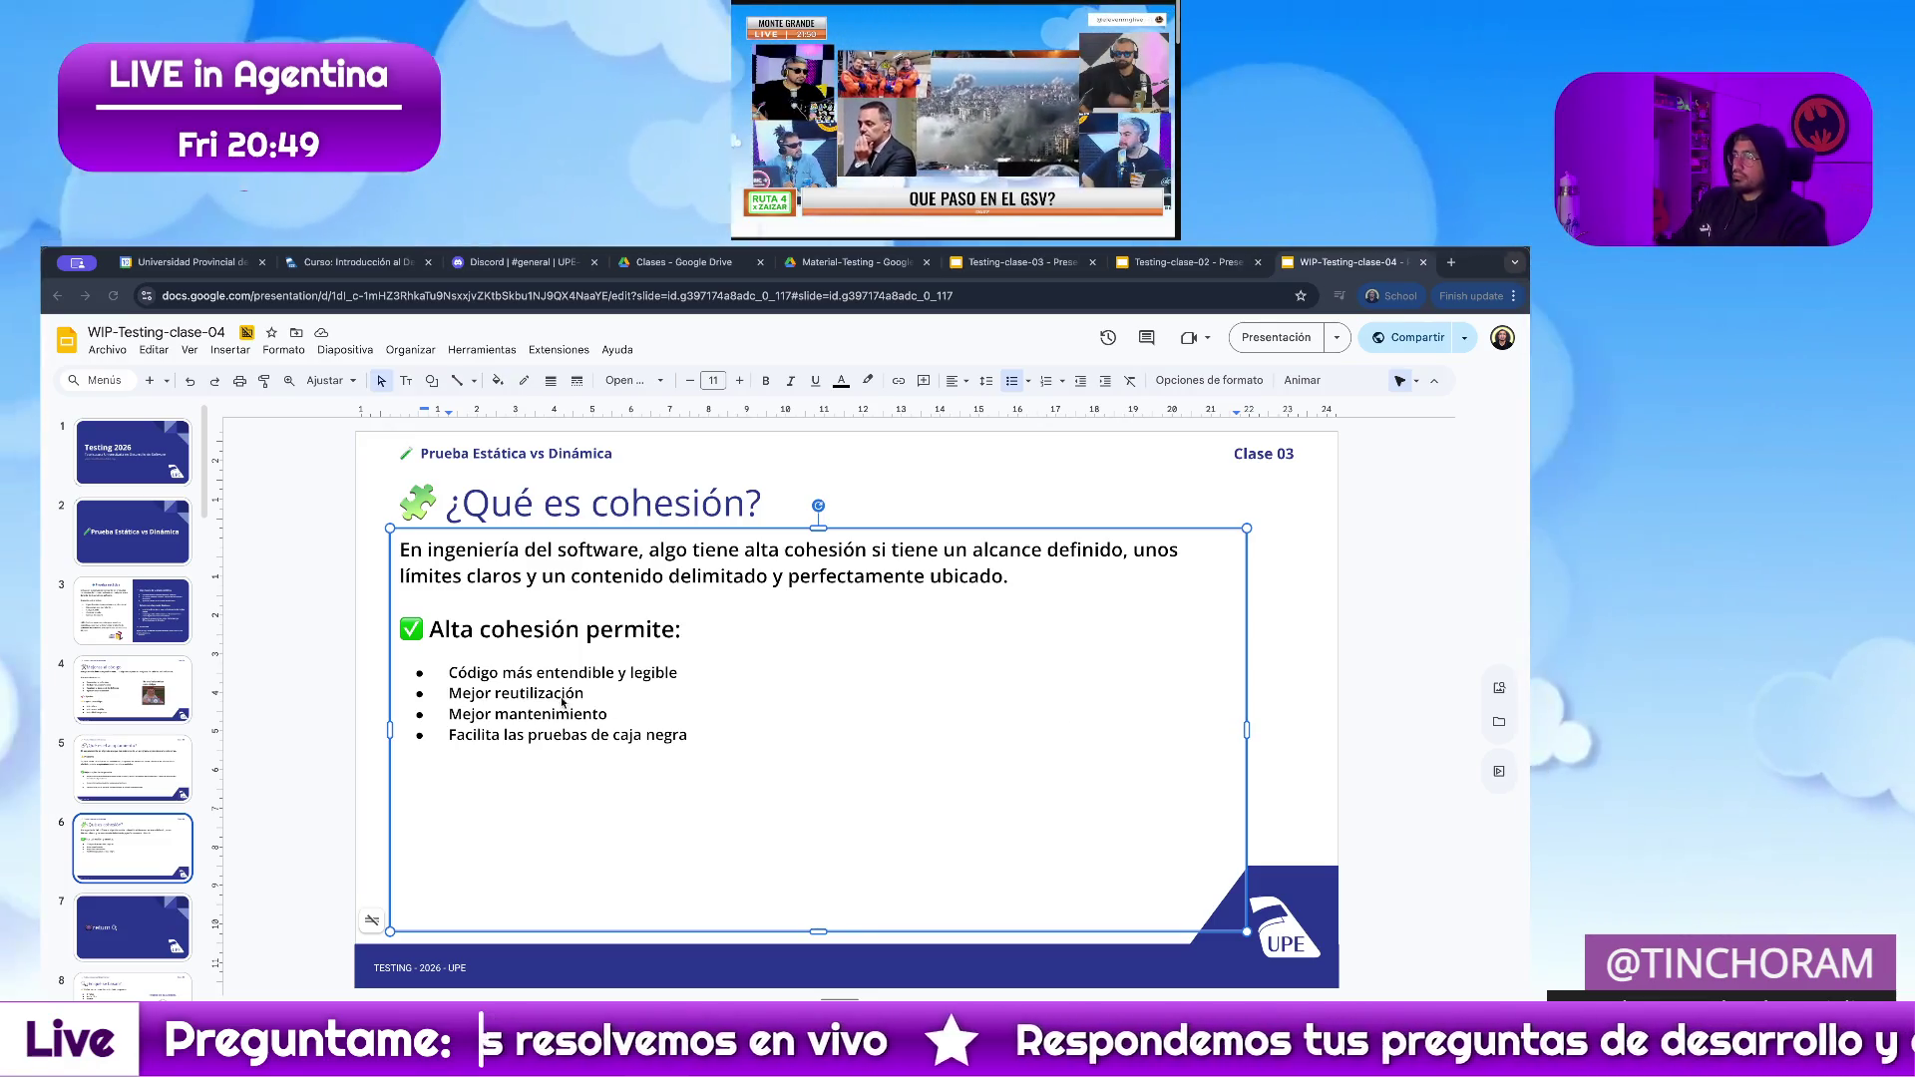
left_click_drag(683, 671, 446, 672)
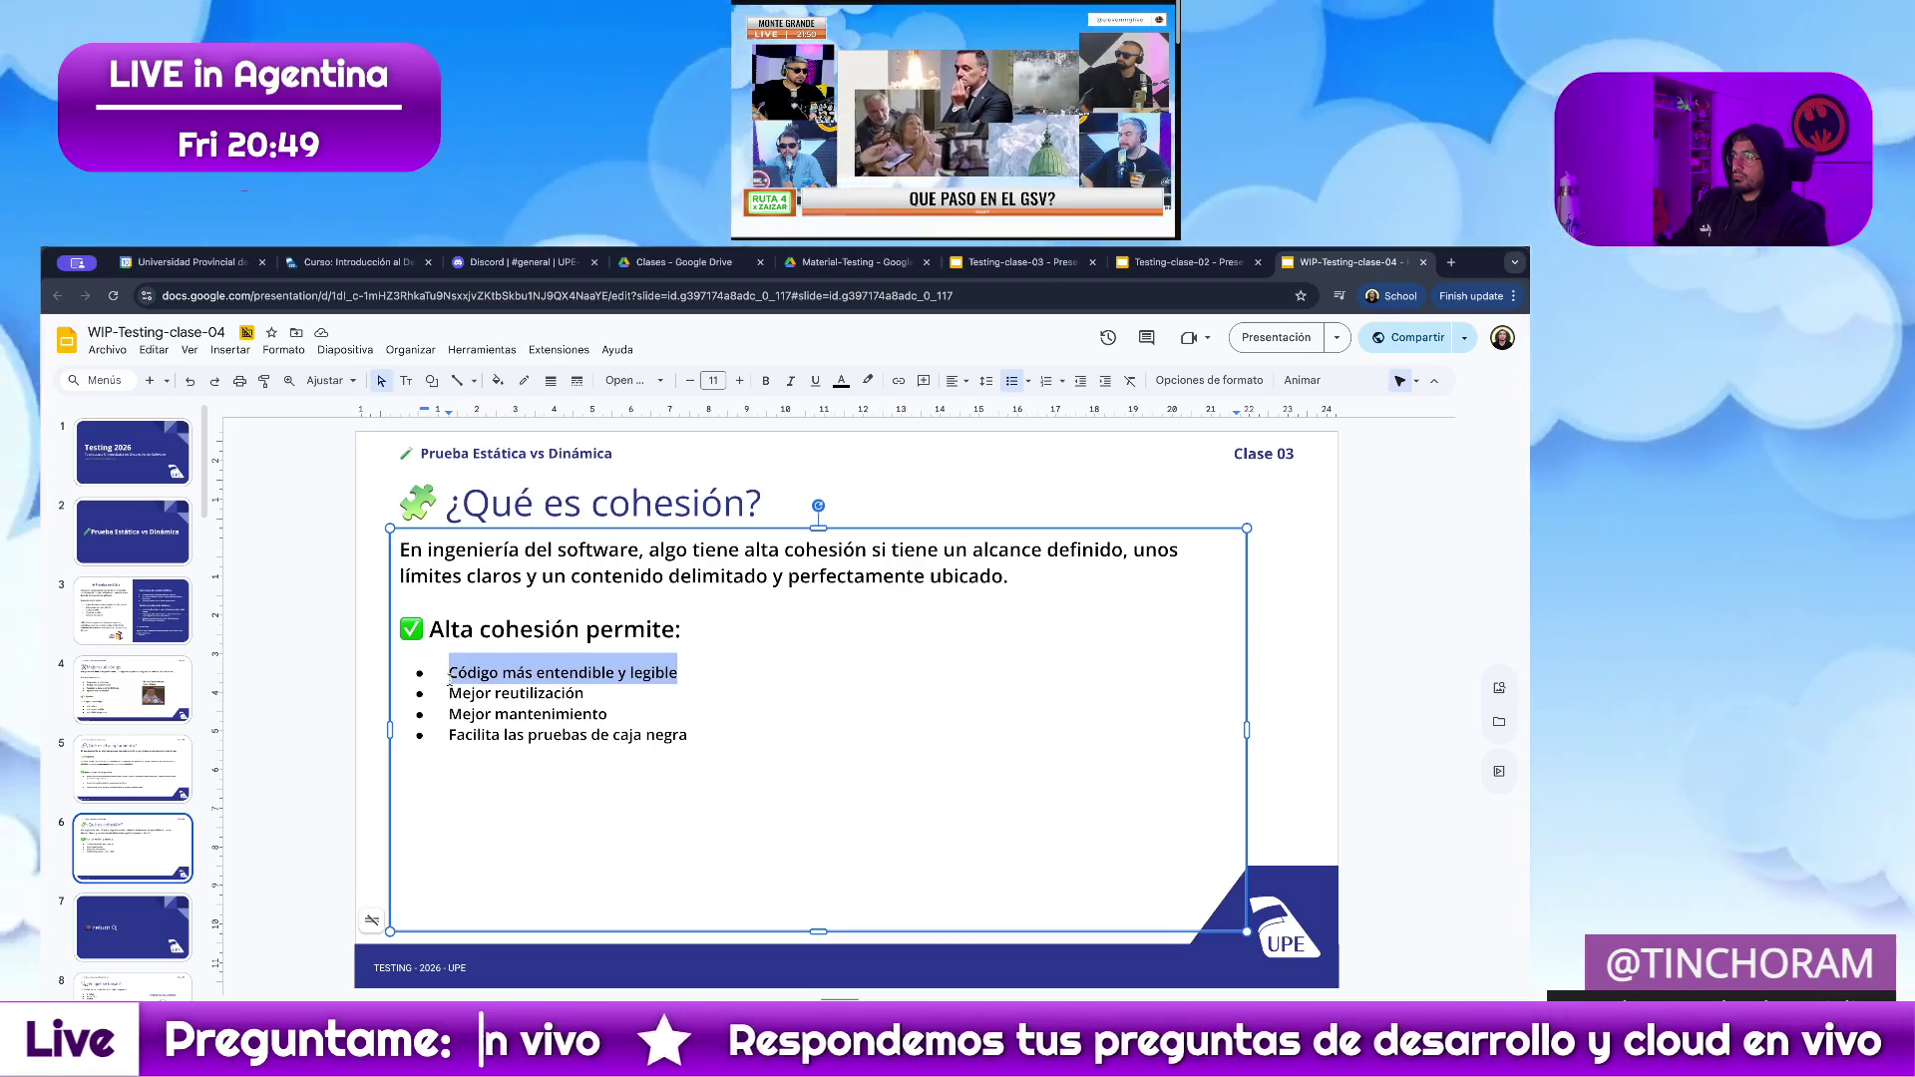
Replace the readability and reuse bullets with their fuller sentences.
type("Tener un código más entendible, legible y coherente.")
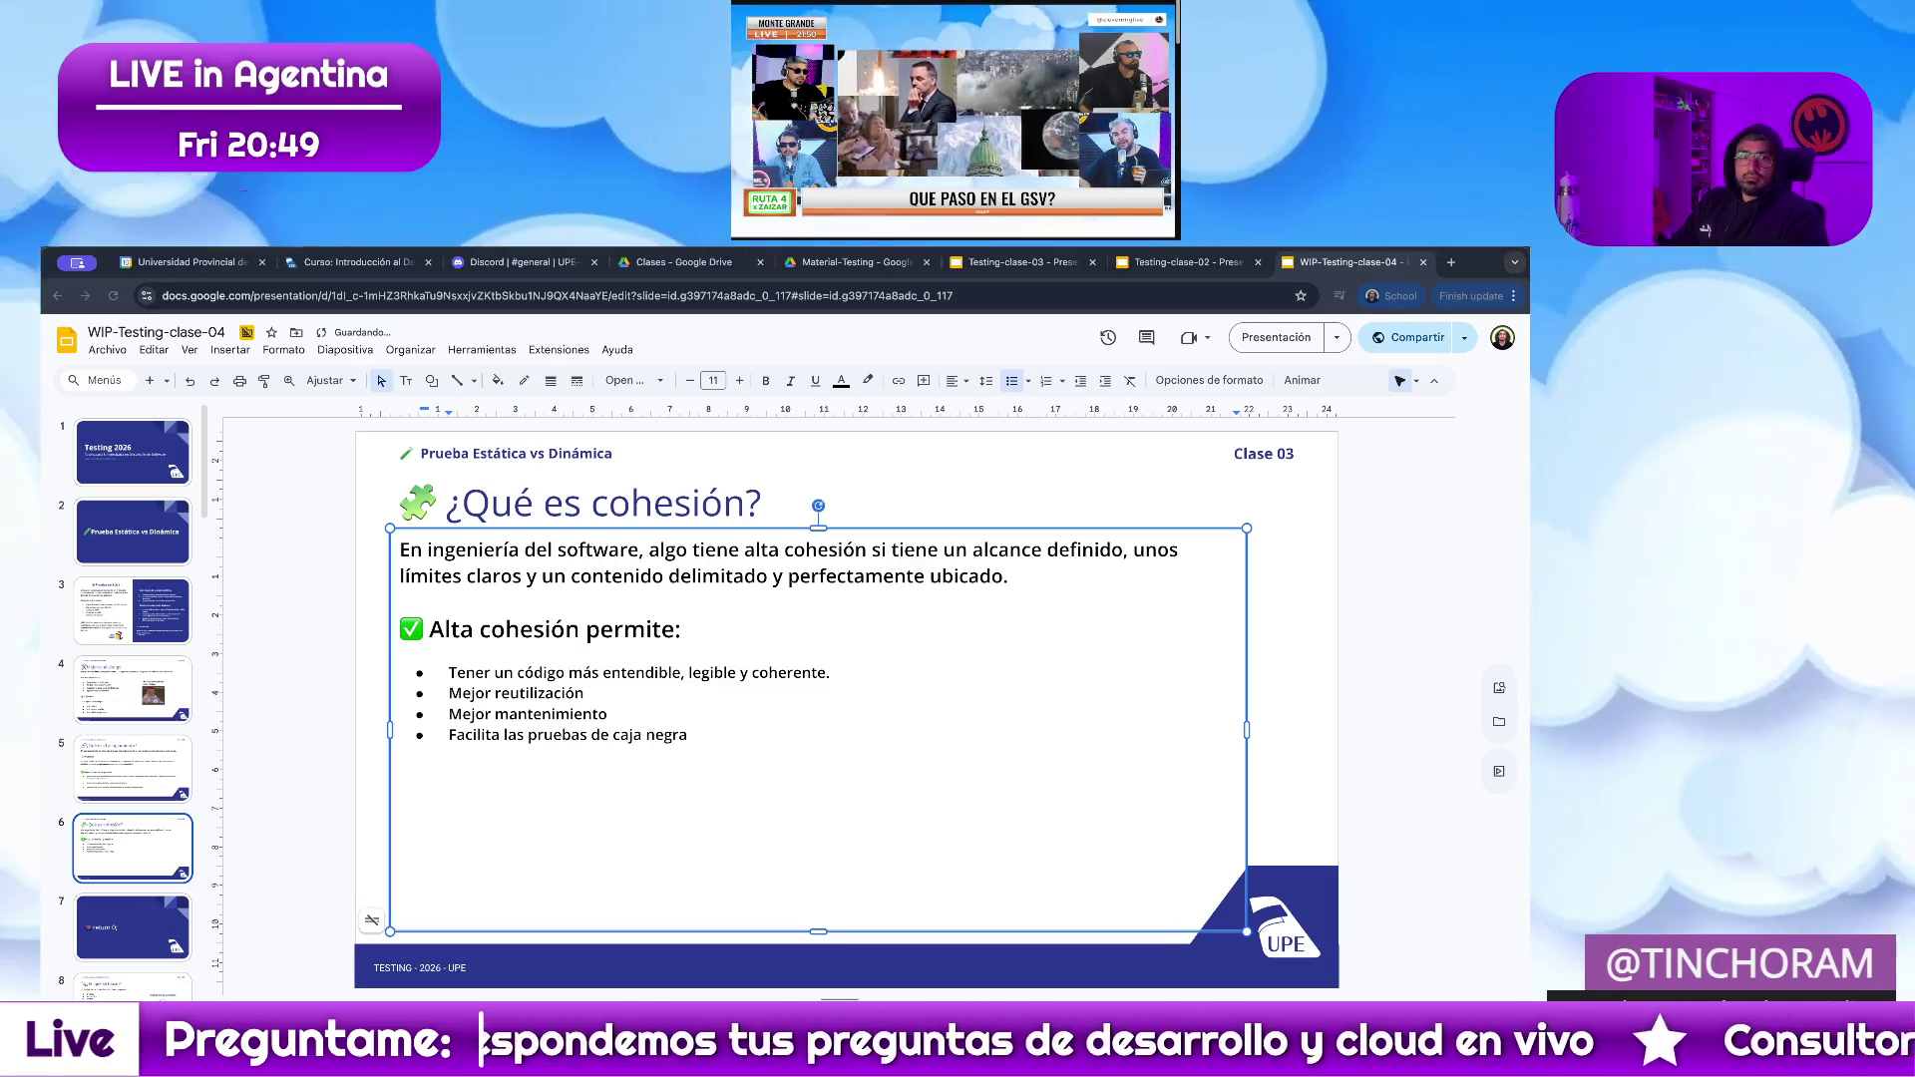
key("alt+Tab")
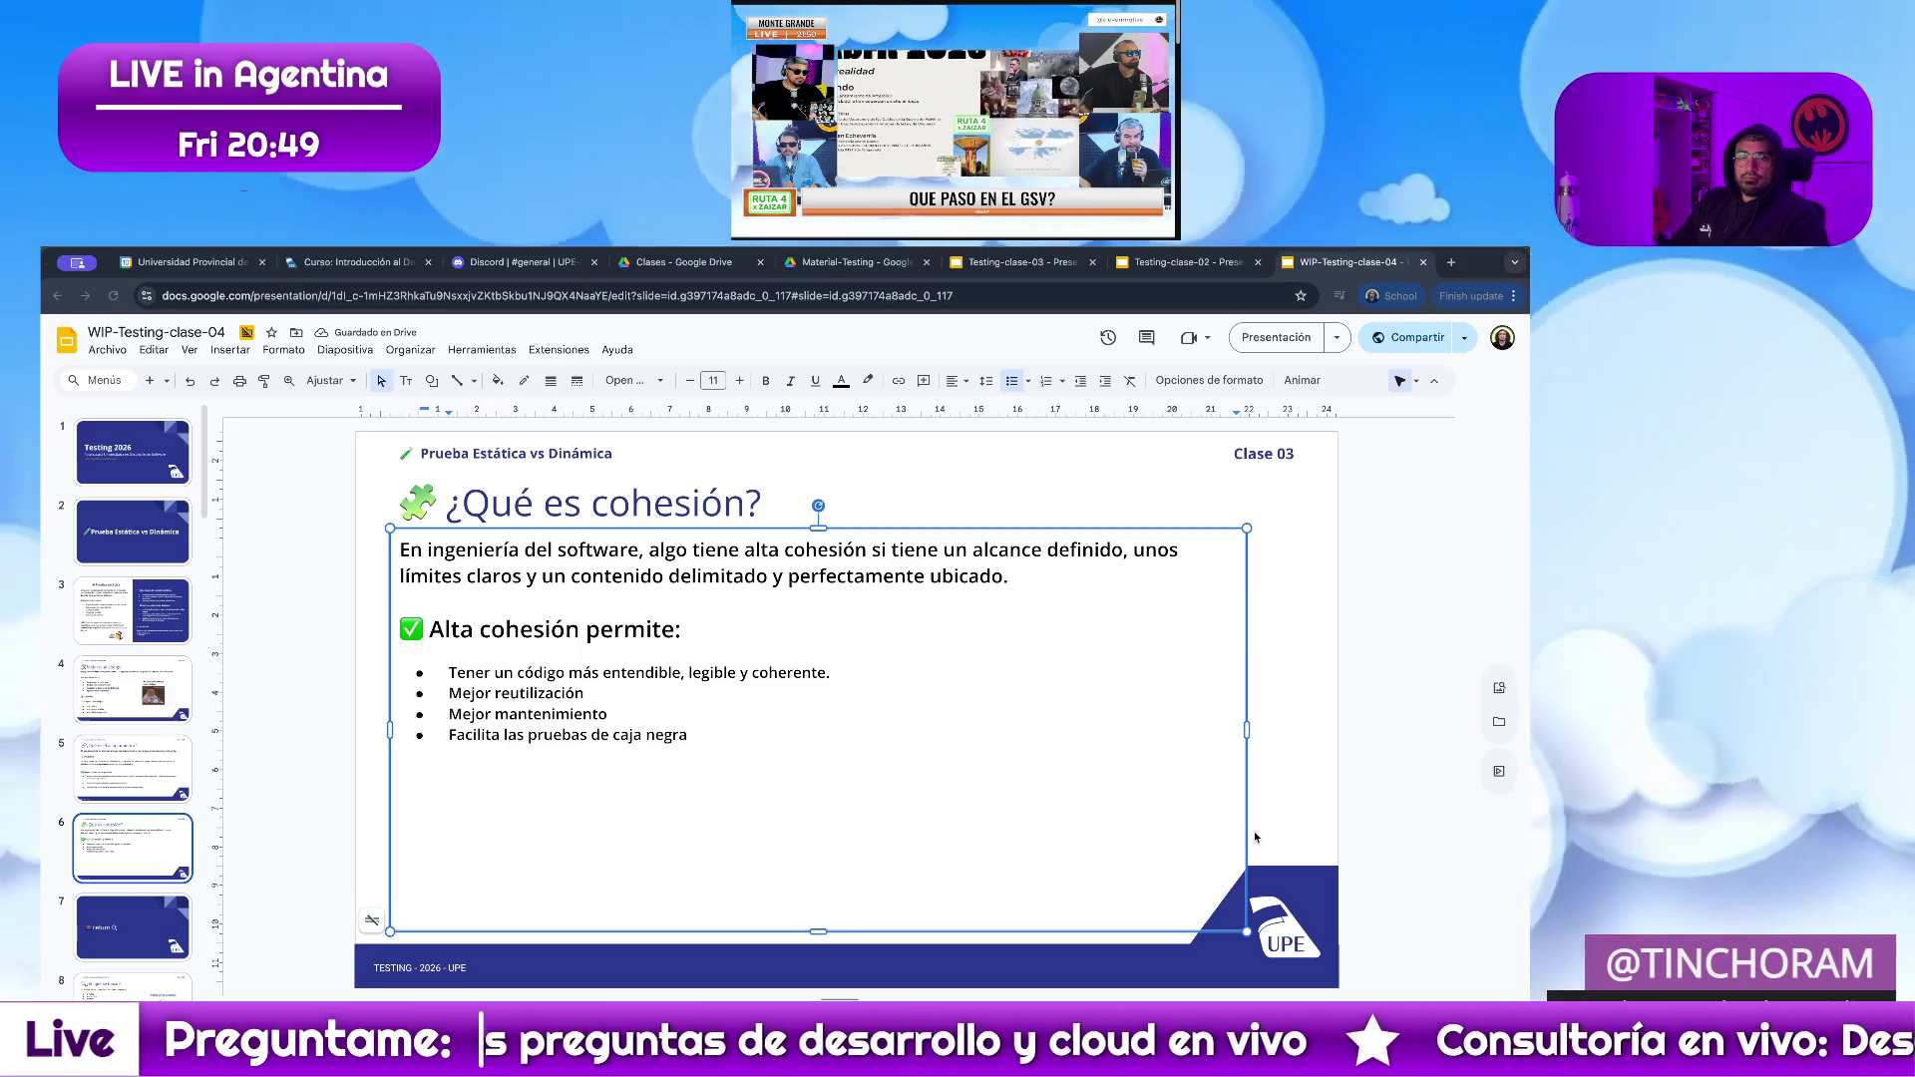
left_click_drag(586, 693, 447, 694)
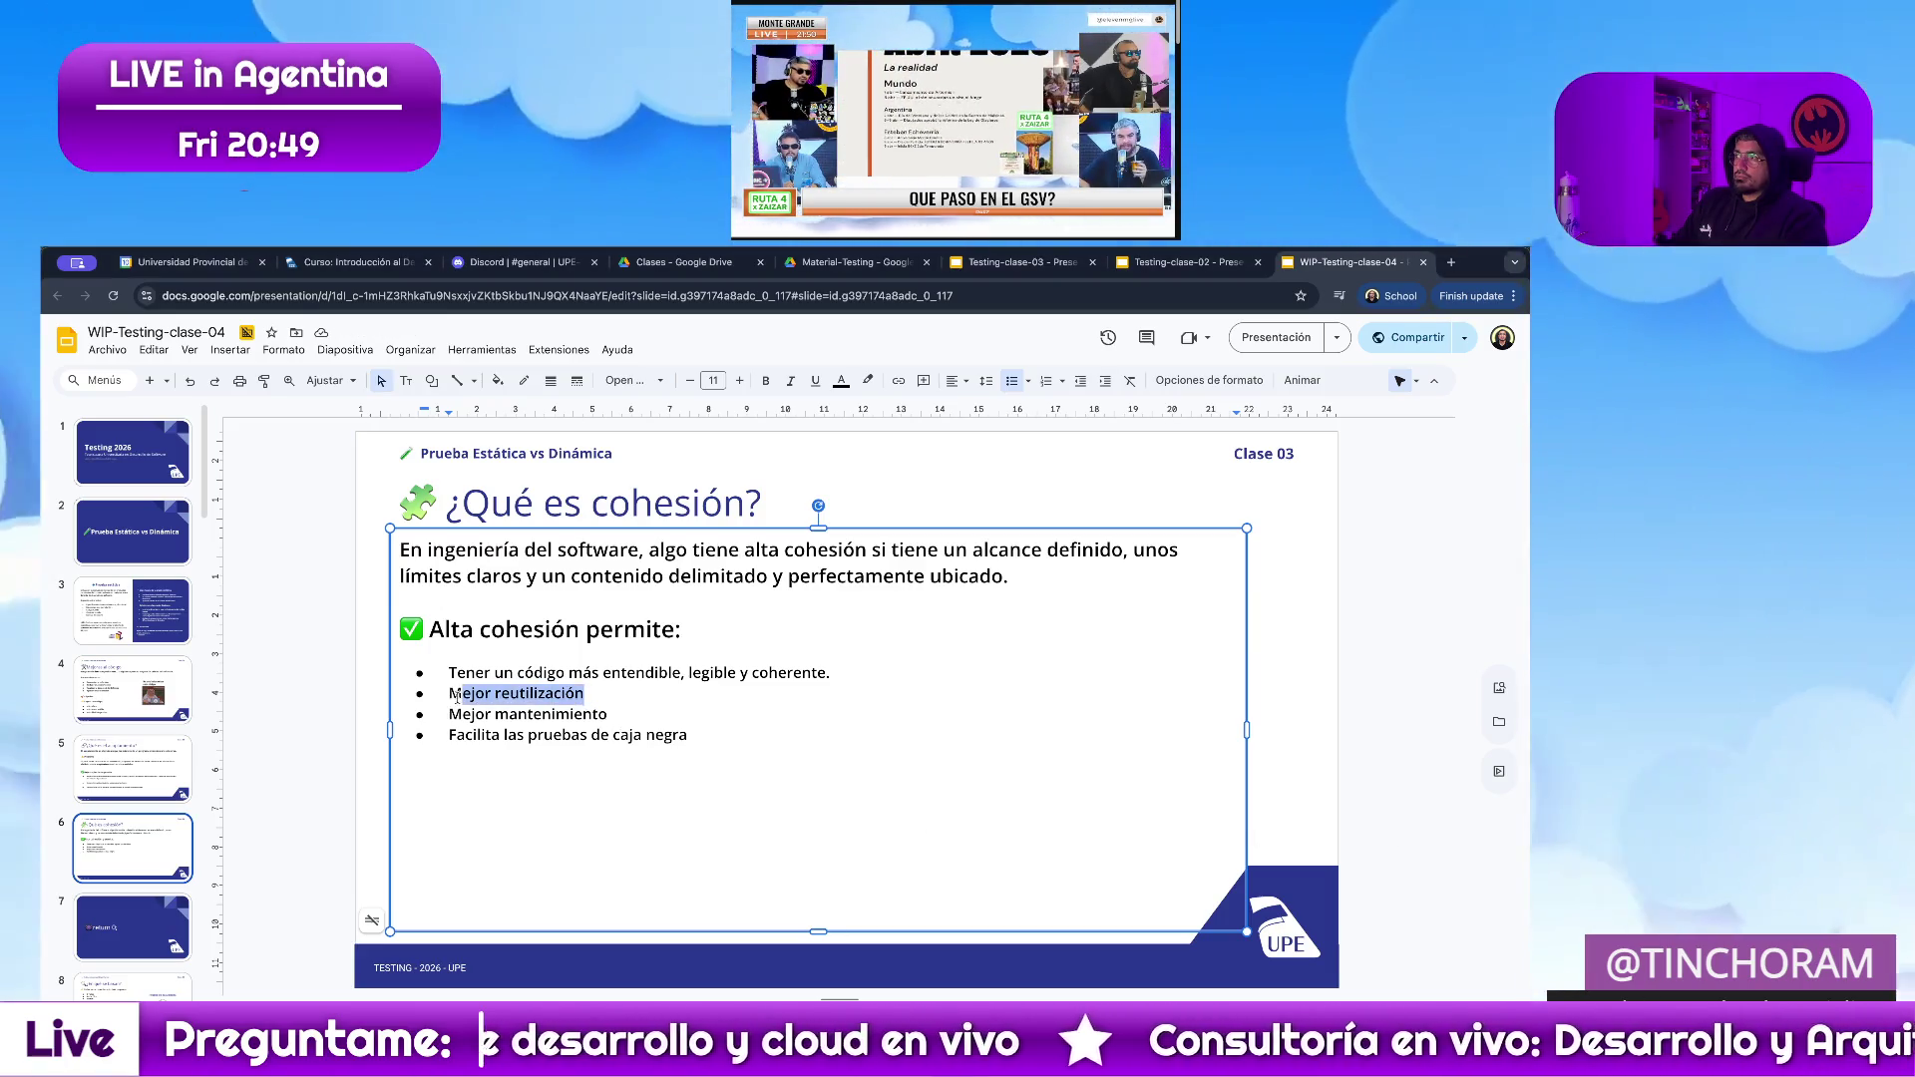
type("Mejorar la reutilización, al tener todo lo relacionado con una cosa, en esa cosa, y no disperso entre módulos.")
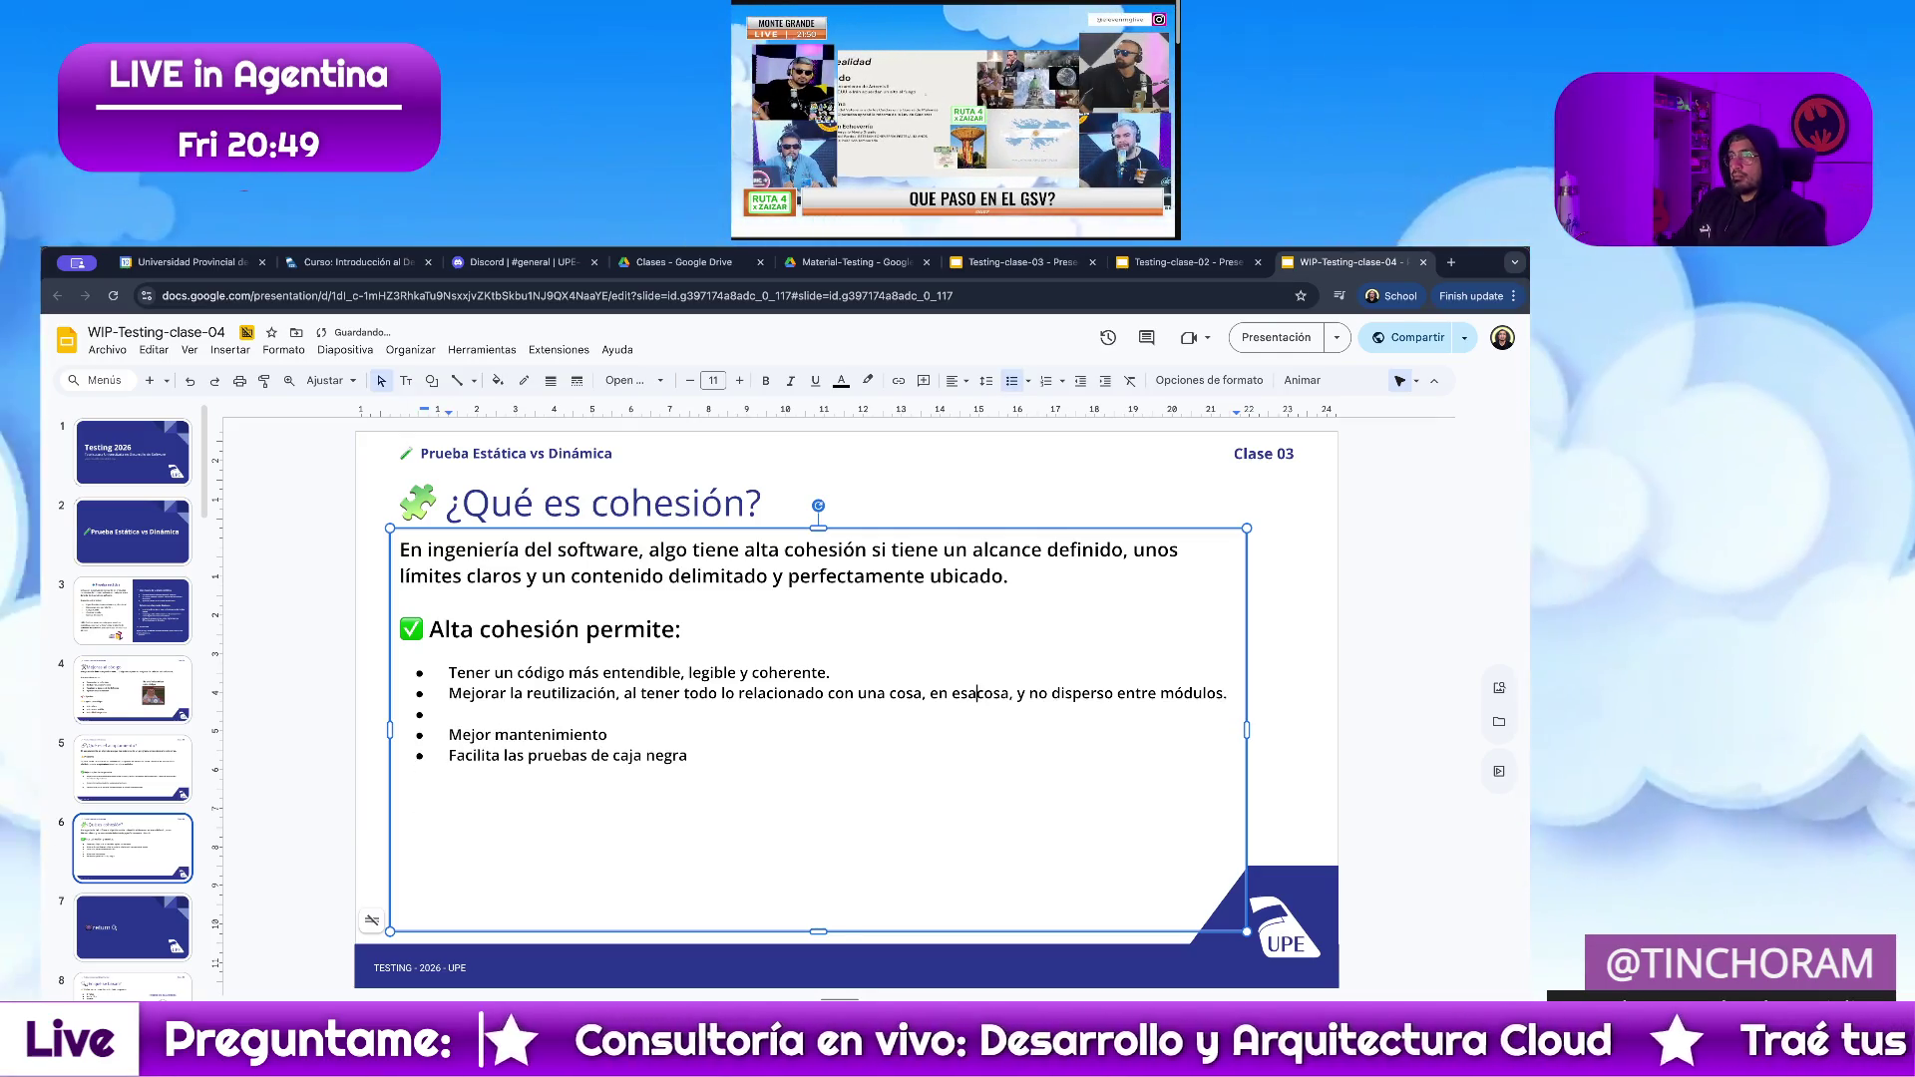
key("ctrl+shift+8")
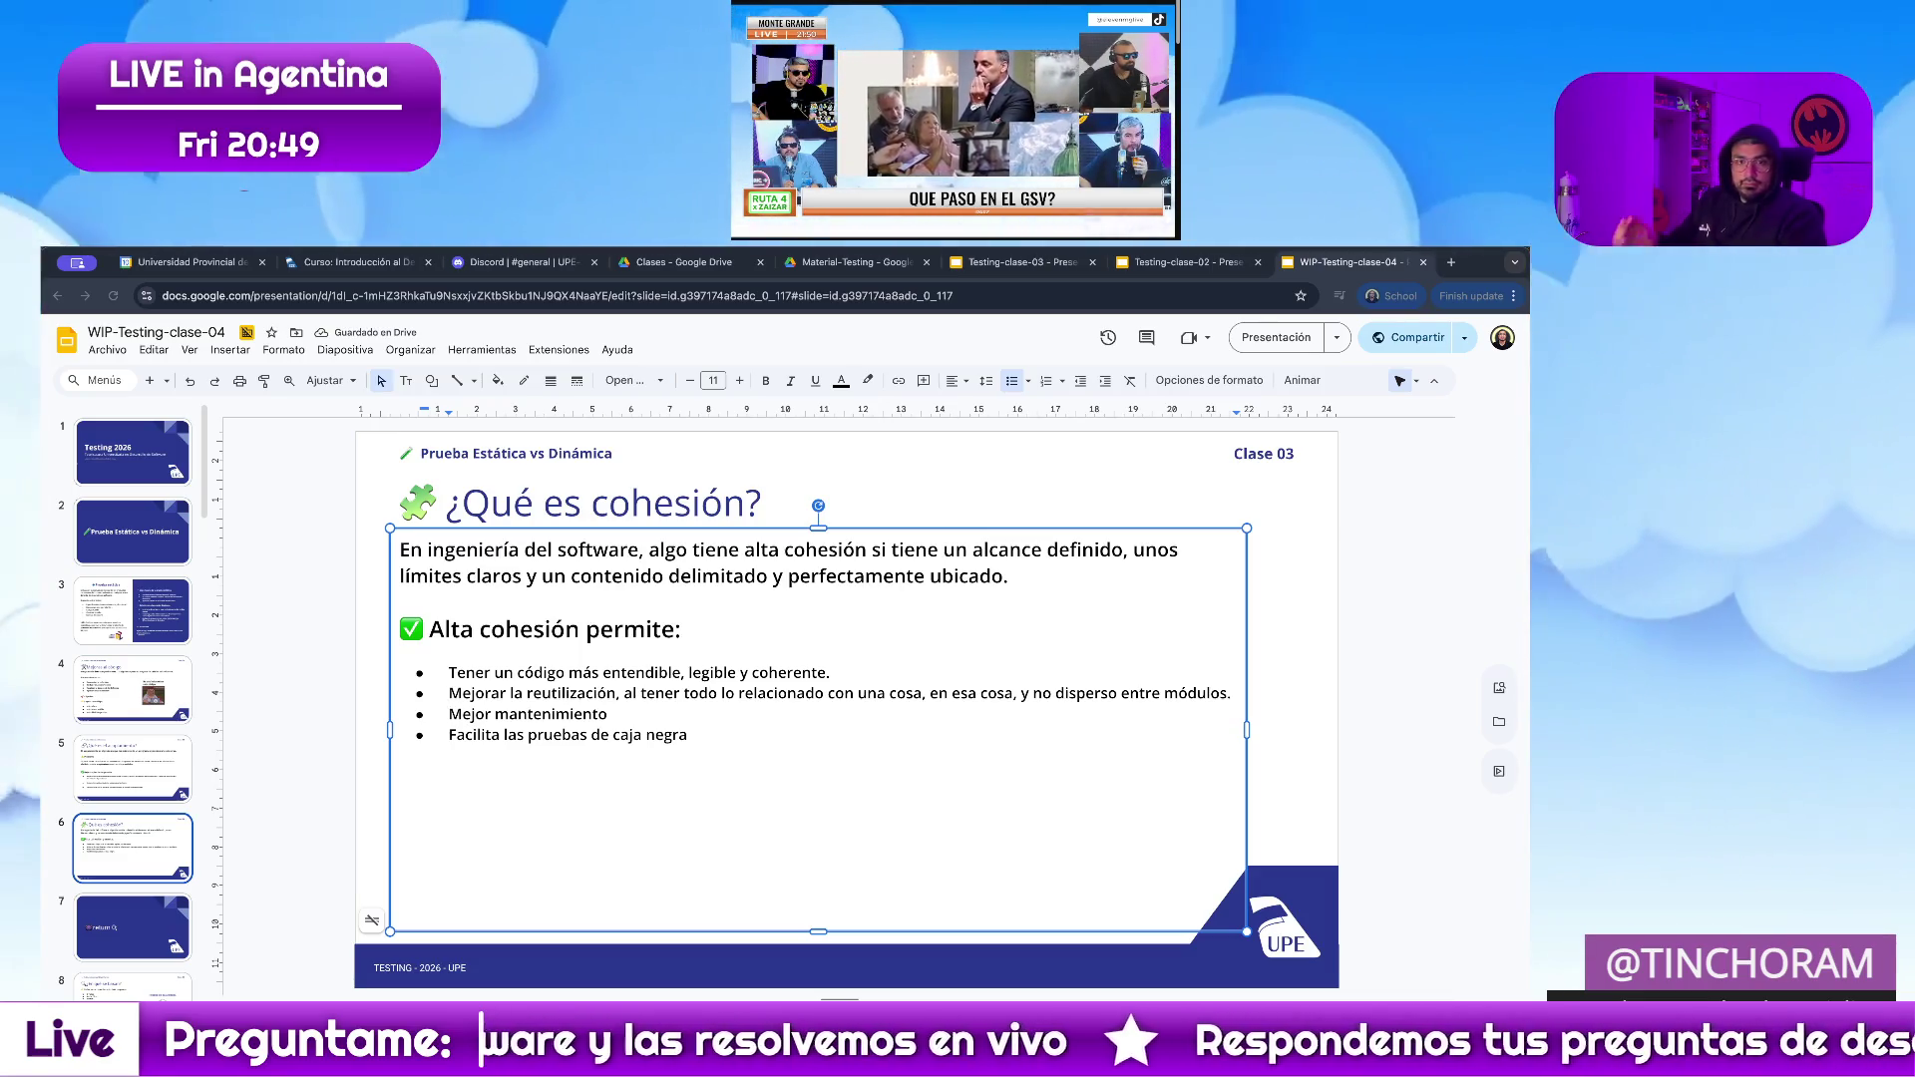
Replace the maintenance bullet with its longer sentence, merged onto one line.
triple_click(651, 715)
key("ctrl+v")
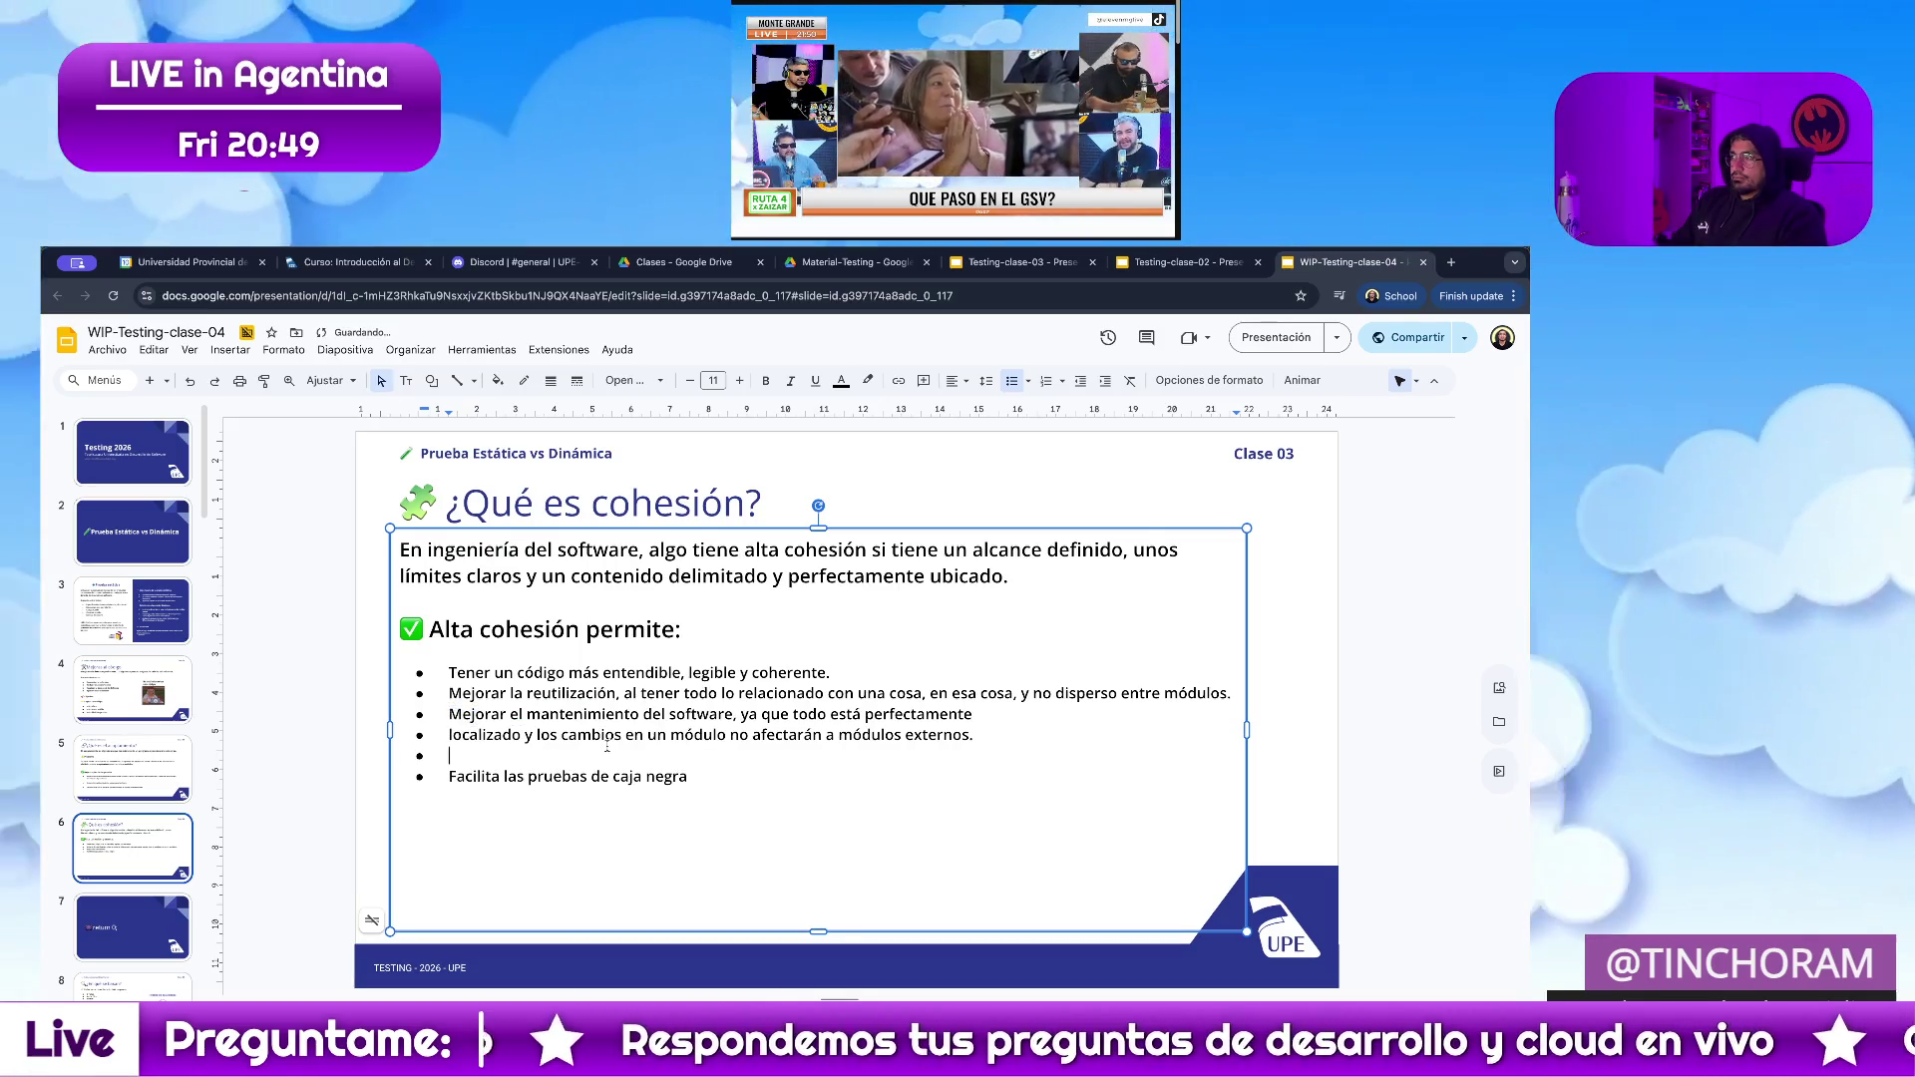
key("Up")
key("BackSpace")
key("BackSpace")
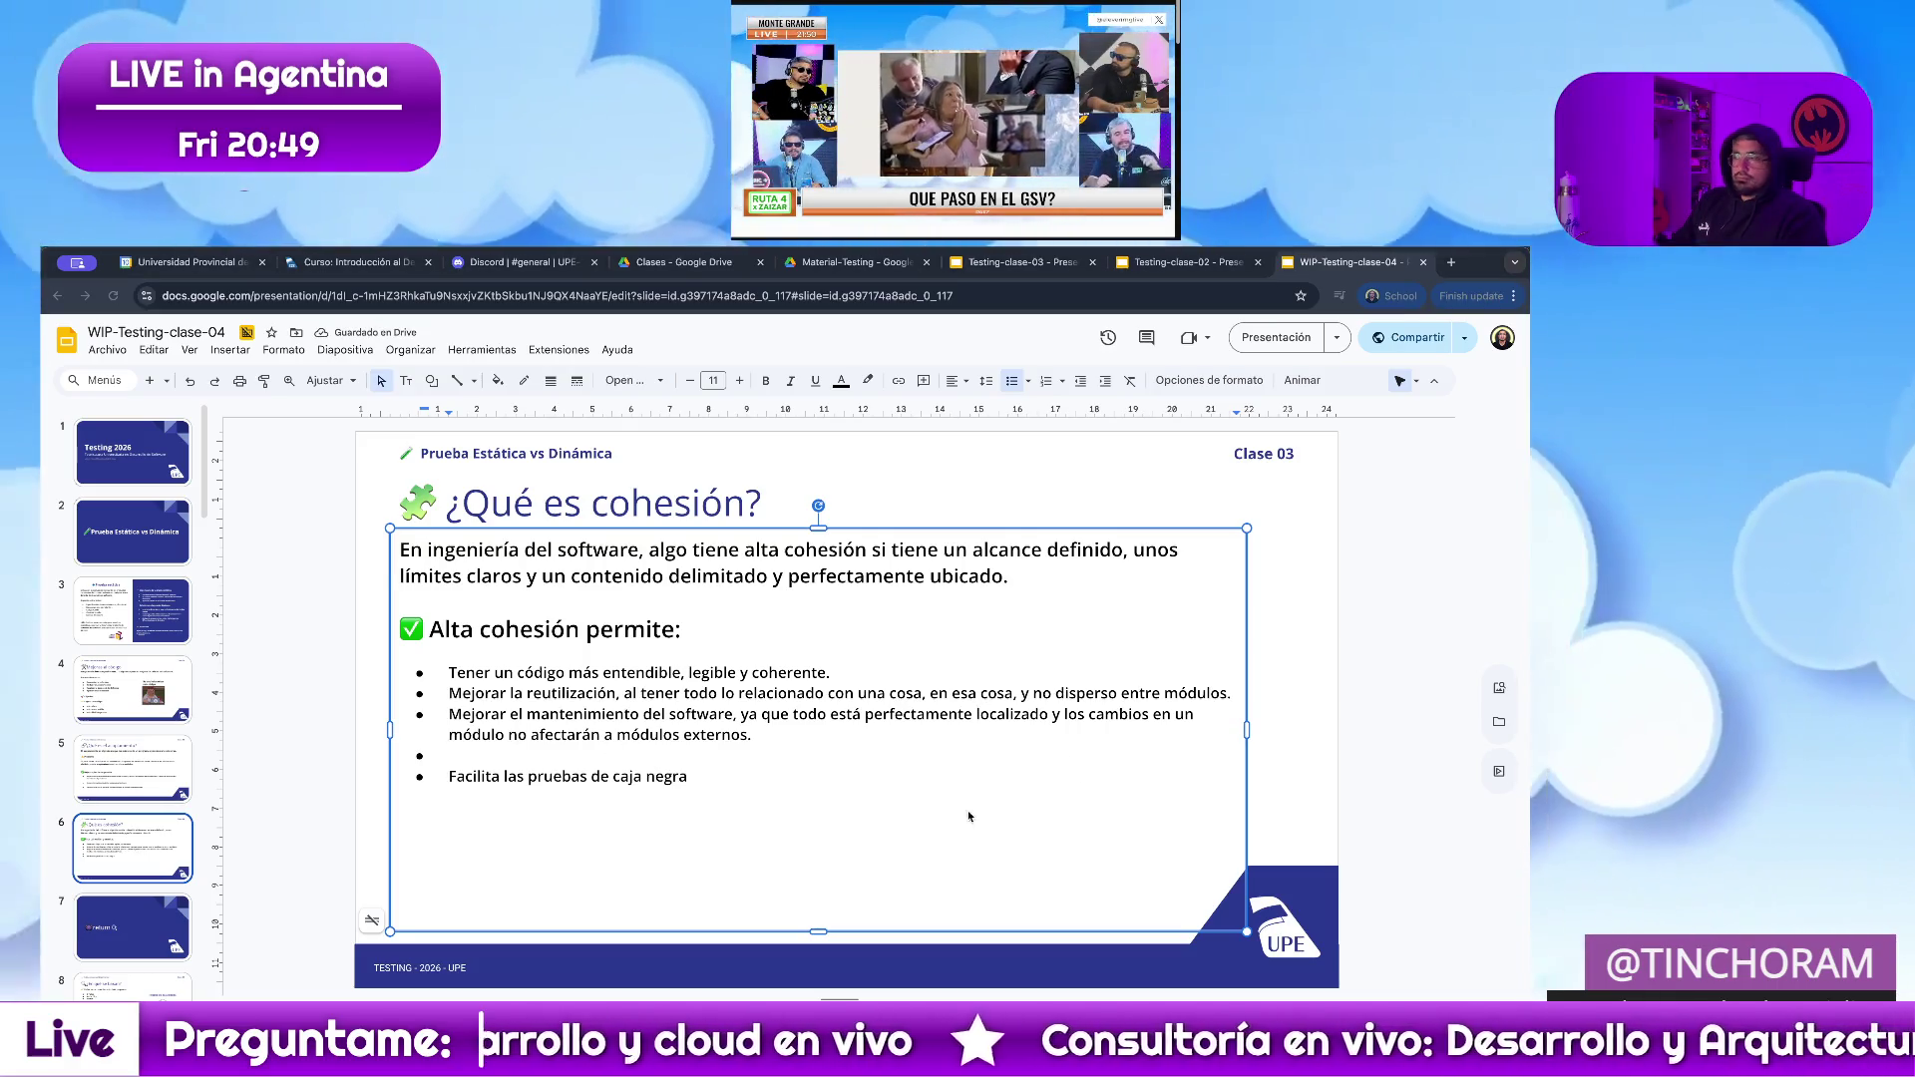
Replace the black-box testing bullet with its full sentence and drop the empty bullet.
left_click_drag(692, 777, 449, 775)
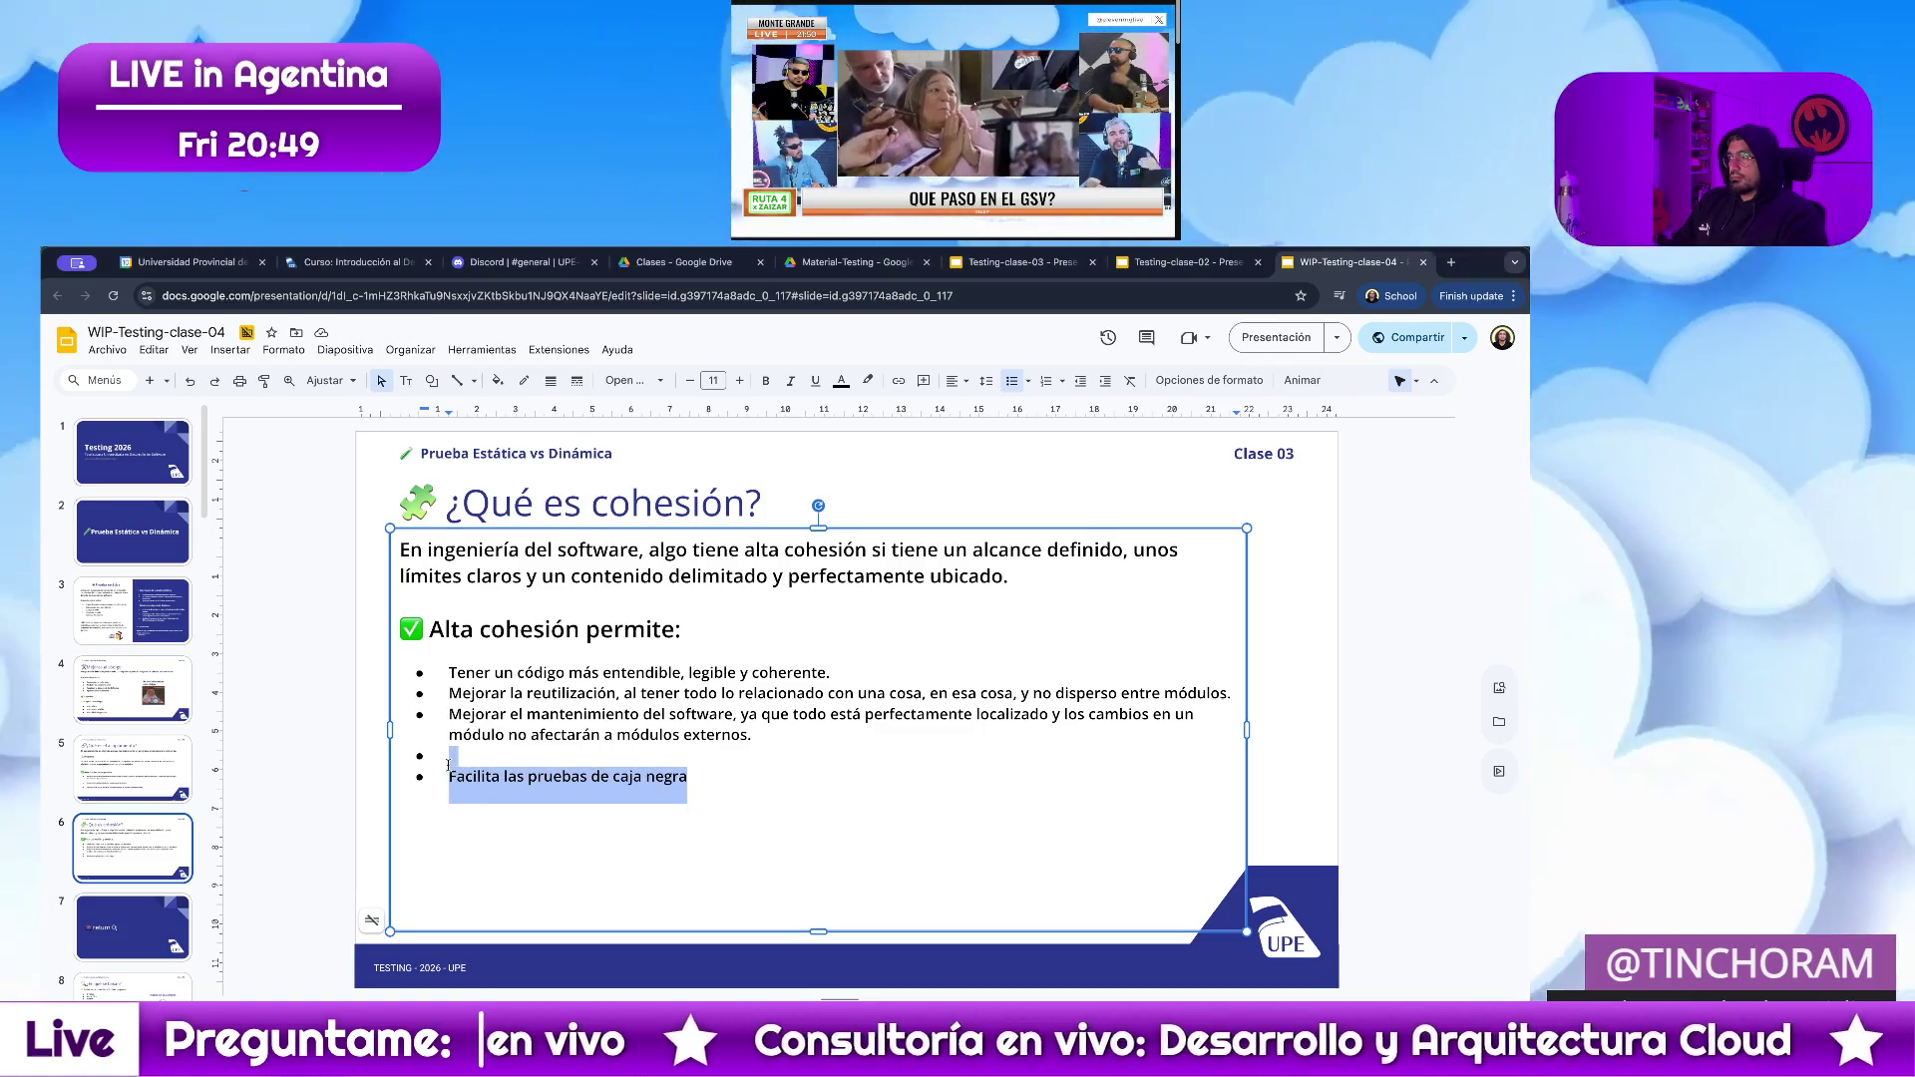
key("BackSpace")
type("Facilita las pruebas de caja negra, ya que toda la funcionalidad relacionada con una cosa, está encerrada en esa cosa.")
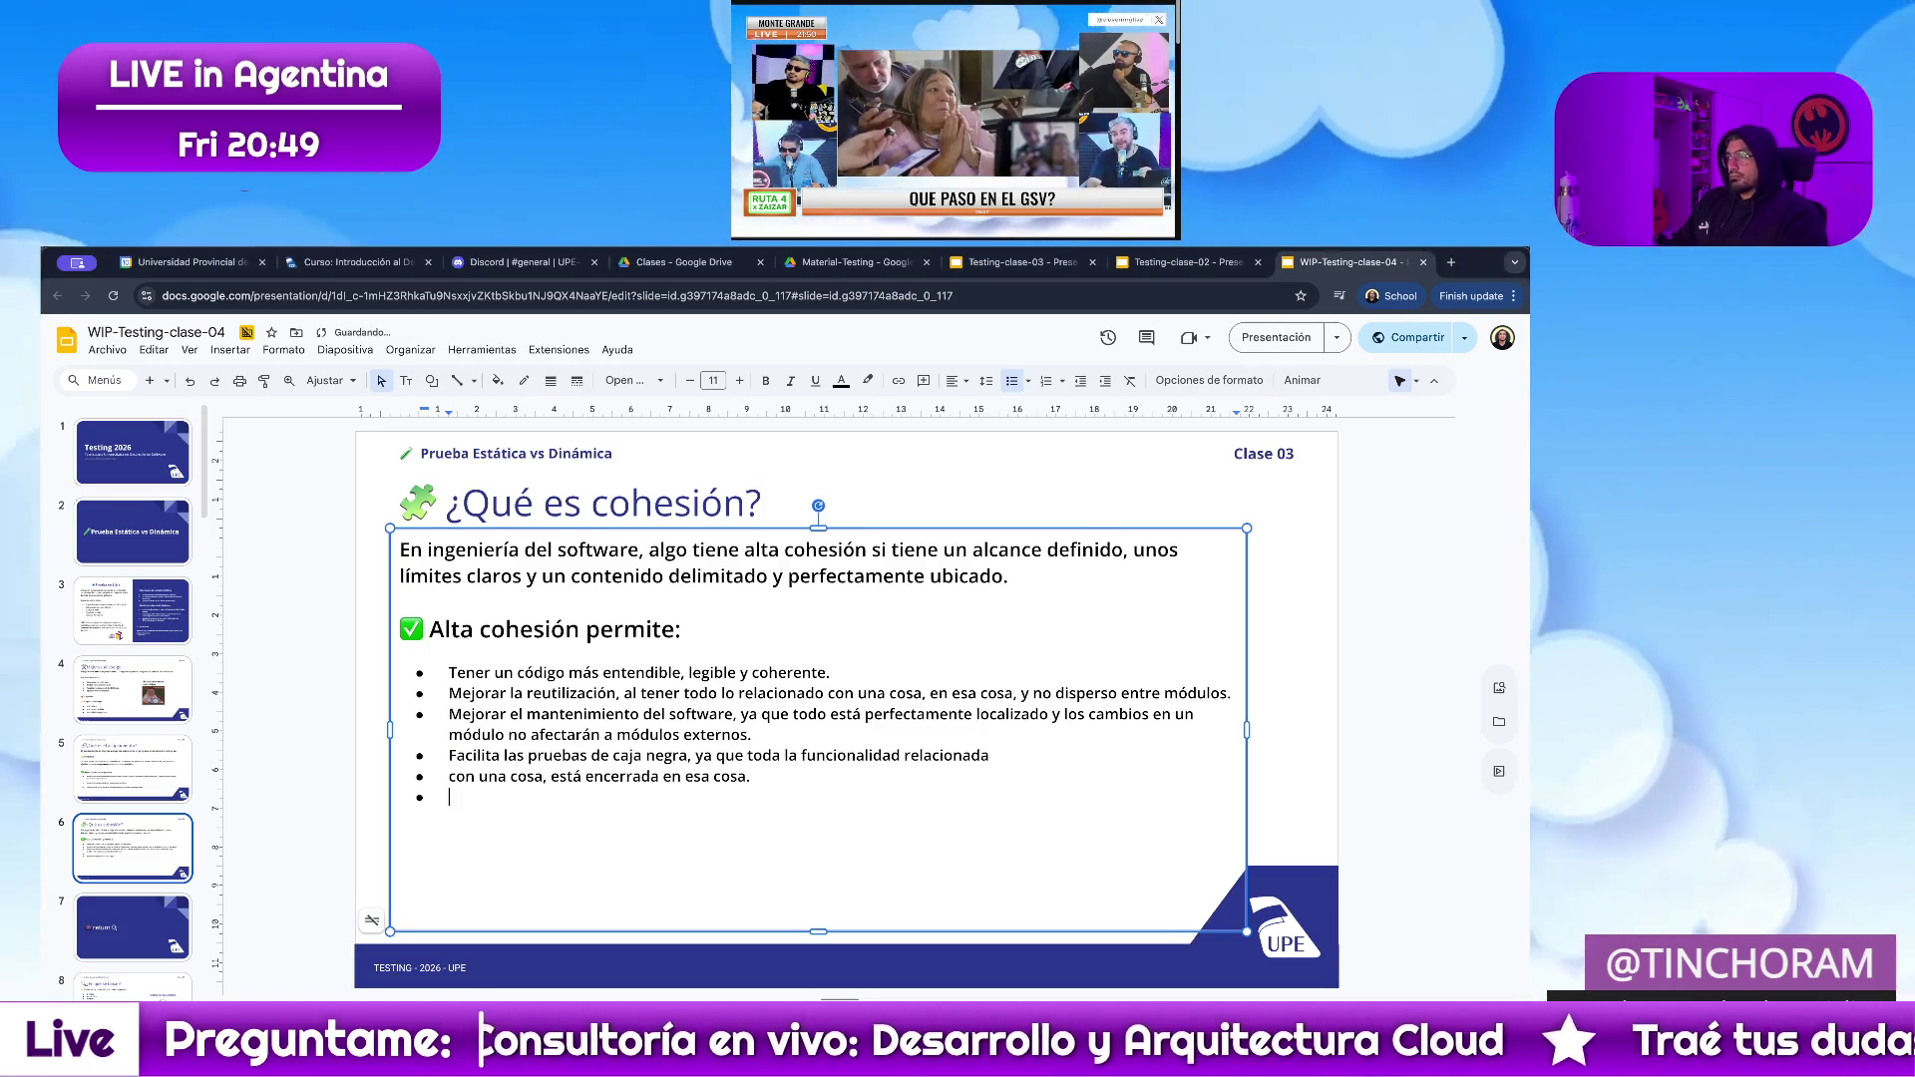
key("Return")
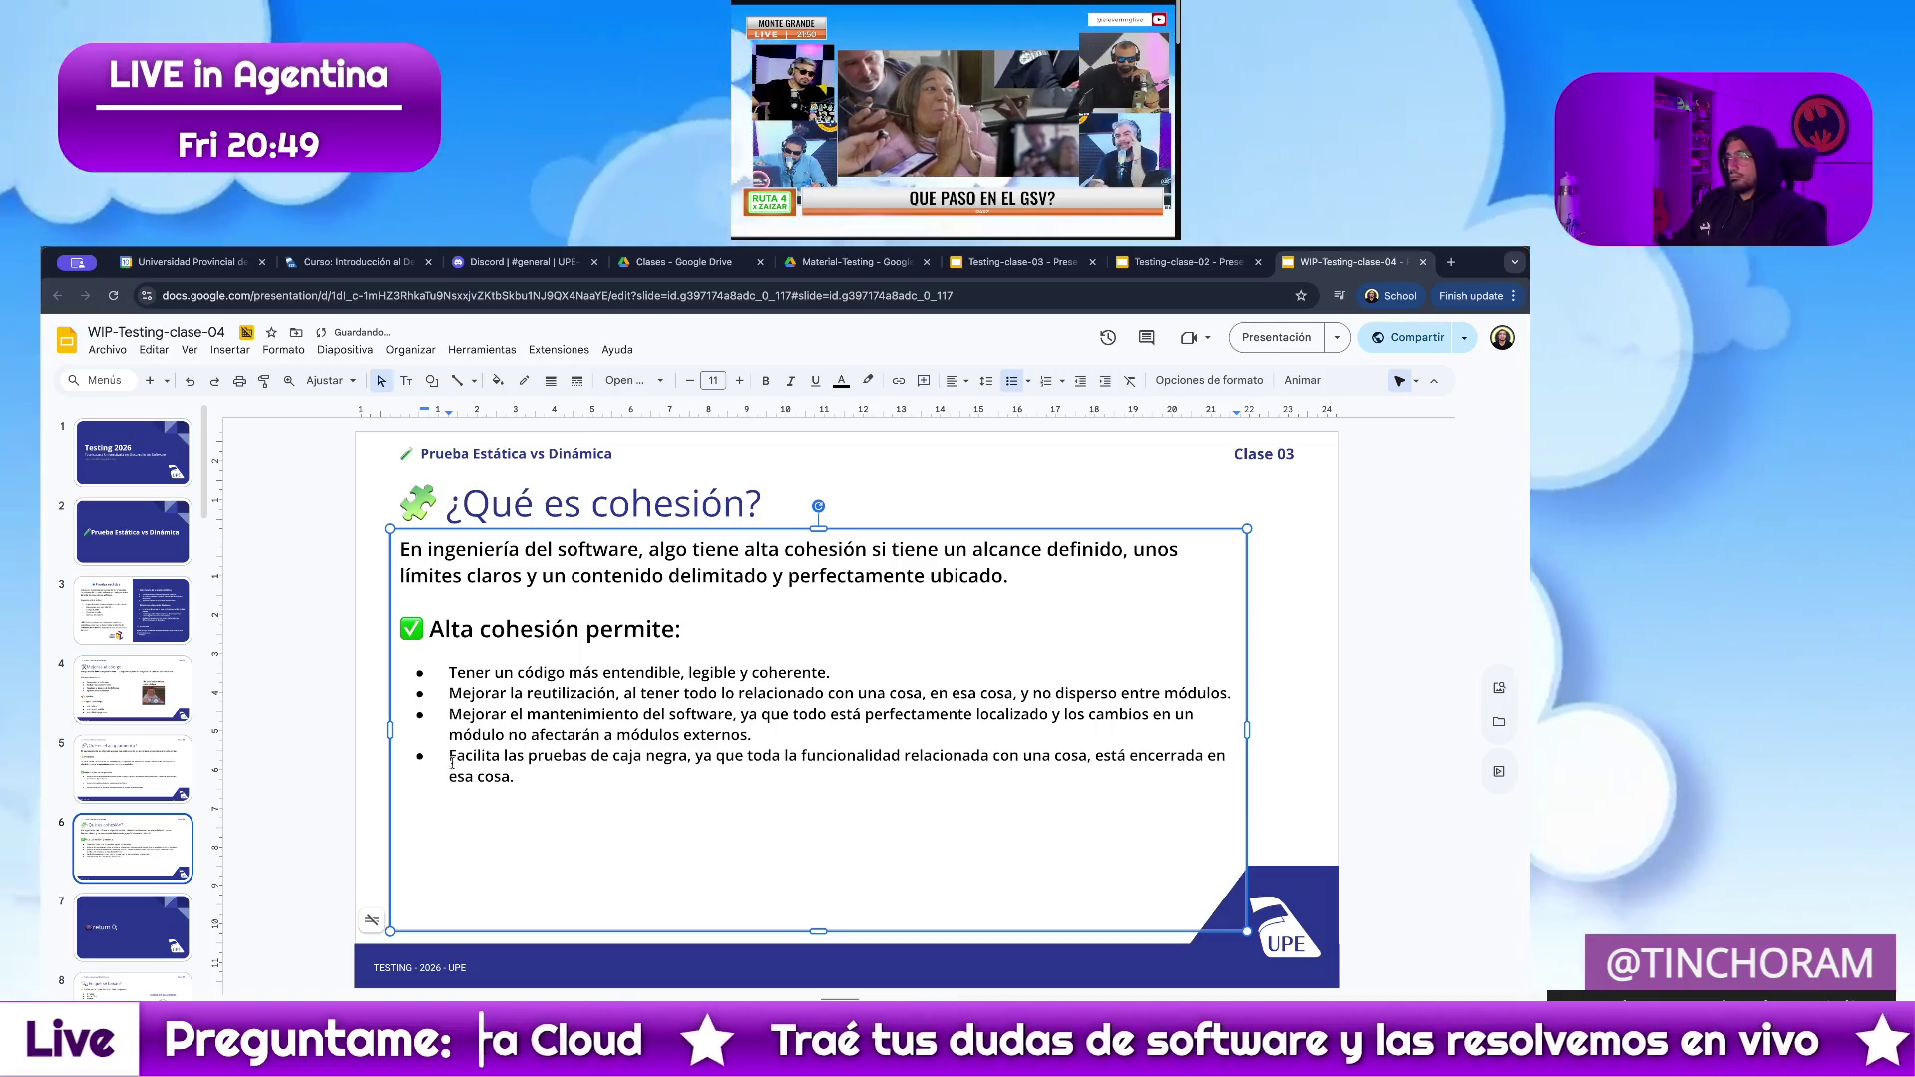
left_click_drag(522, 779, 388, 647)
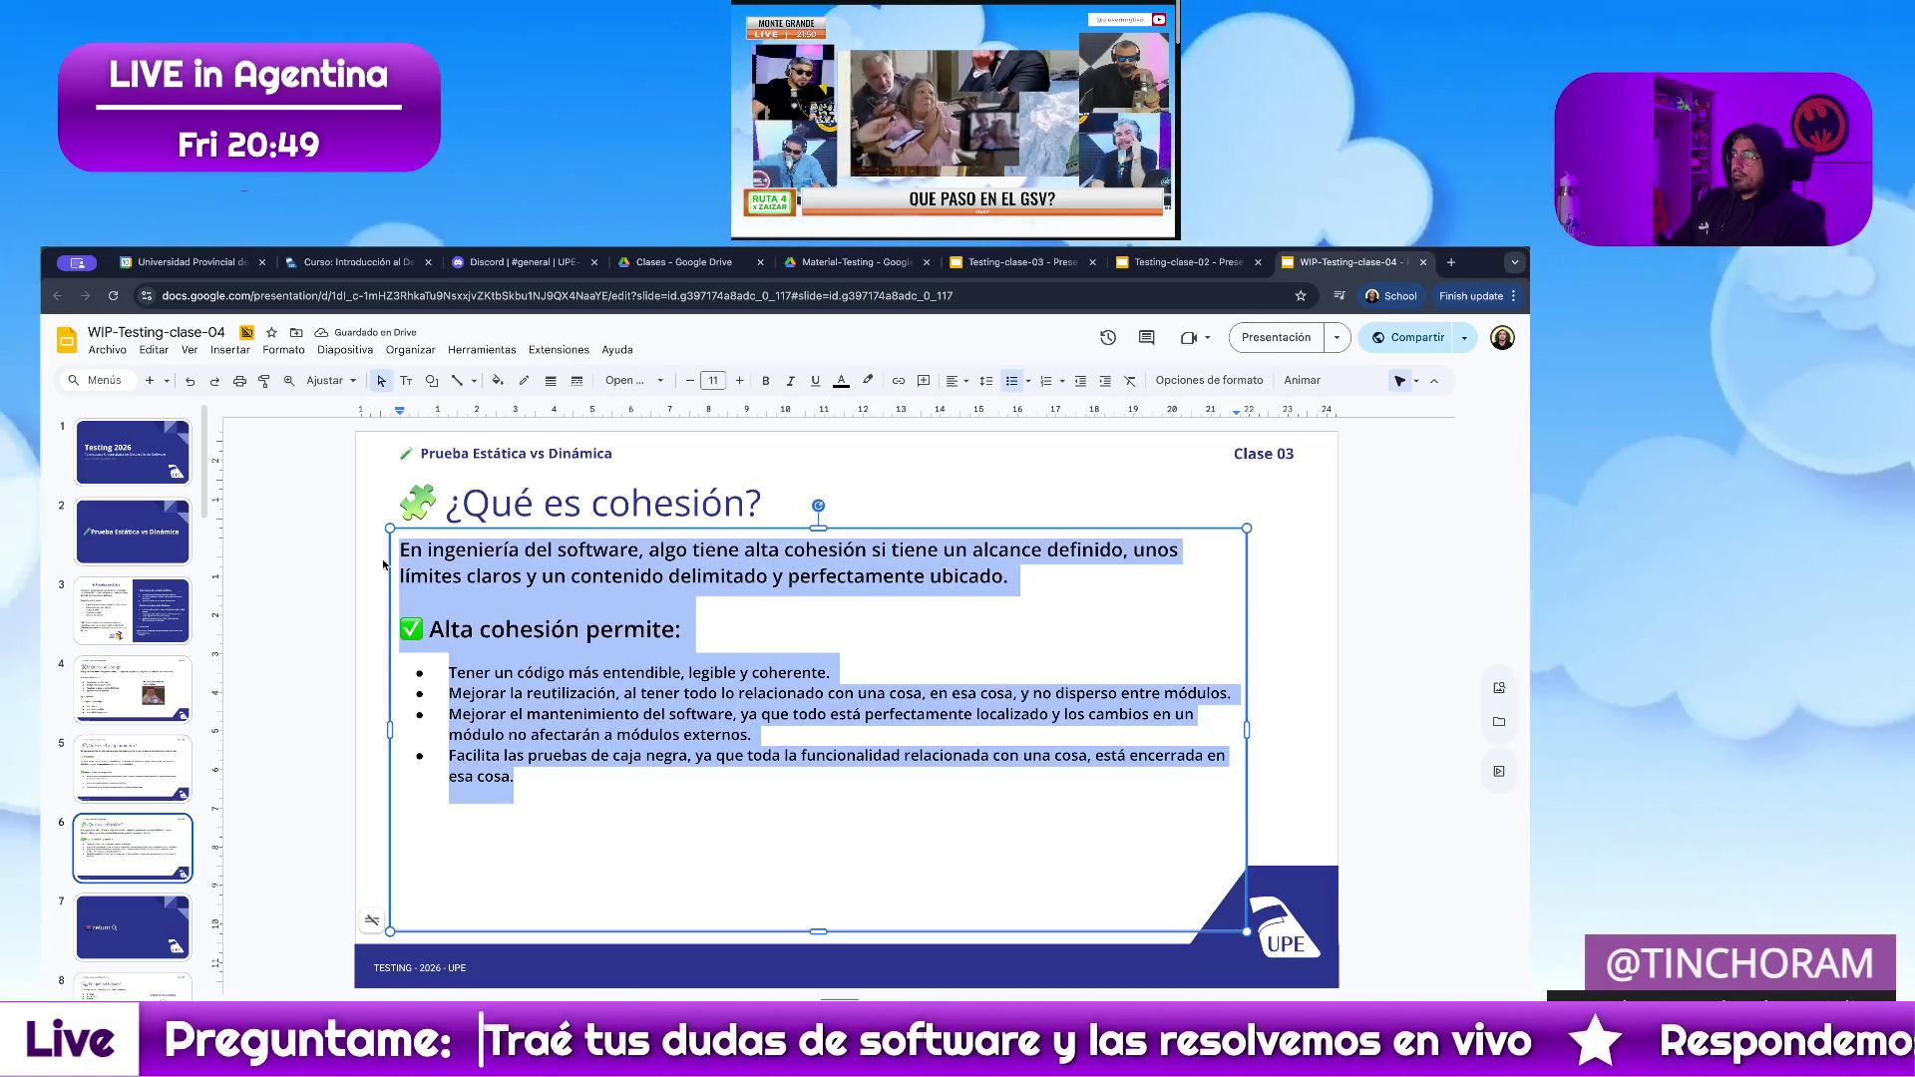
Set the heading and bullets to size 11 and enlarge the intro paragraph to 14.
left_click(712, 380)
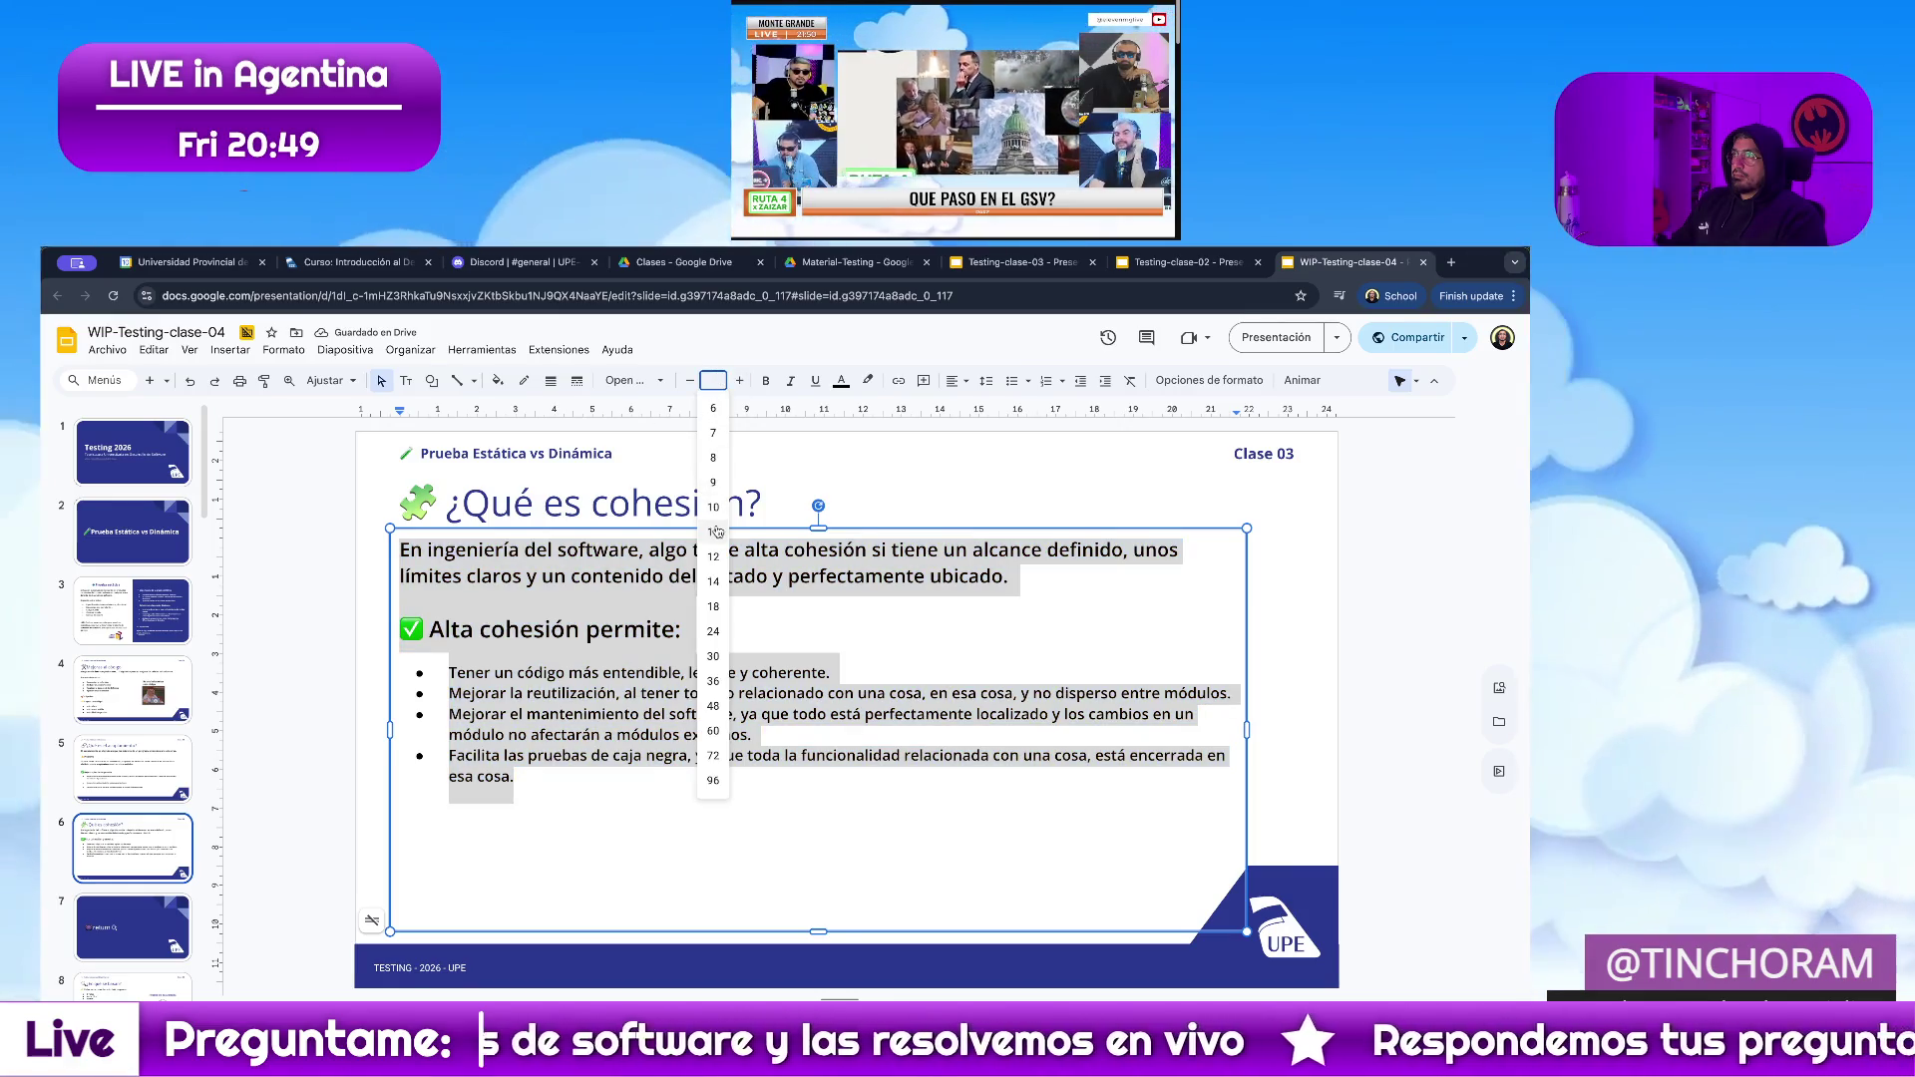
left_click(715, 530)
left_click_drag(697, 594, 379, 540)
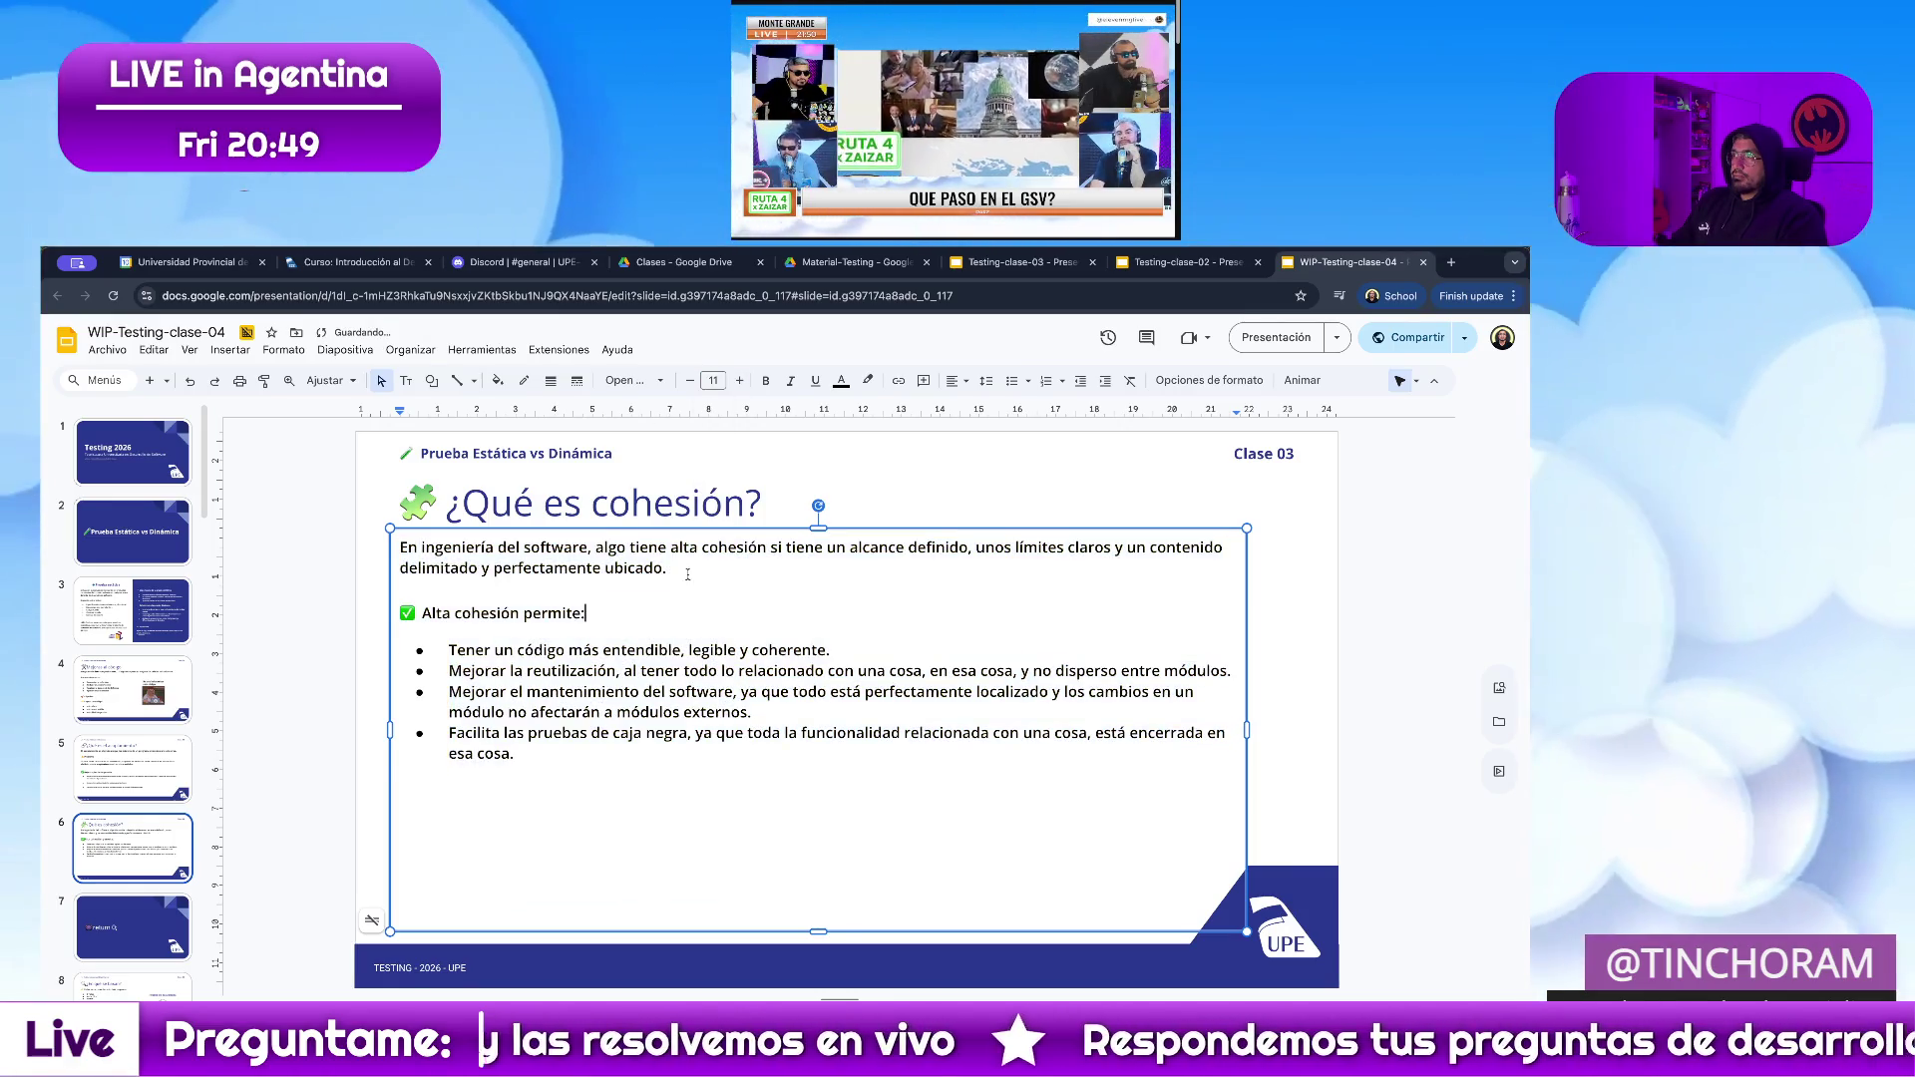
left_click(741, 381)
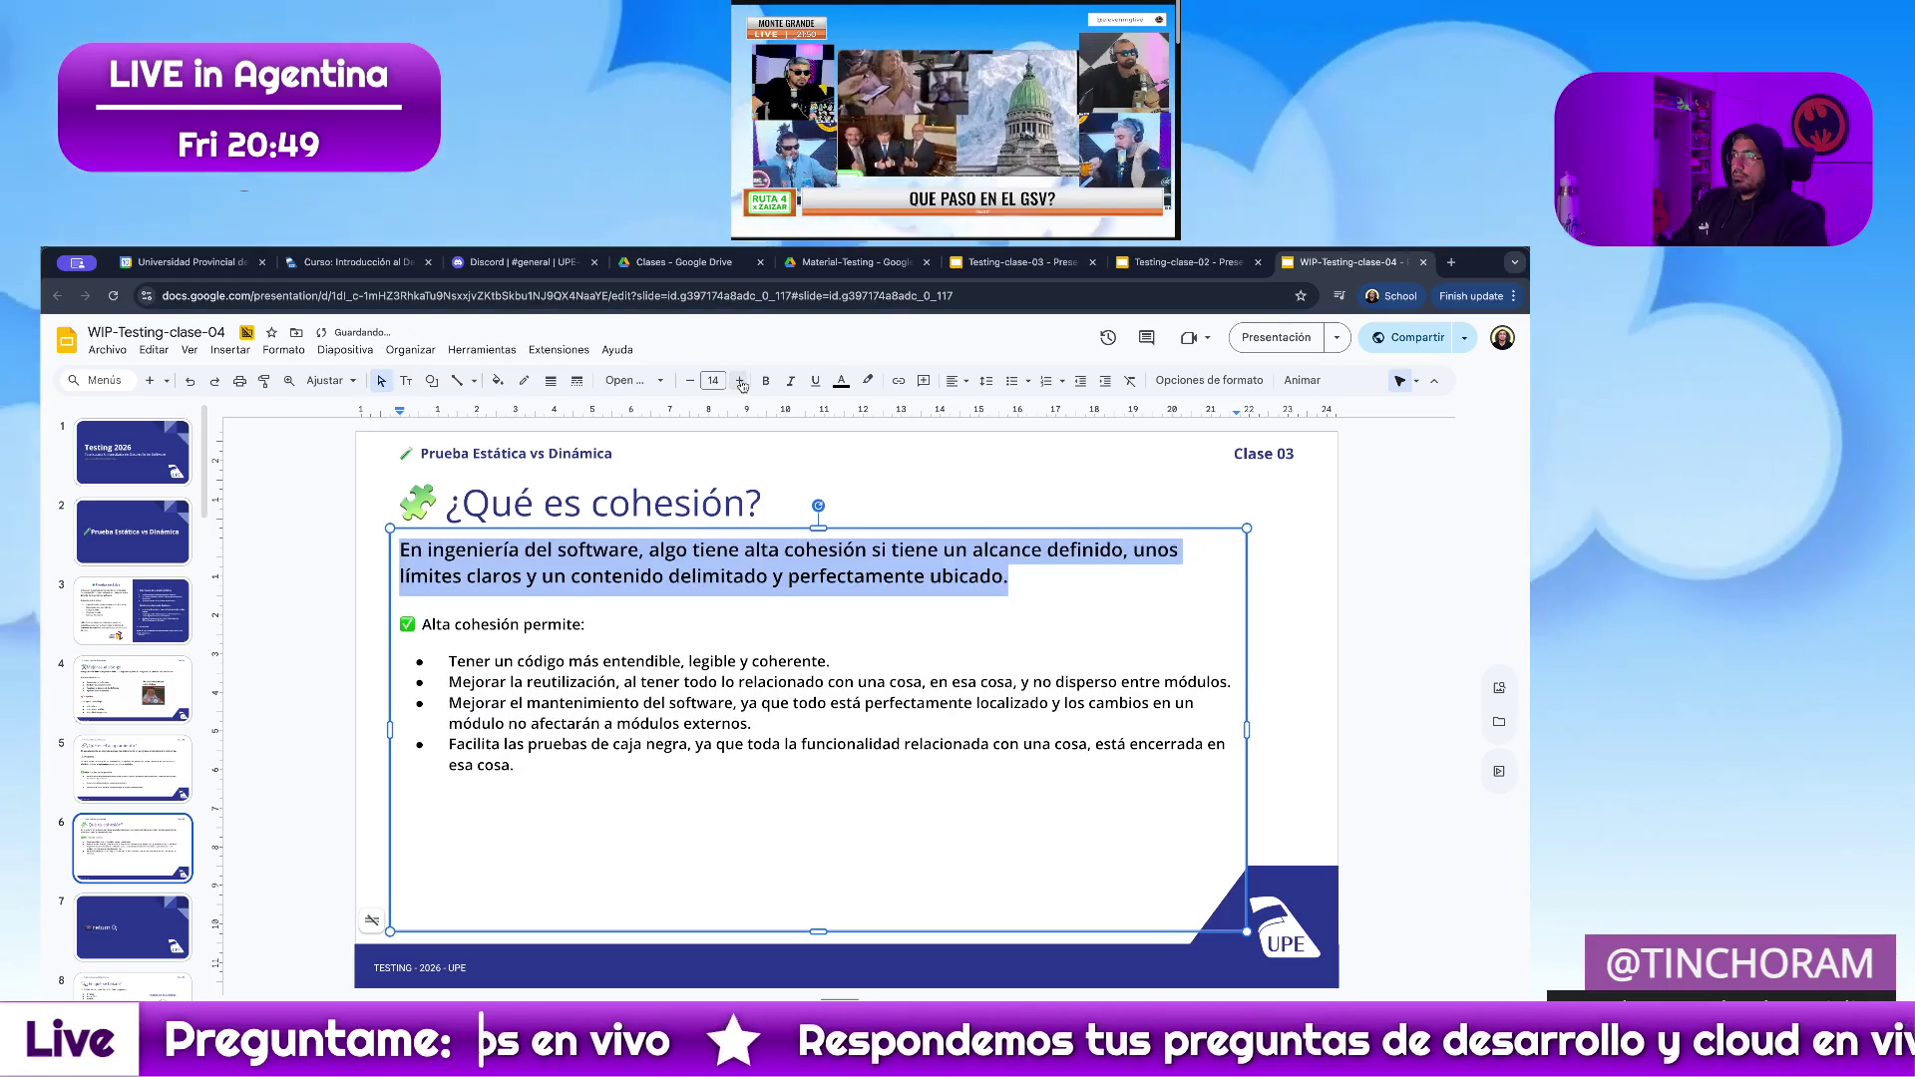
left_click(753, 723)
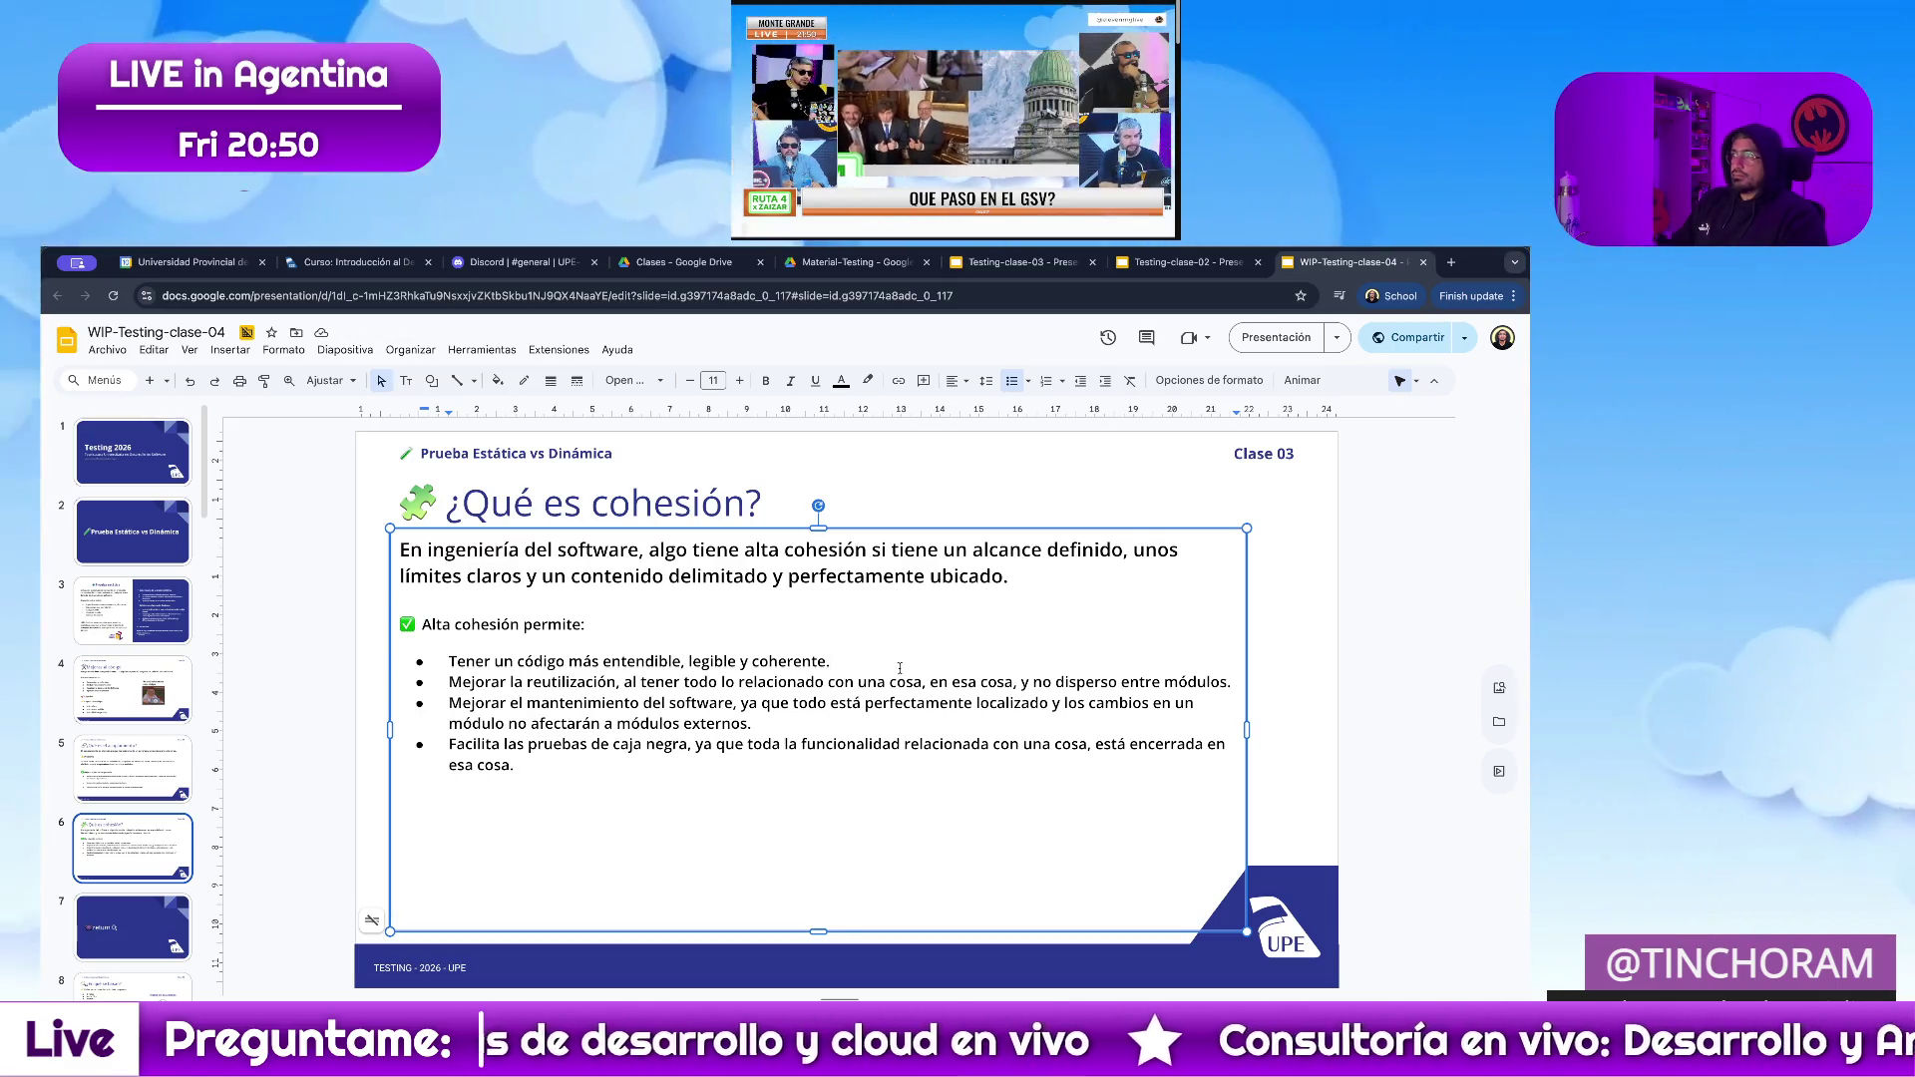
Separate the bullets with blank lines and finish editing the text box.
key("shift+Return")
key("shift+Return")
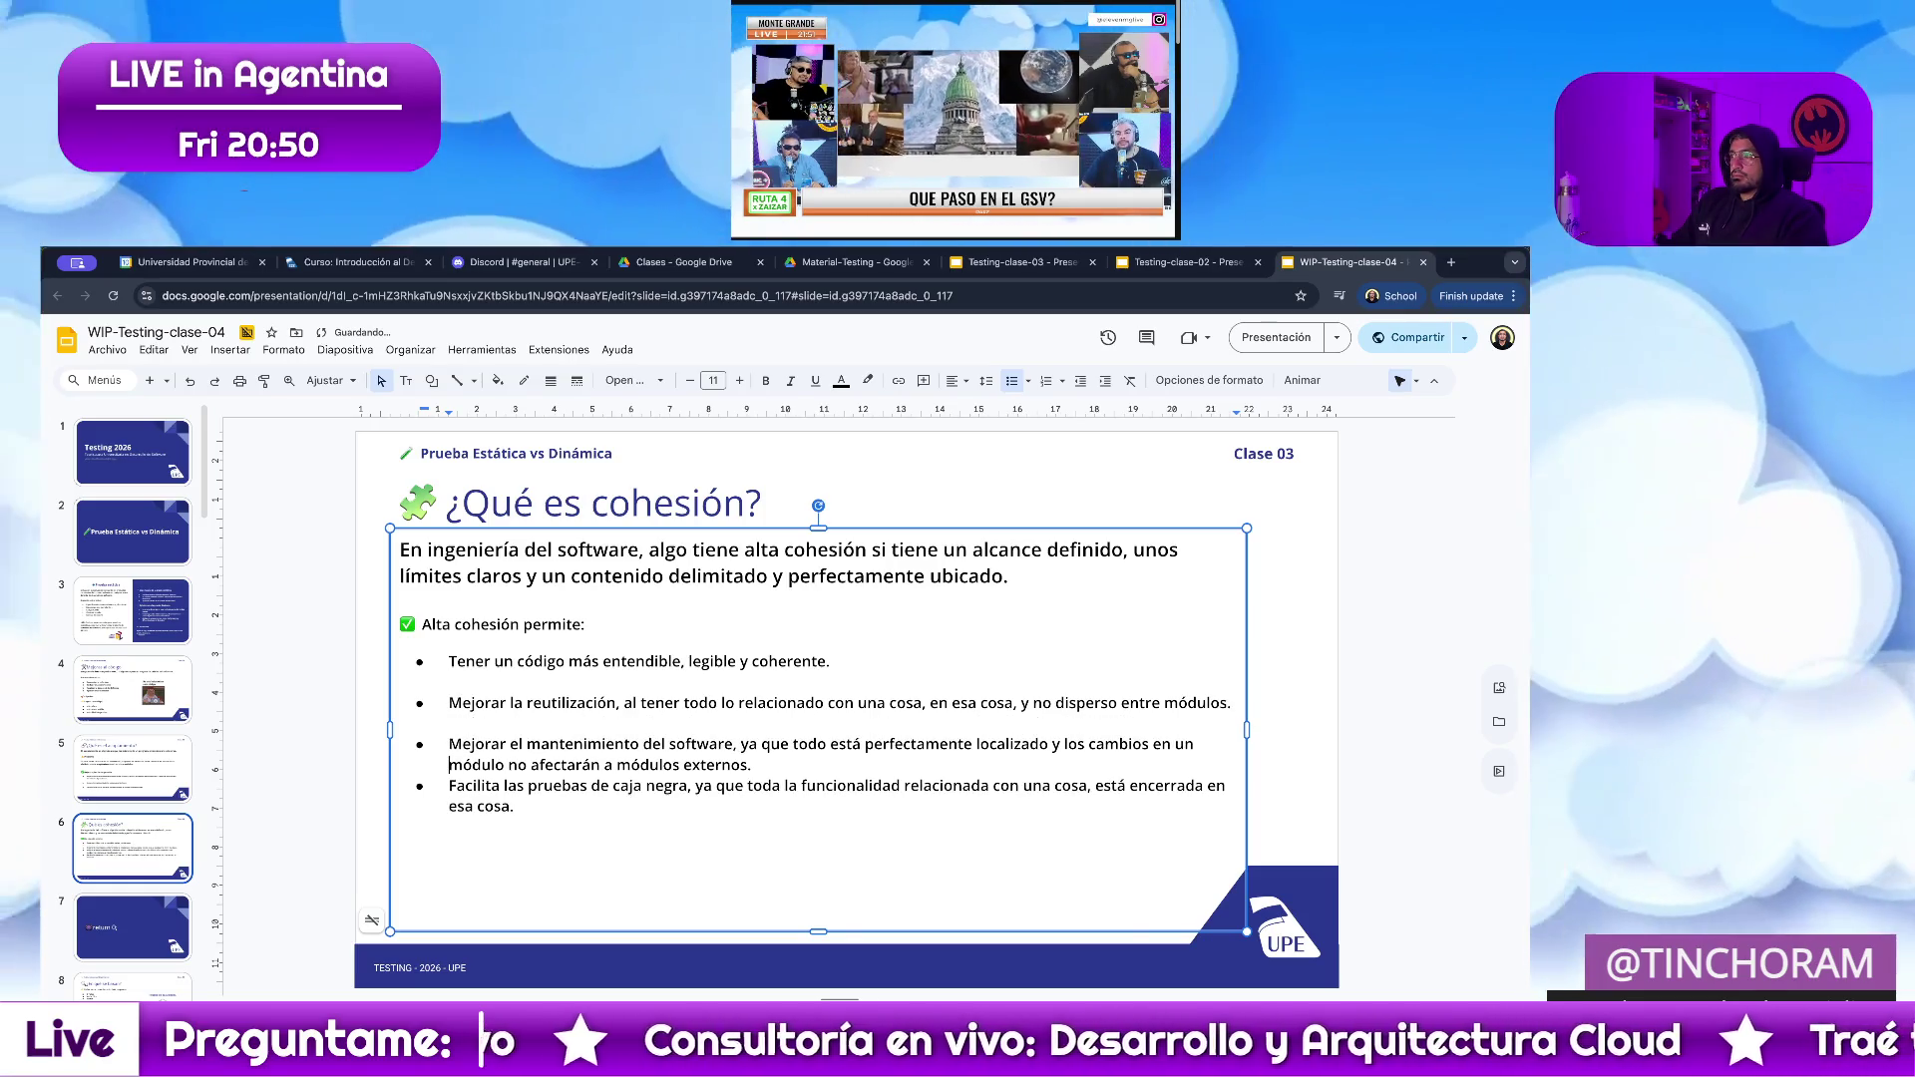
key("Down")
key("End")
key("shift+Return")
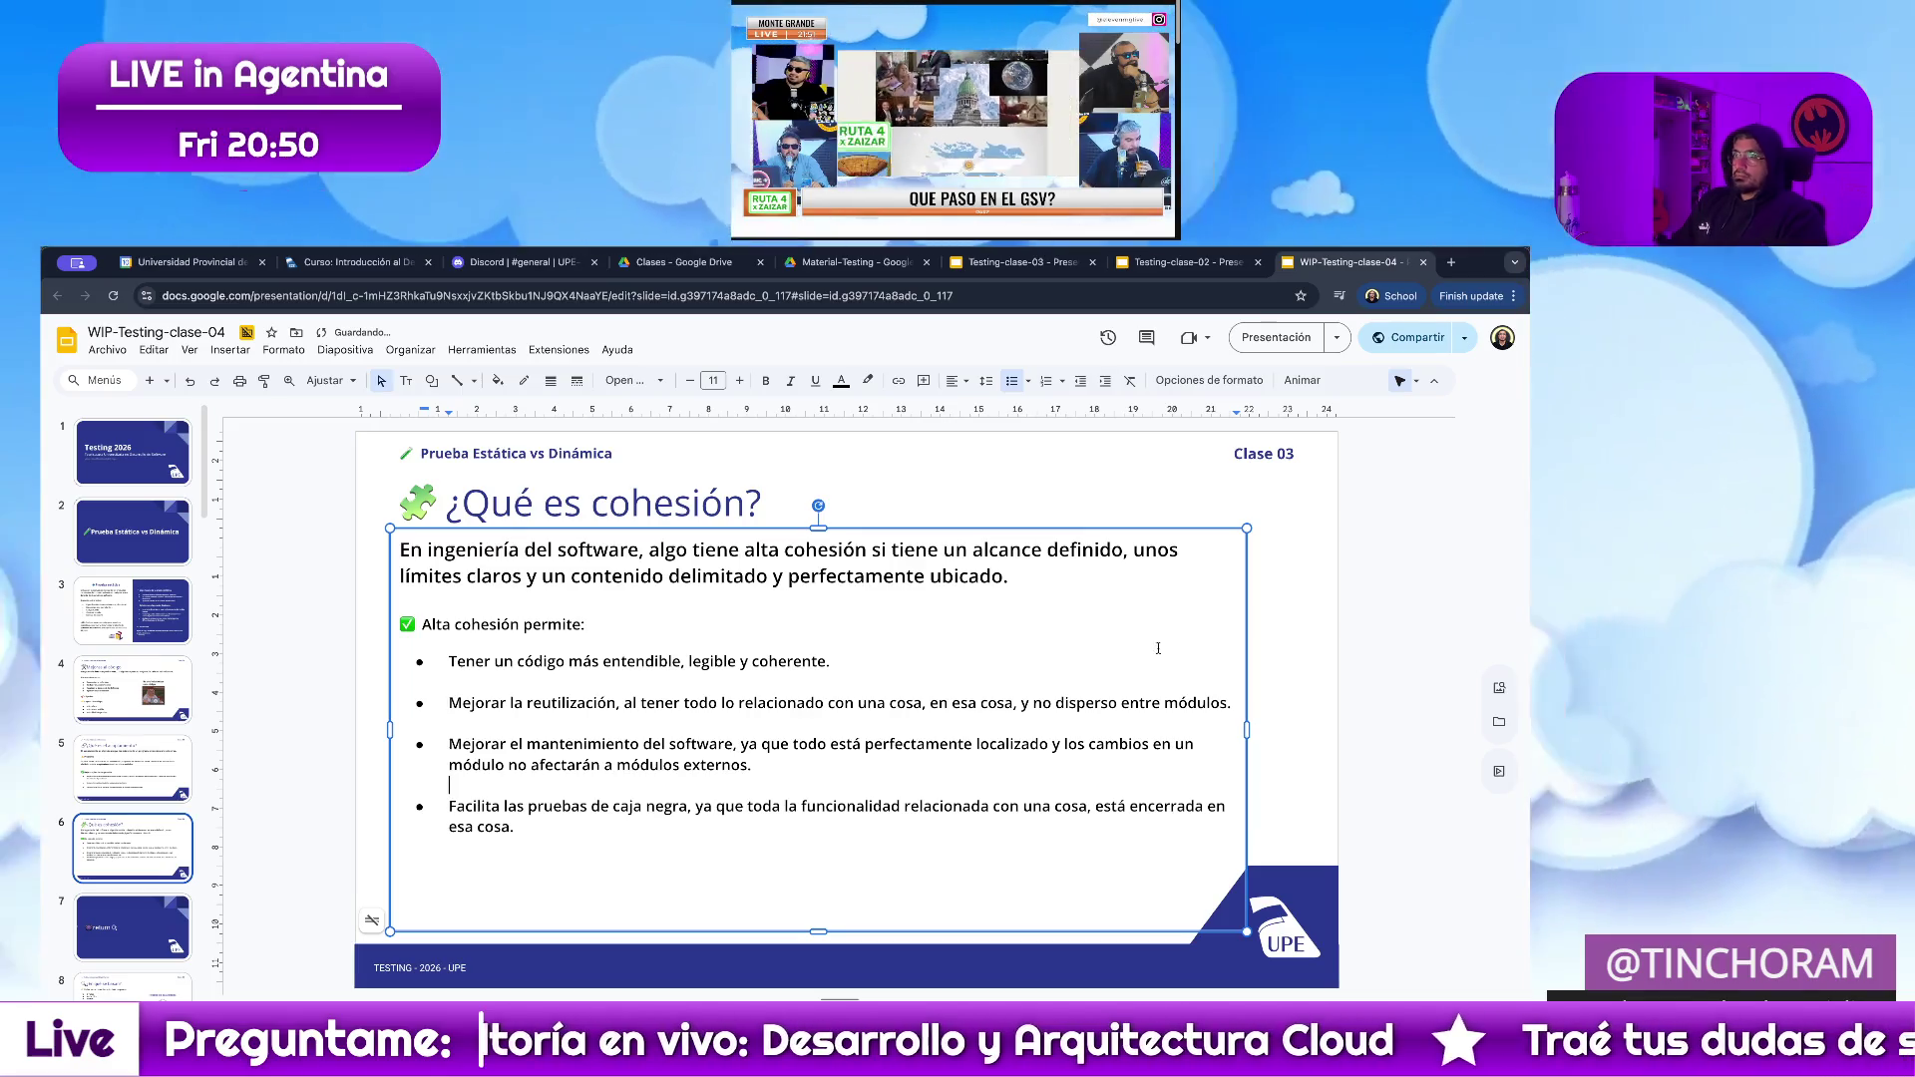
left_click(1399, 873)
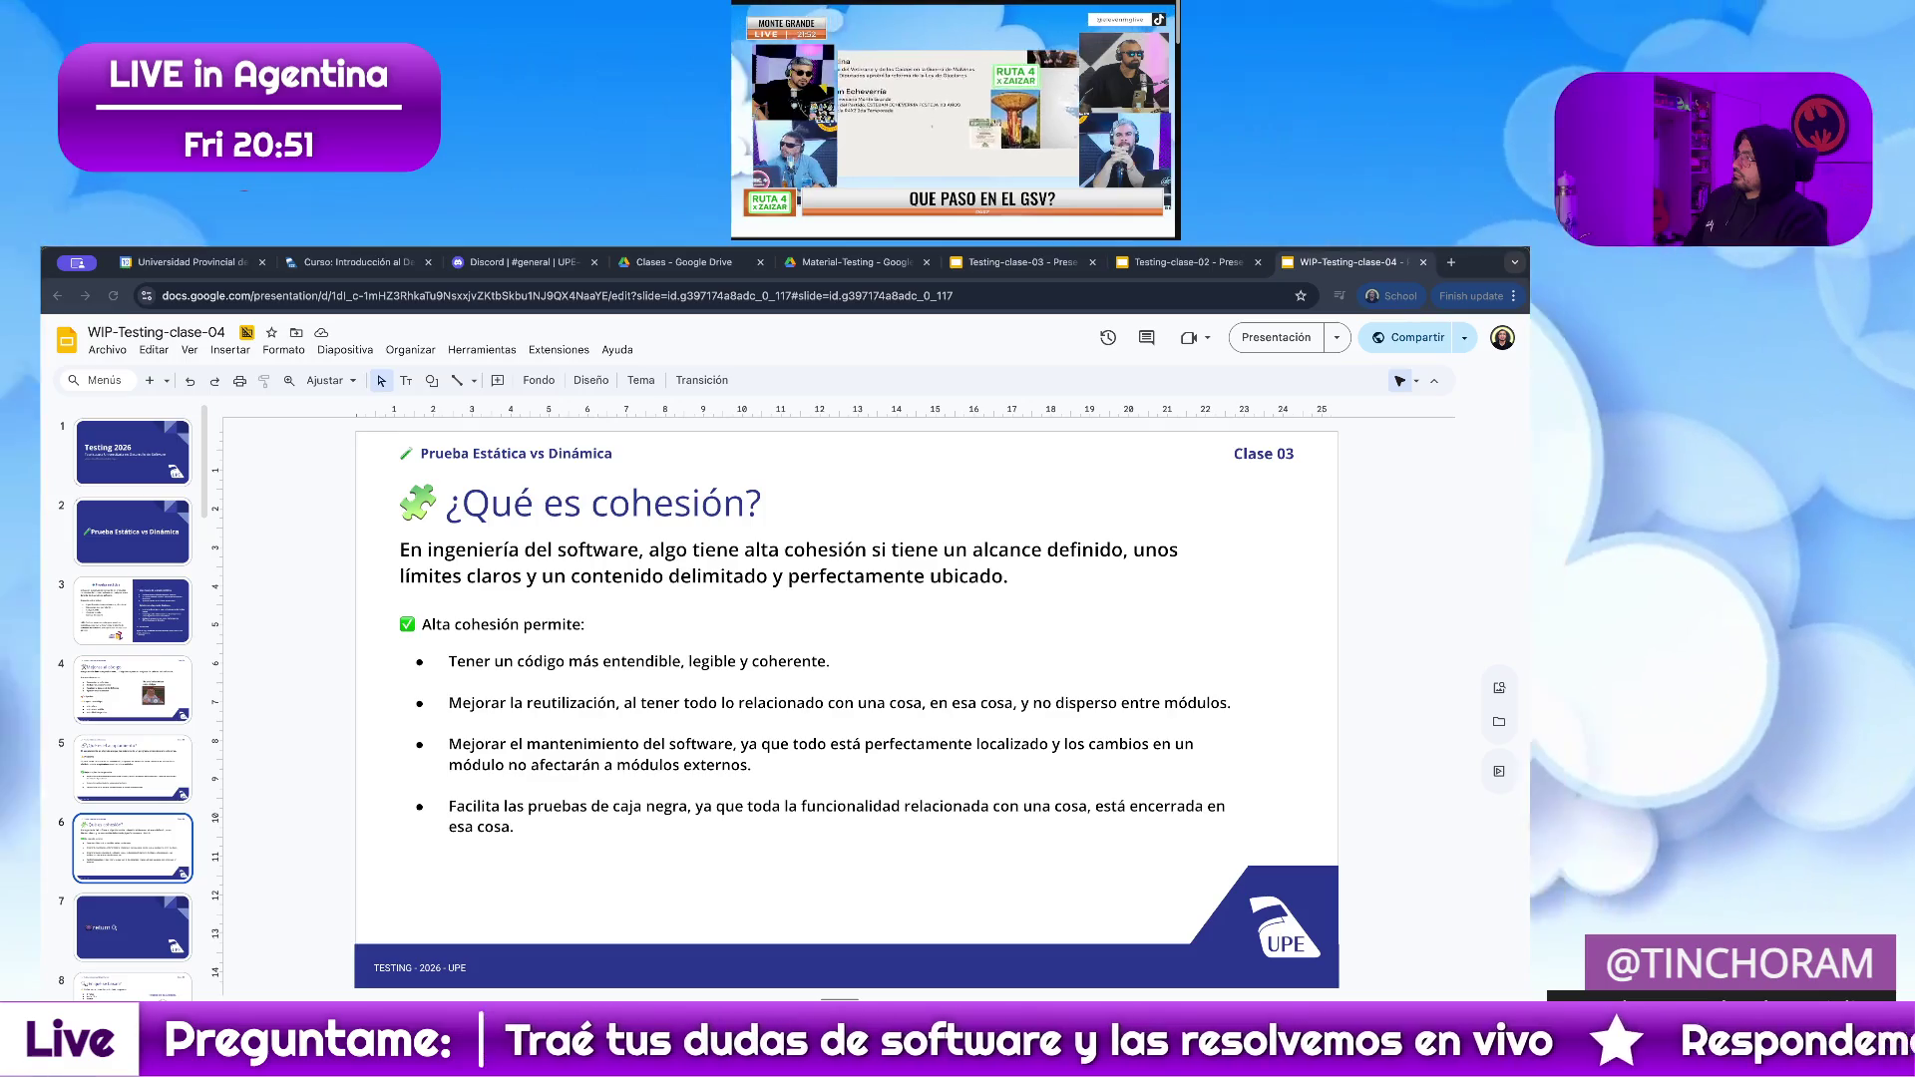
scroll(138, 891, "down", 2)
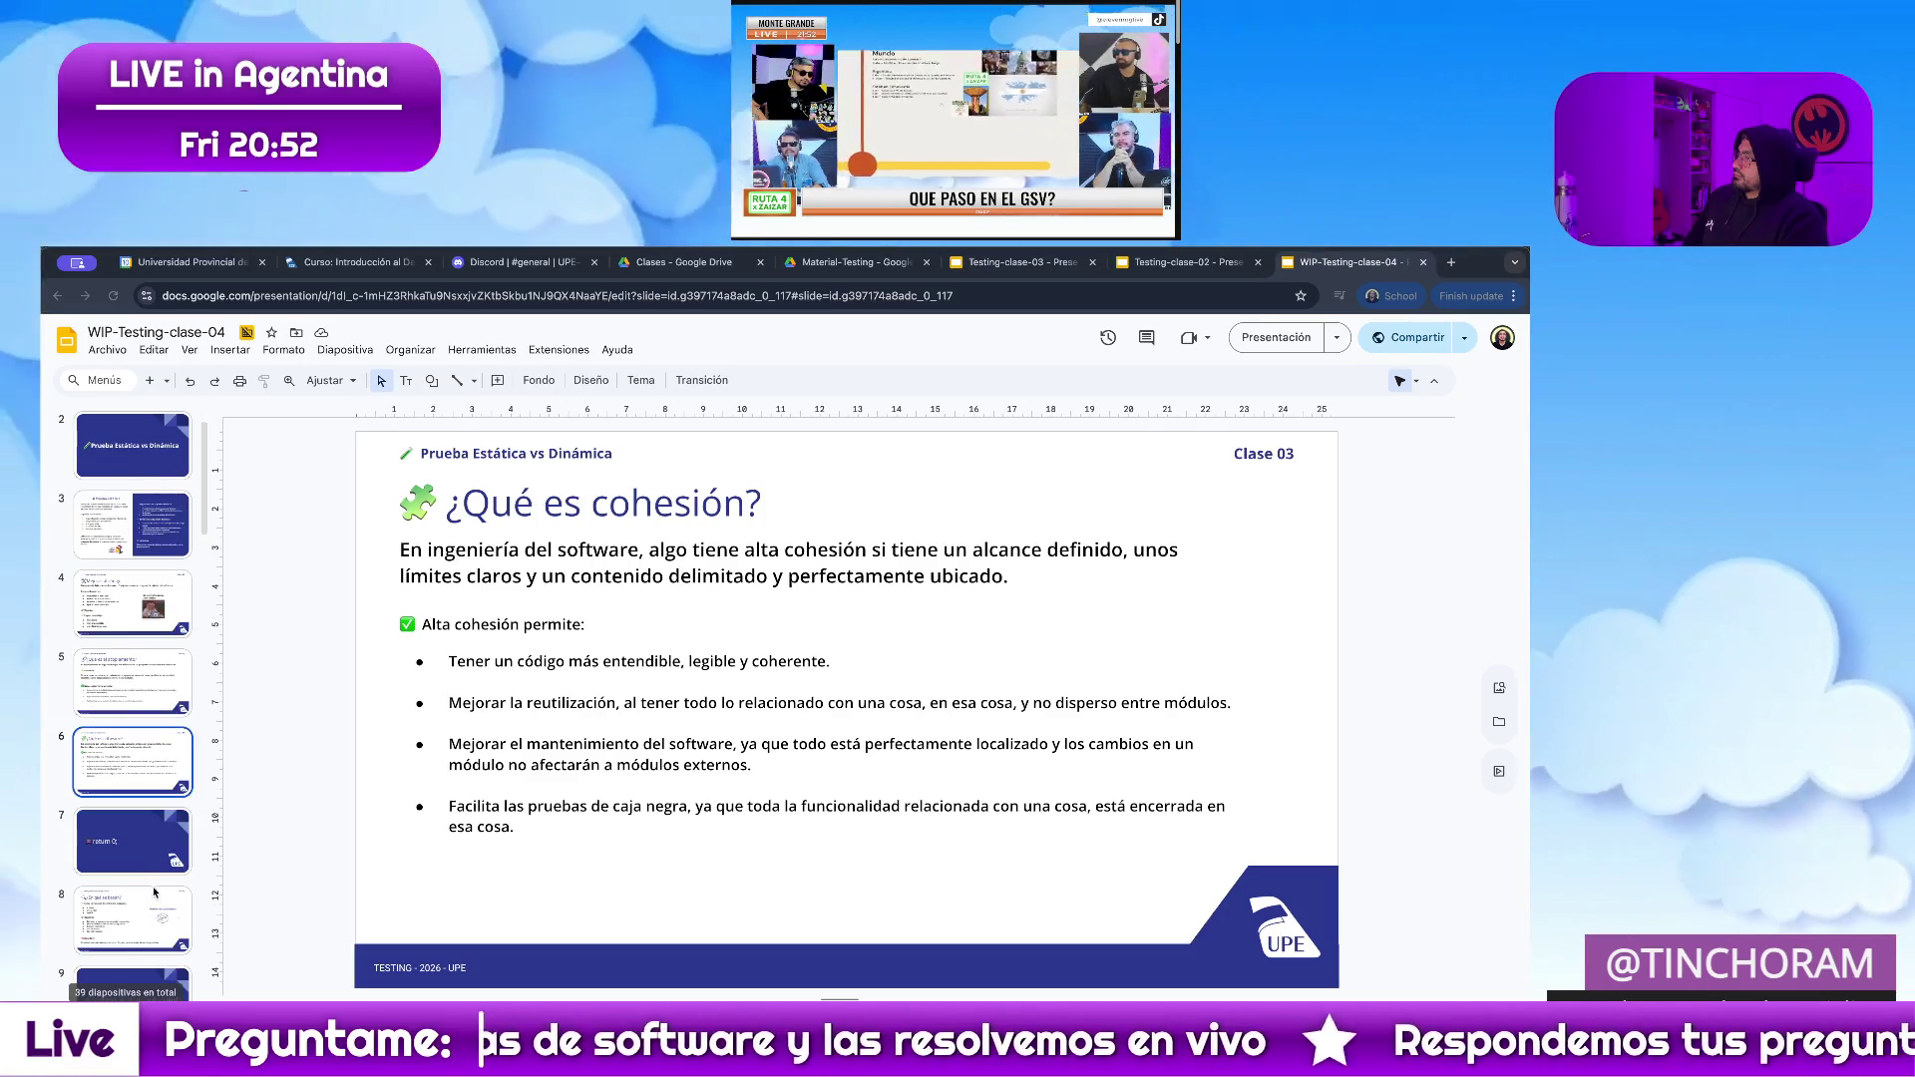
scroll(139, 892, "down", 1)
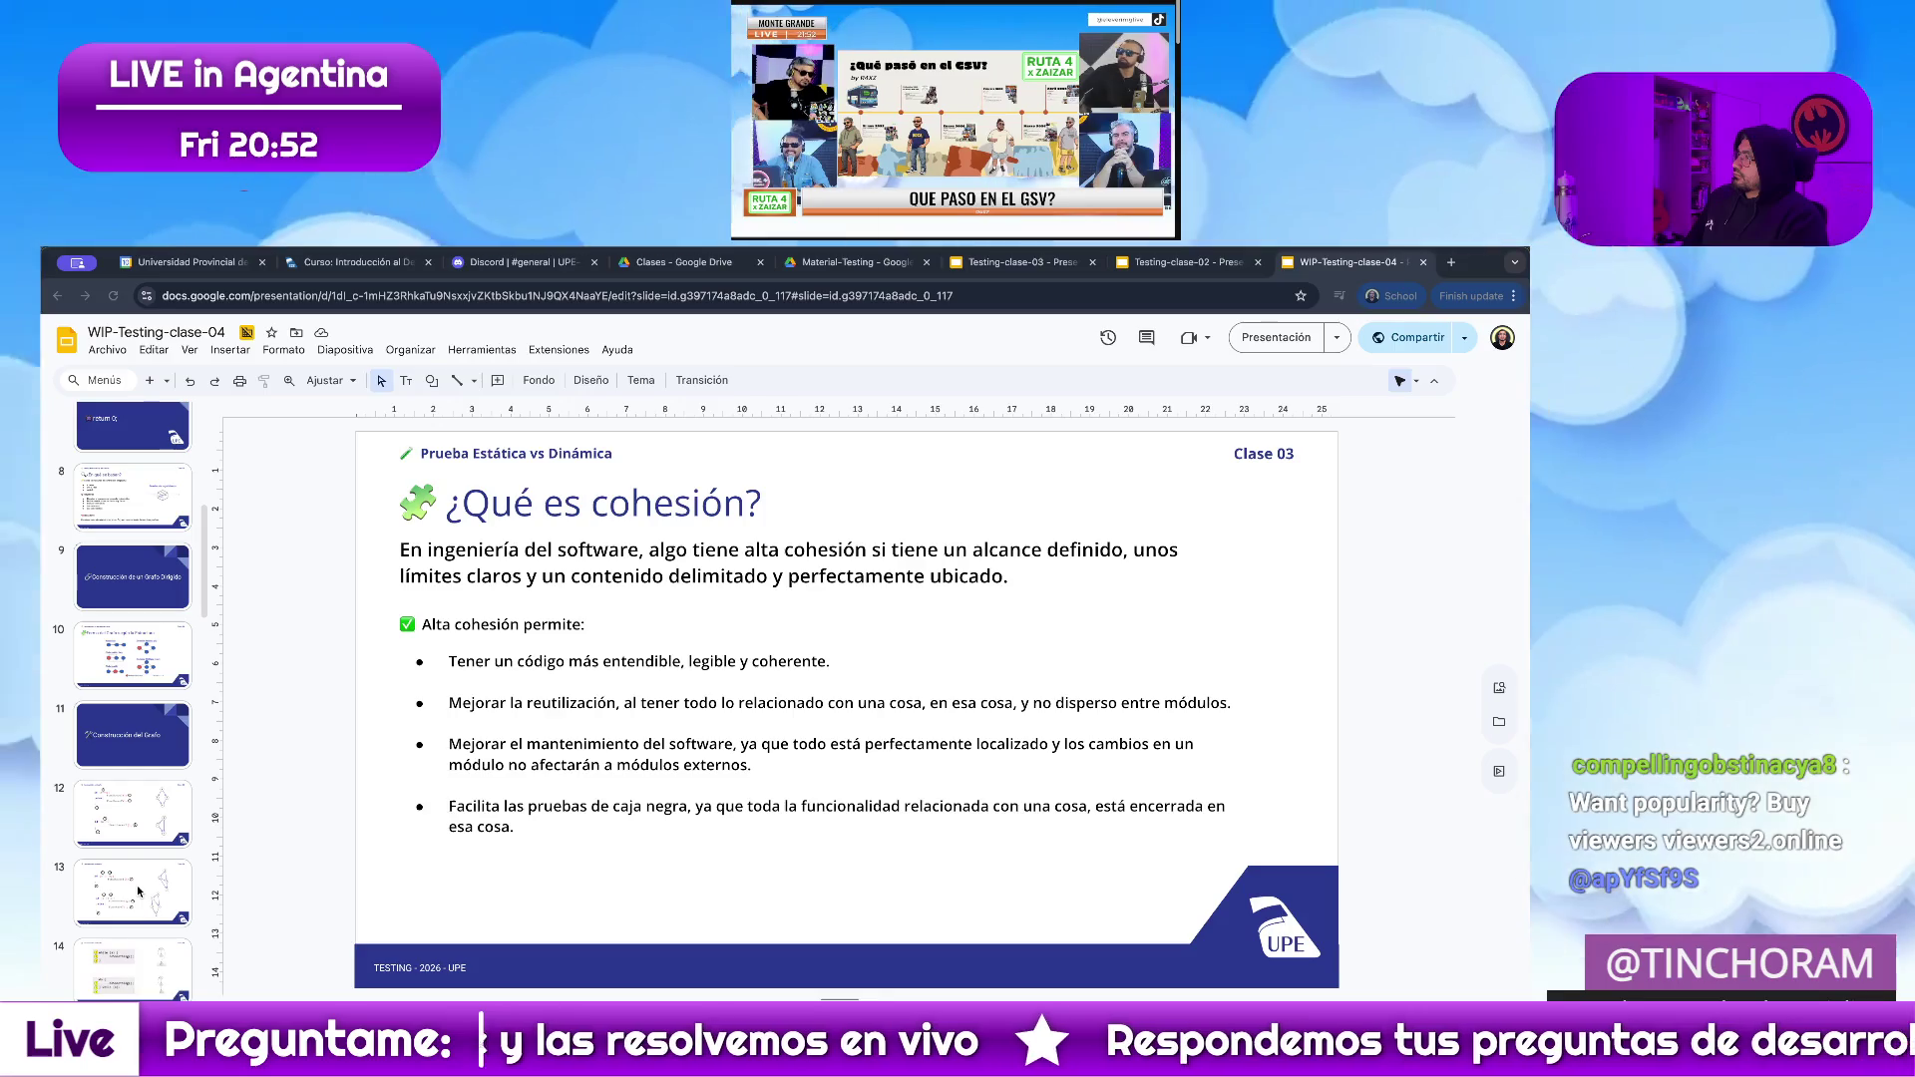
Open the Construcción del Grafo section divider slide.
left_click(141, 753)
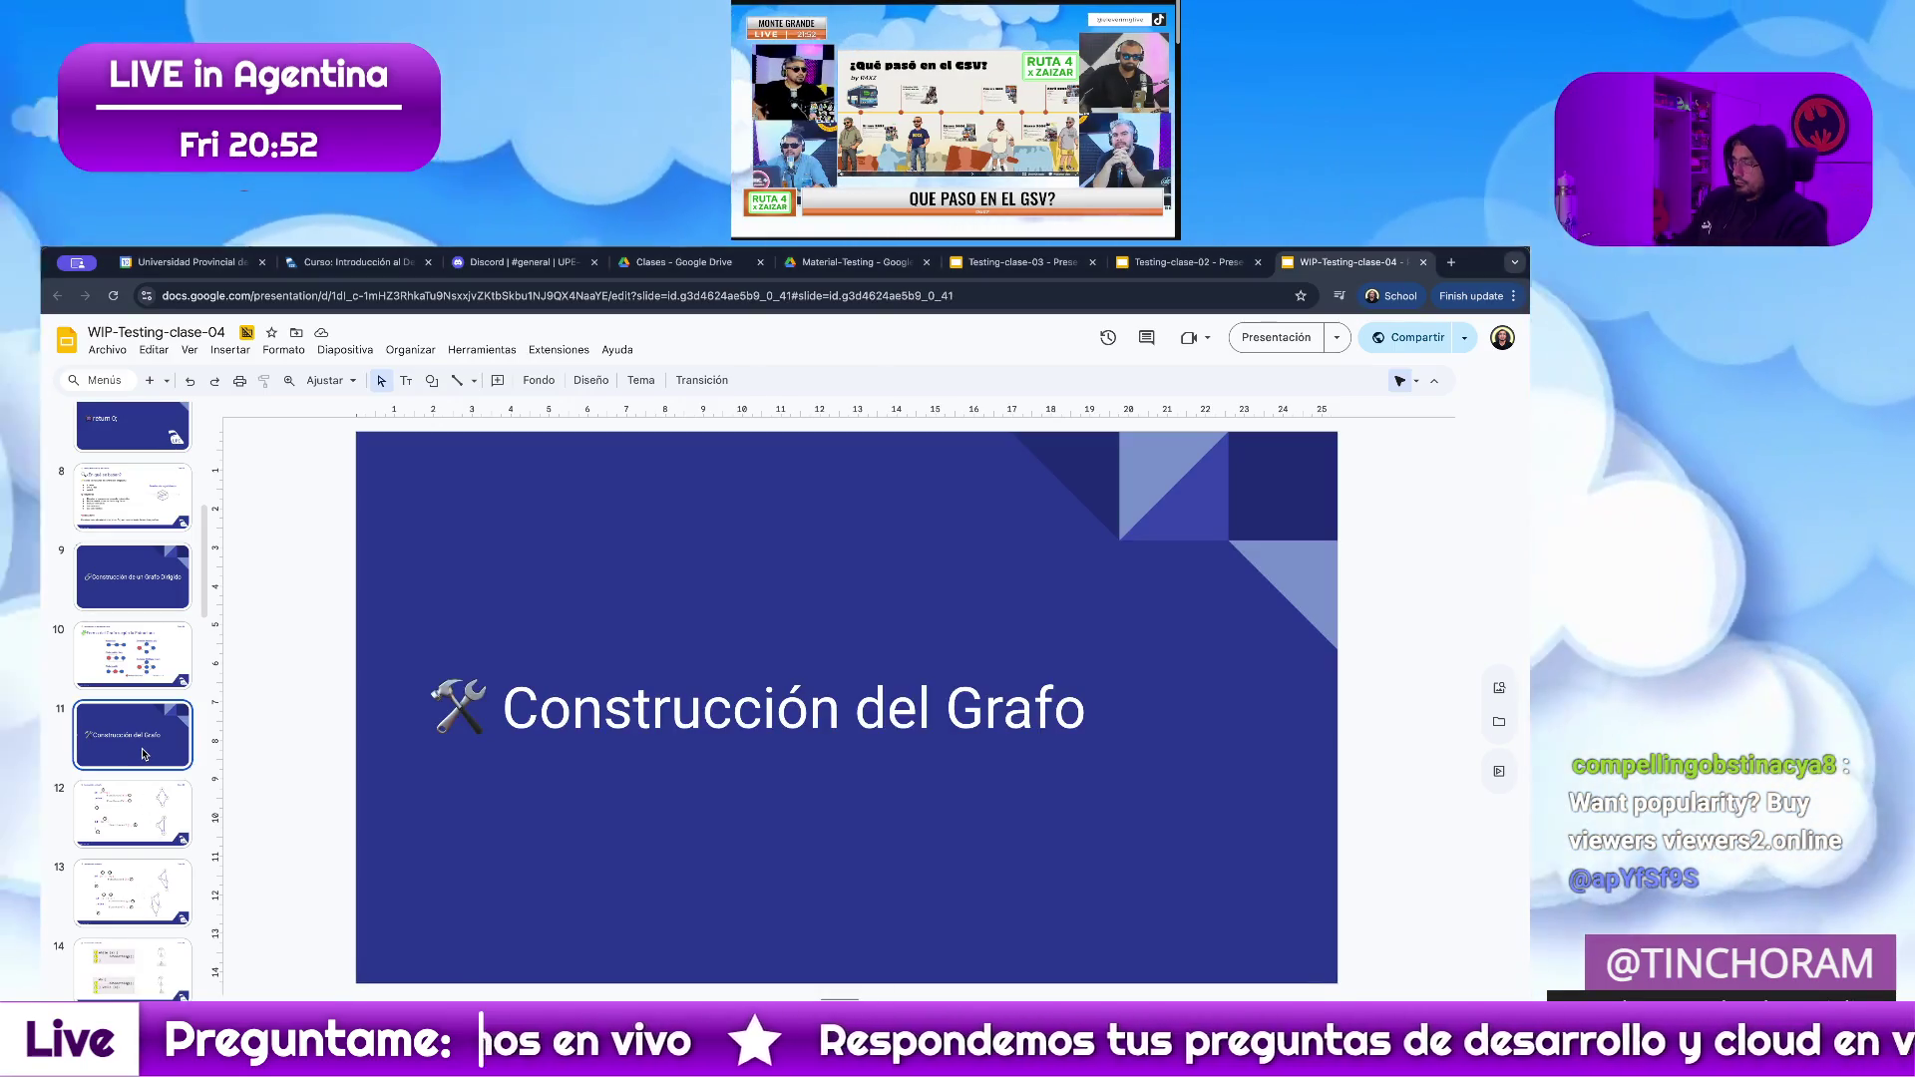
Duplicate the divider, move the copy to position 7 and delete its title.
key("ctrl+d")
left_click_drag(139, 803, 153, 676)
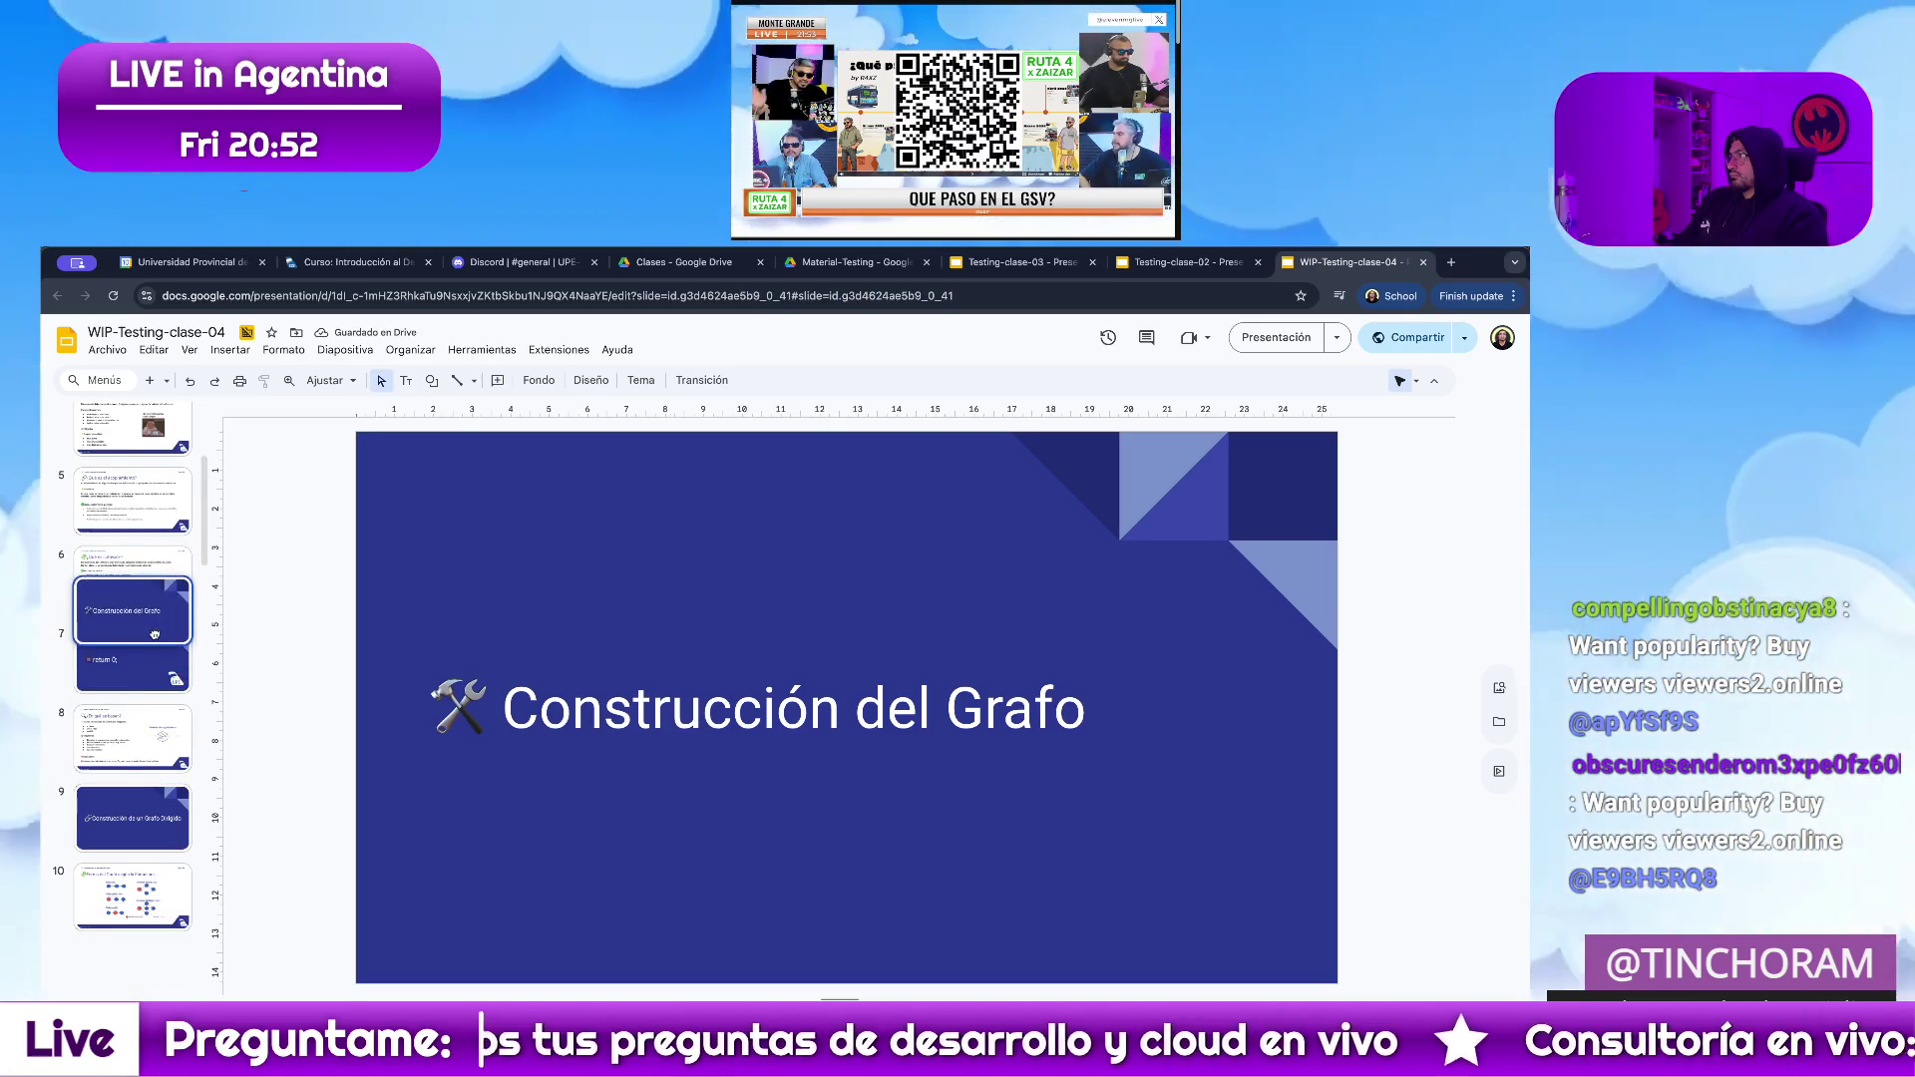
left_click(652, 706)
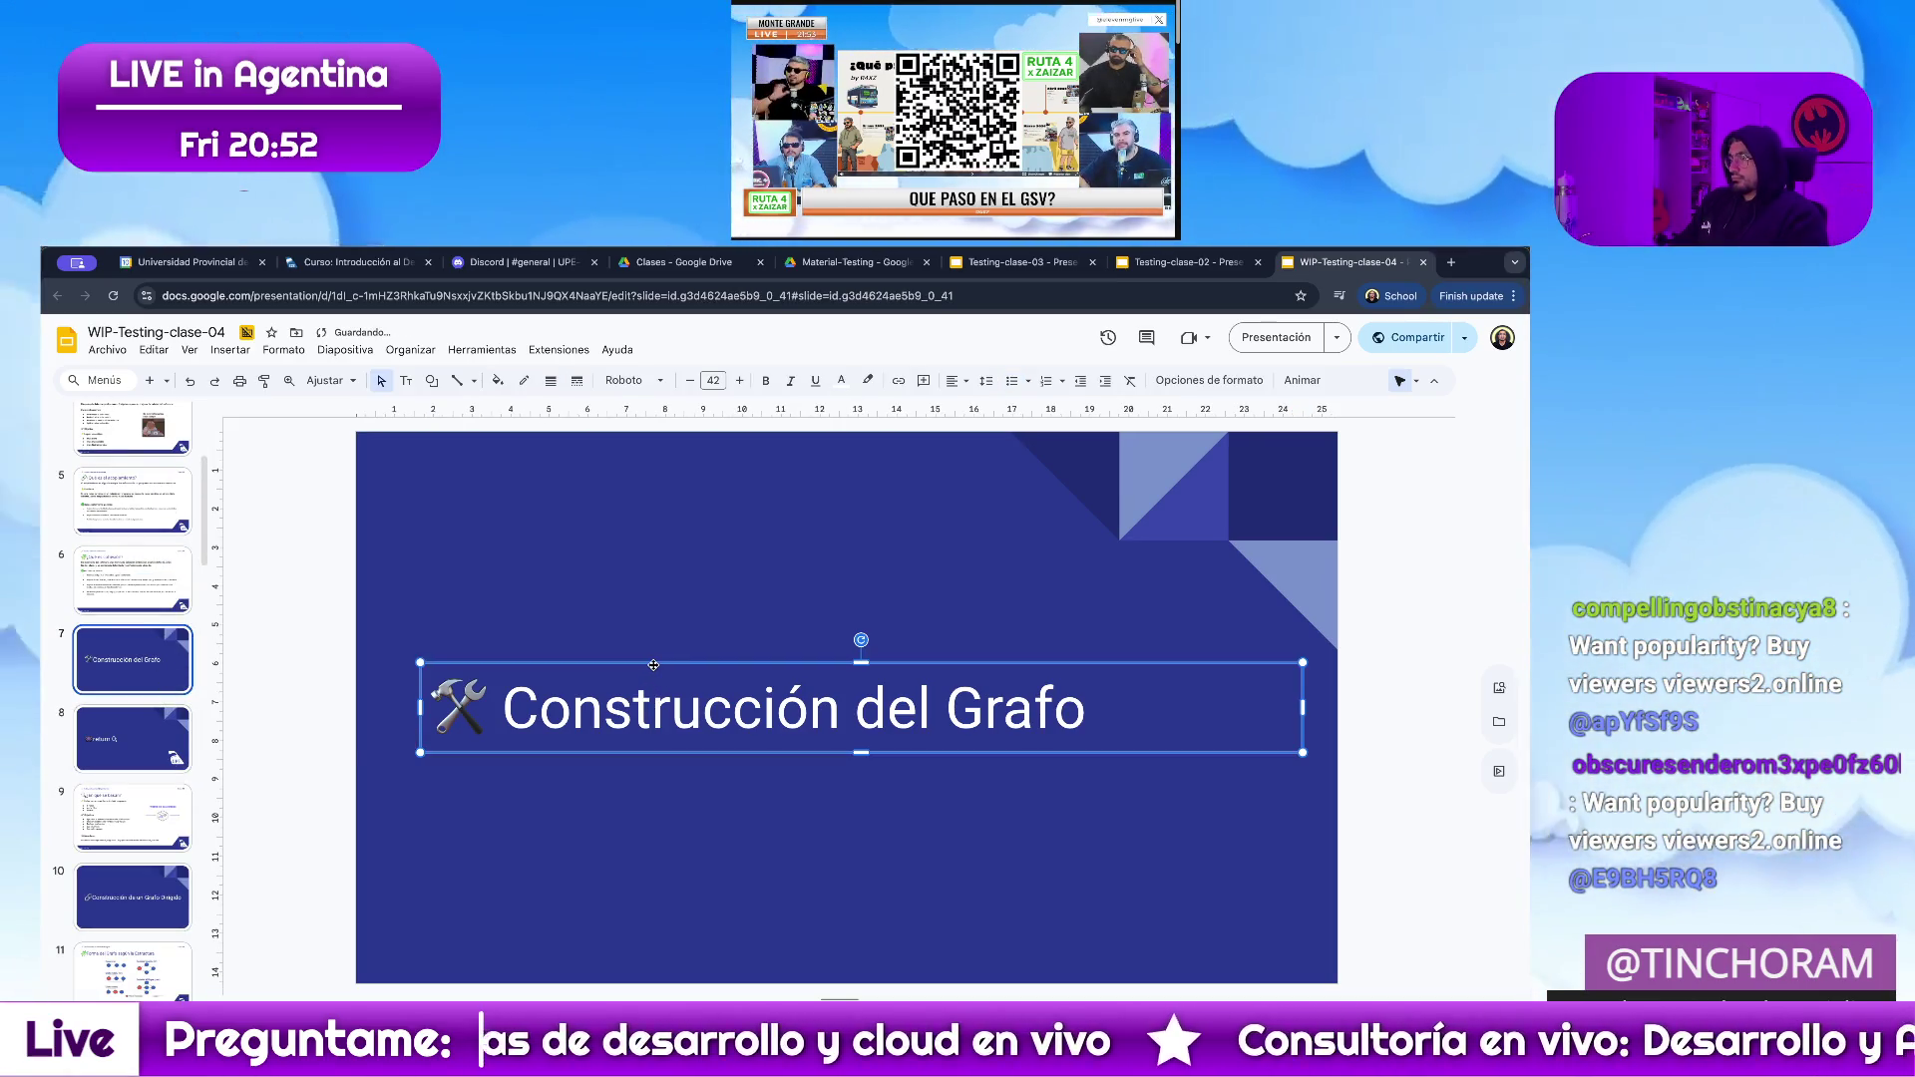
key("Delete")
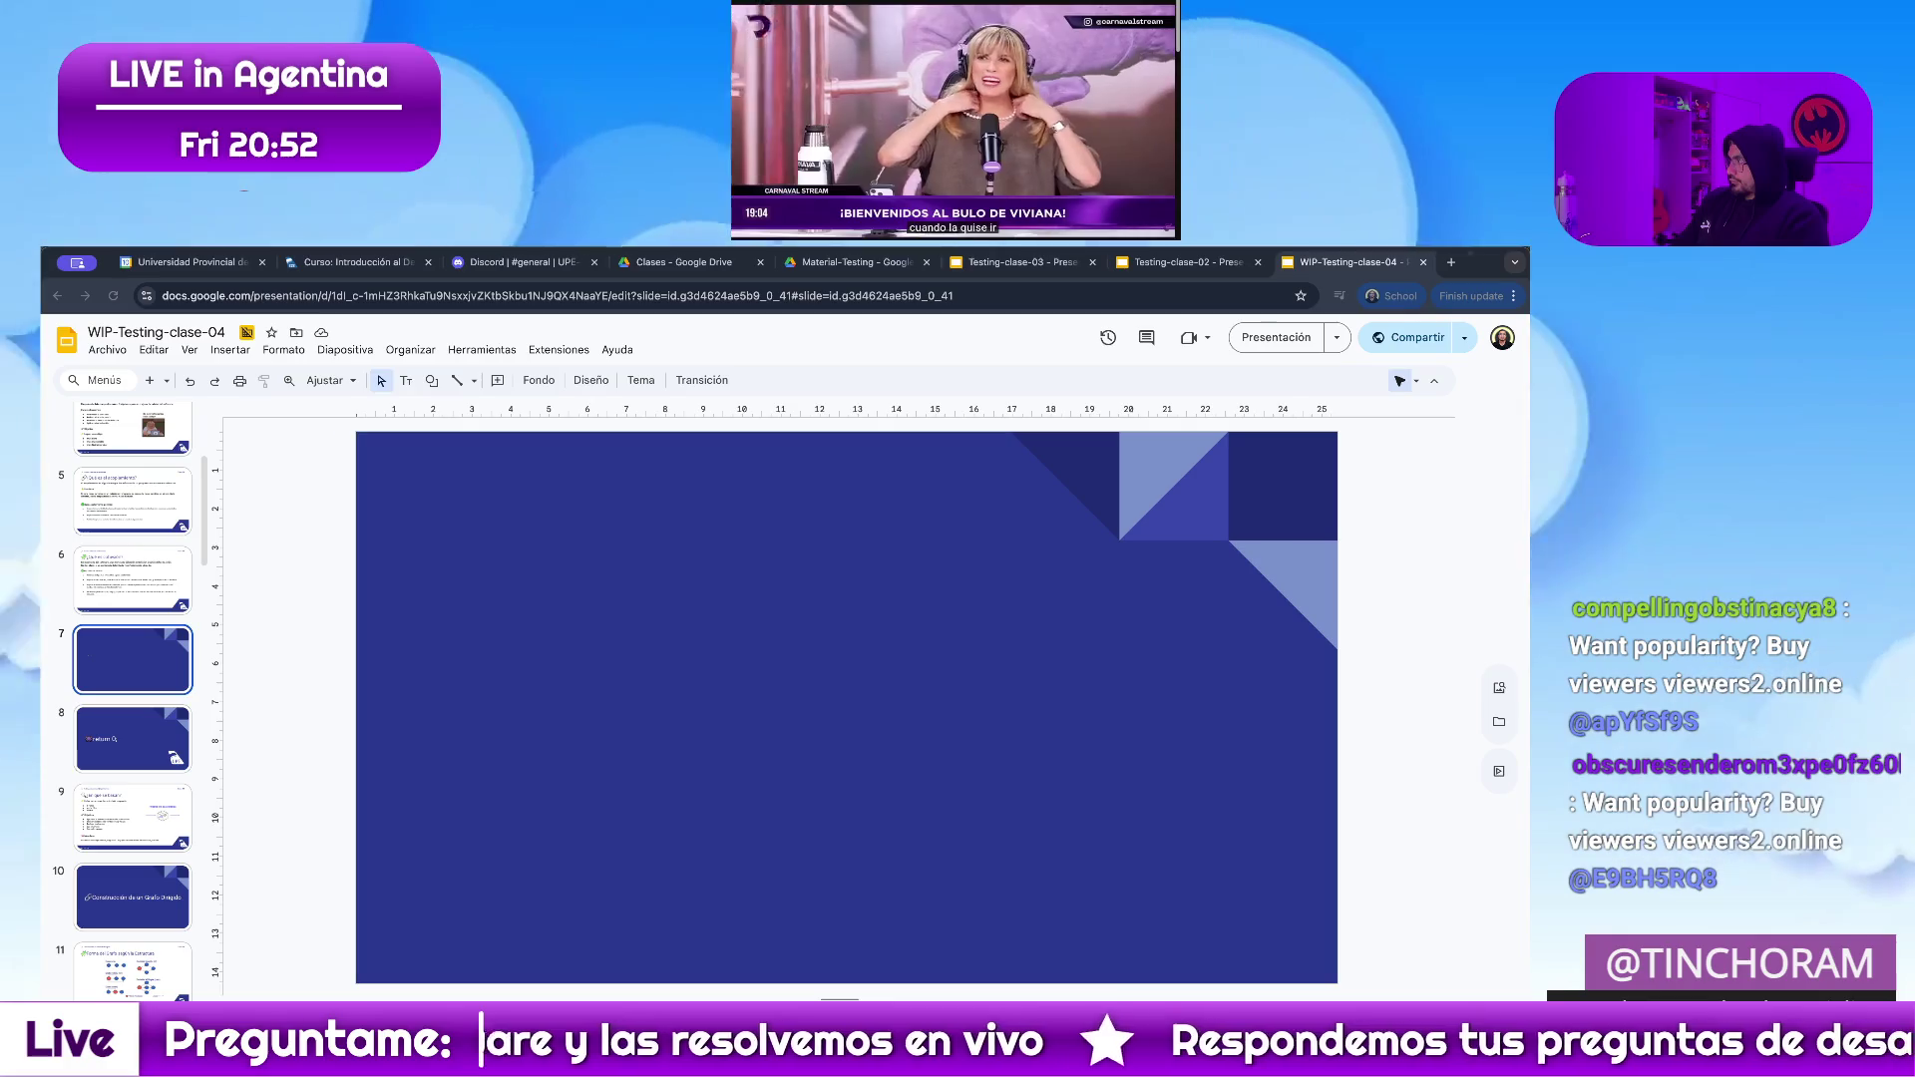
Paste the 'Alta cohesión, bajo acoplamiento' infographic and centre it on slide 7.
key("ctrl+v")
mouse_move(729, 732)
left_mouse_down()
mouse_move(912, 735)
mouse_move(894, 740)
left_mouse_up()
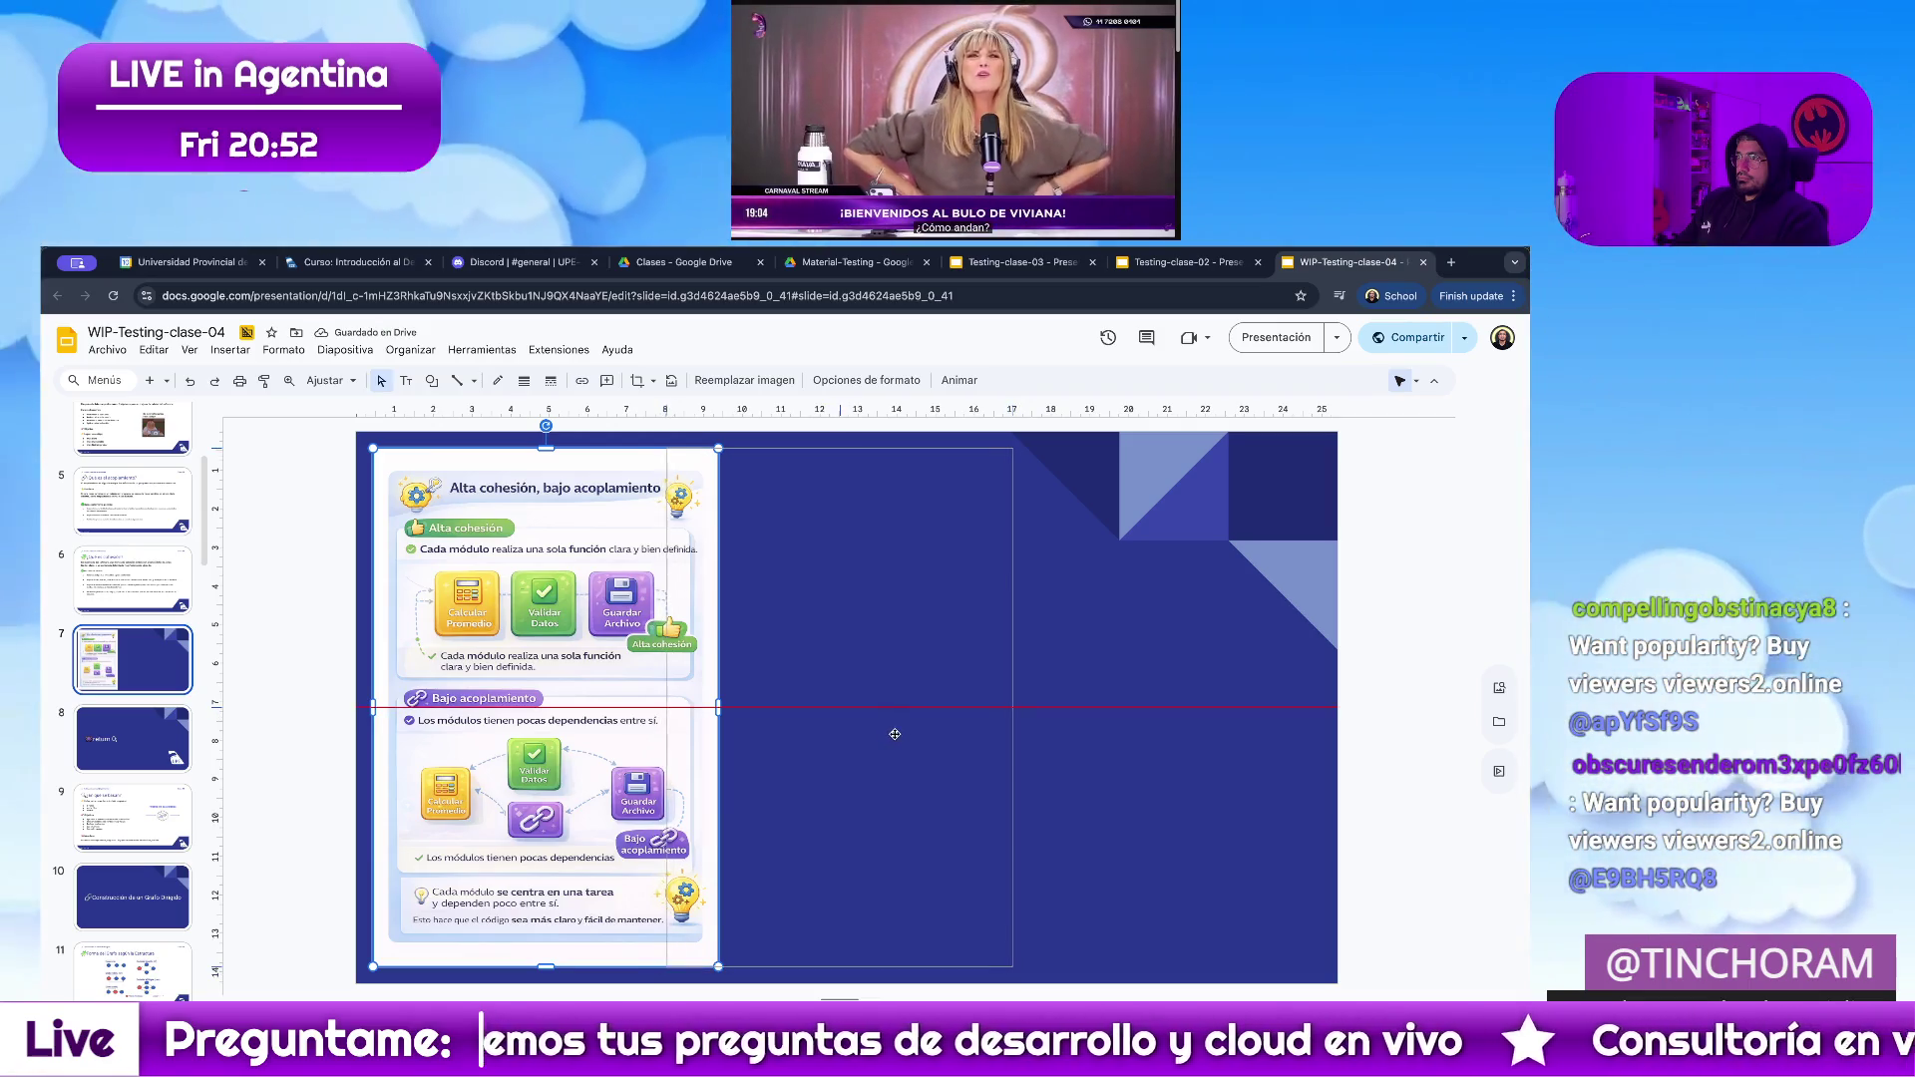
left_click_drag(893, 740, 904, 734)
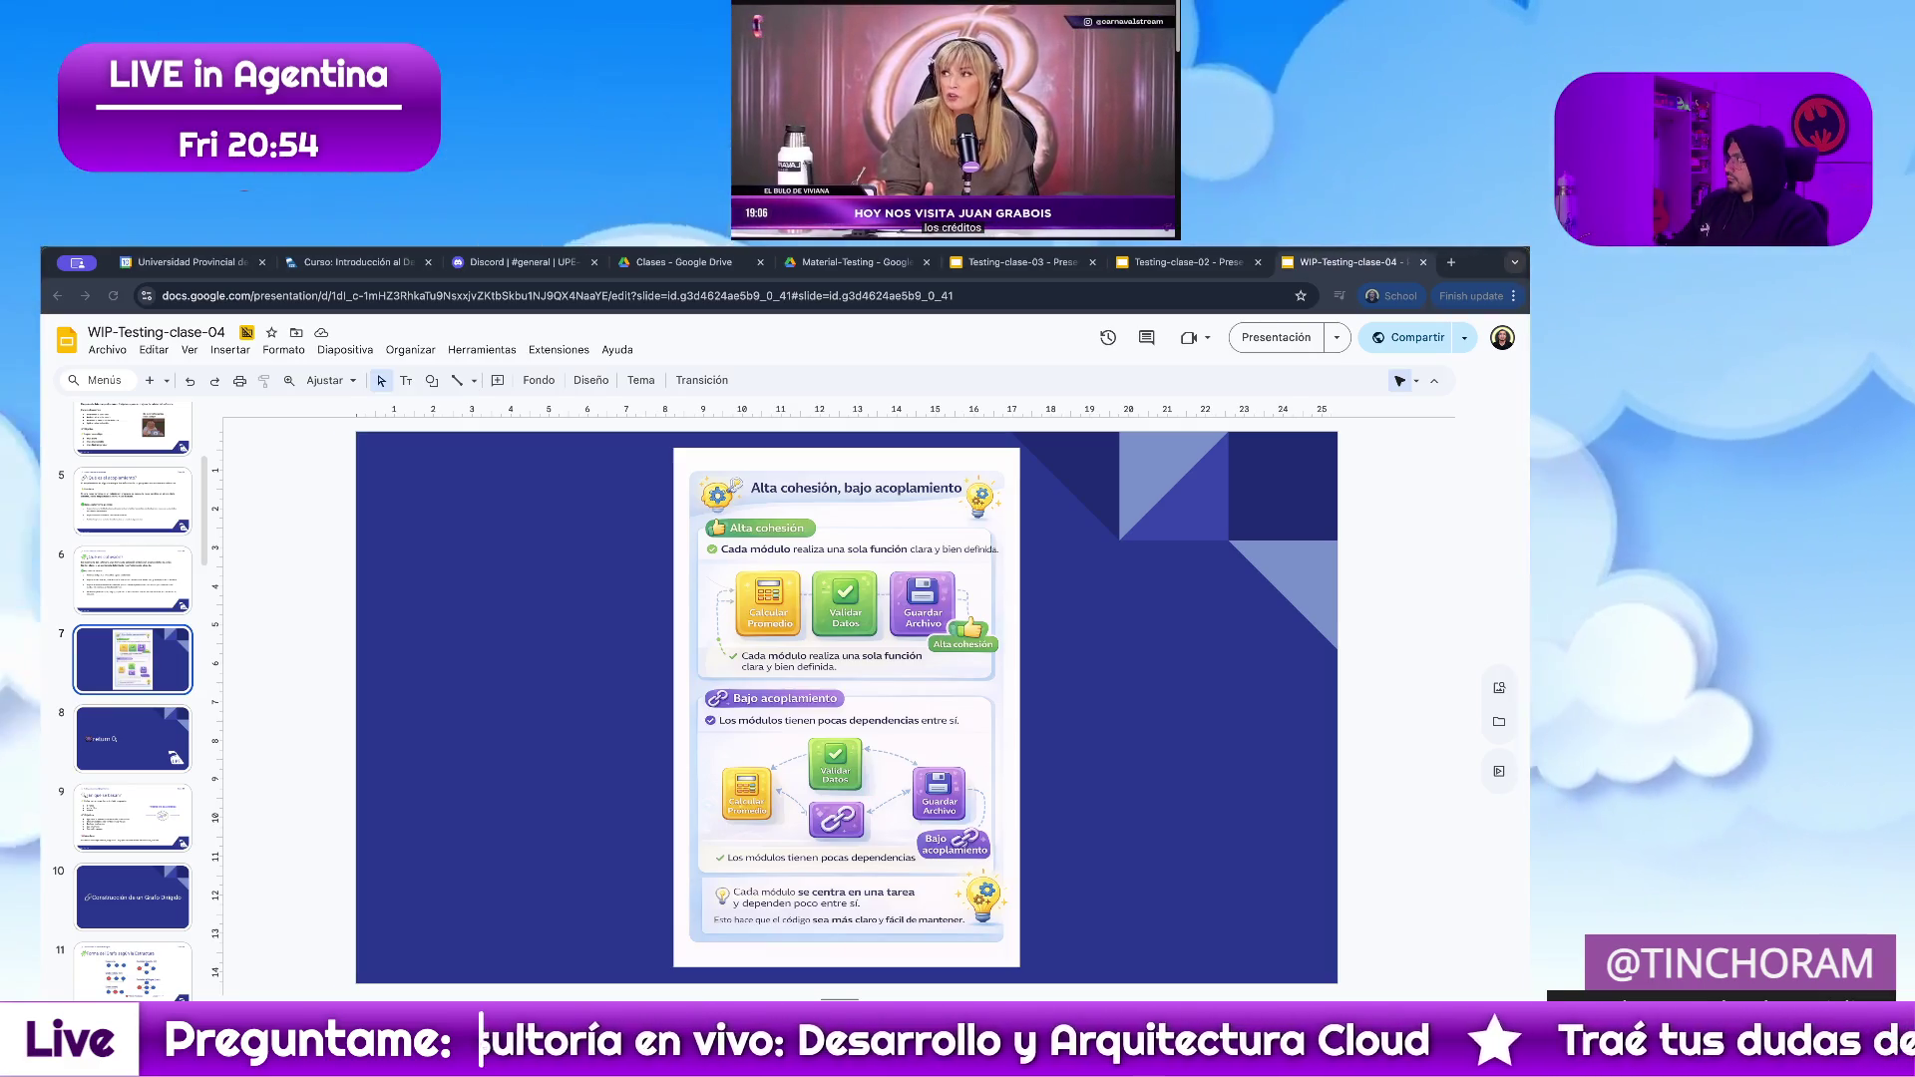
left_click(767, 745)
Delete the cohesion and coupling infographic from slide 7, leaving the blue divider empty.
key("Delete")
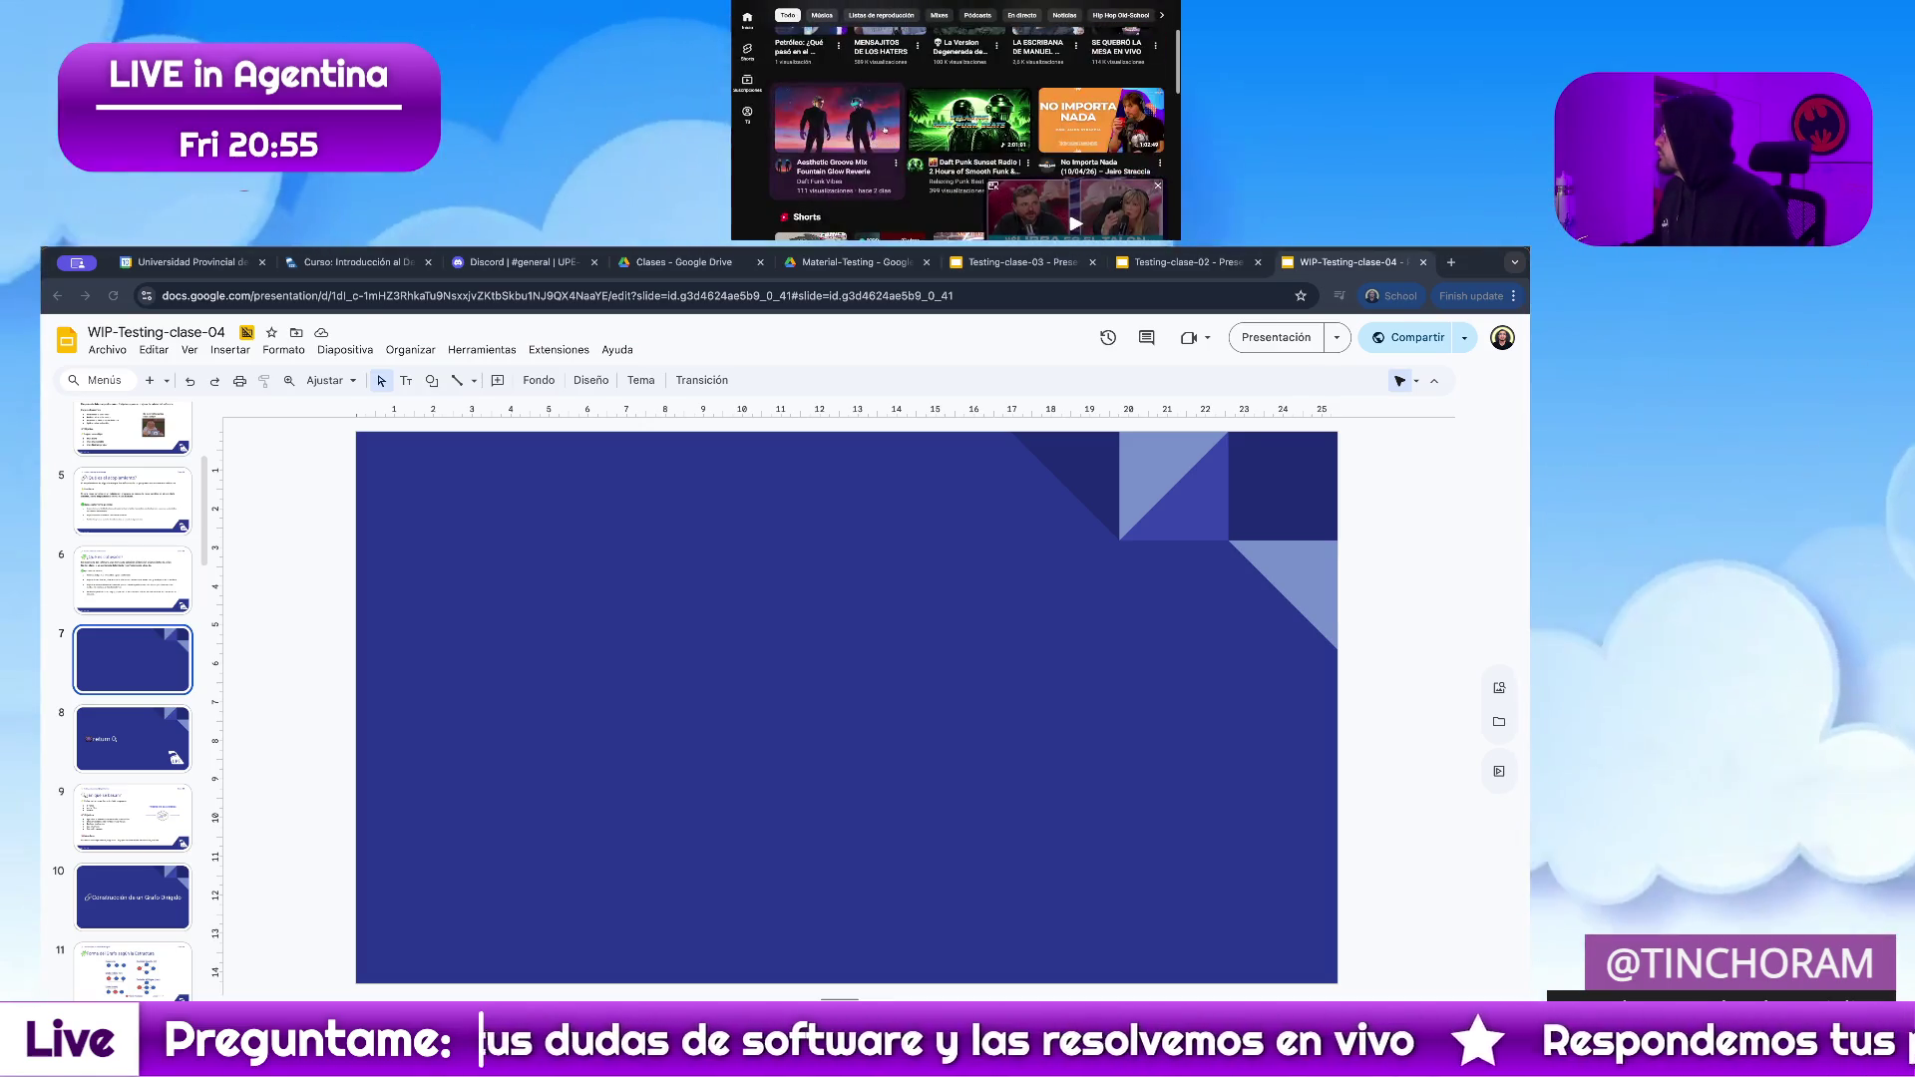
scroll(864, 128, "down", 5)
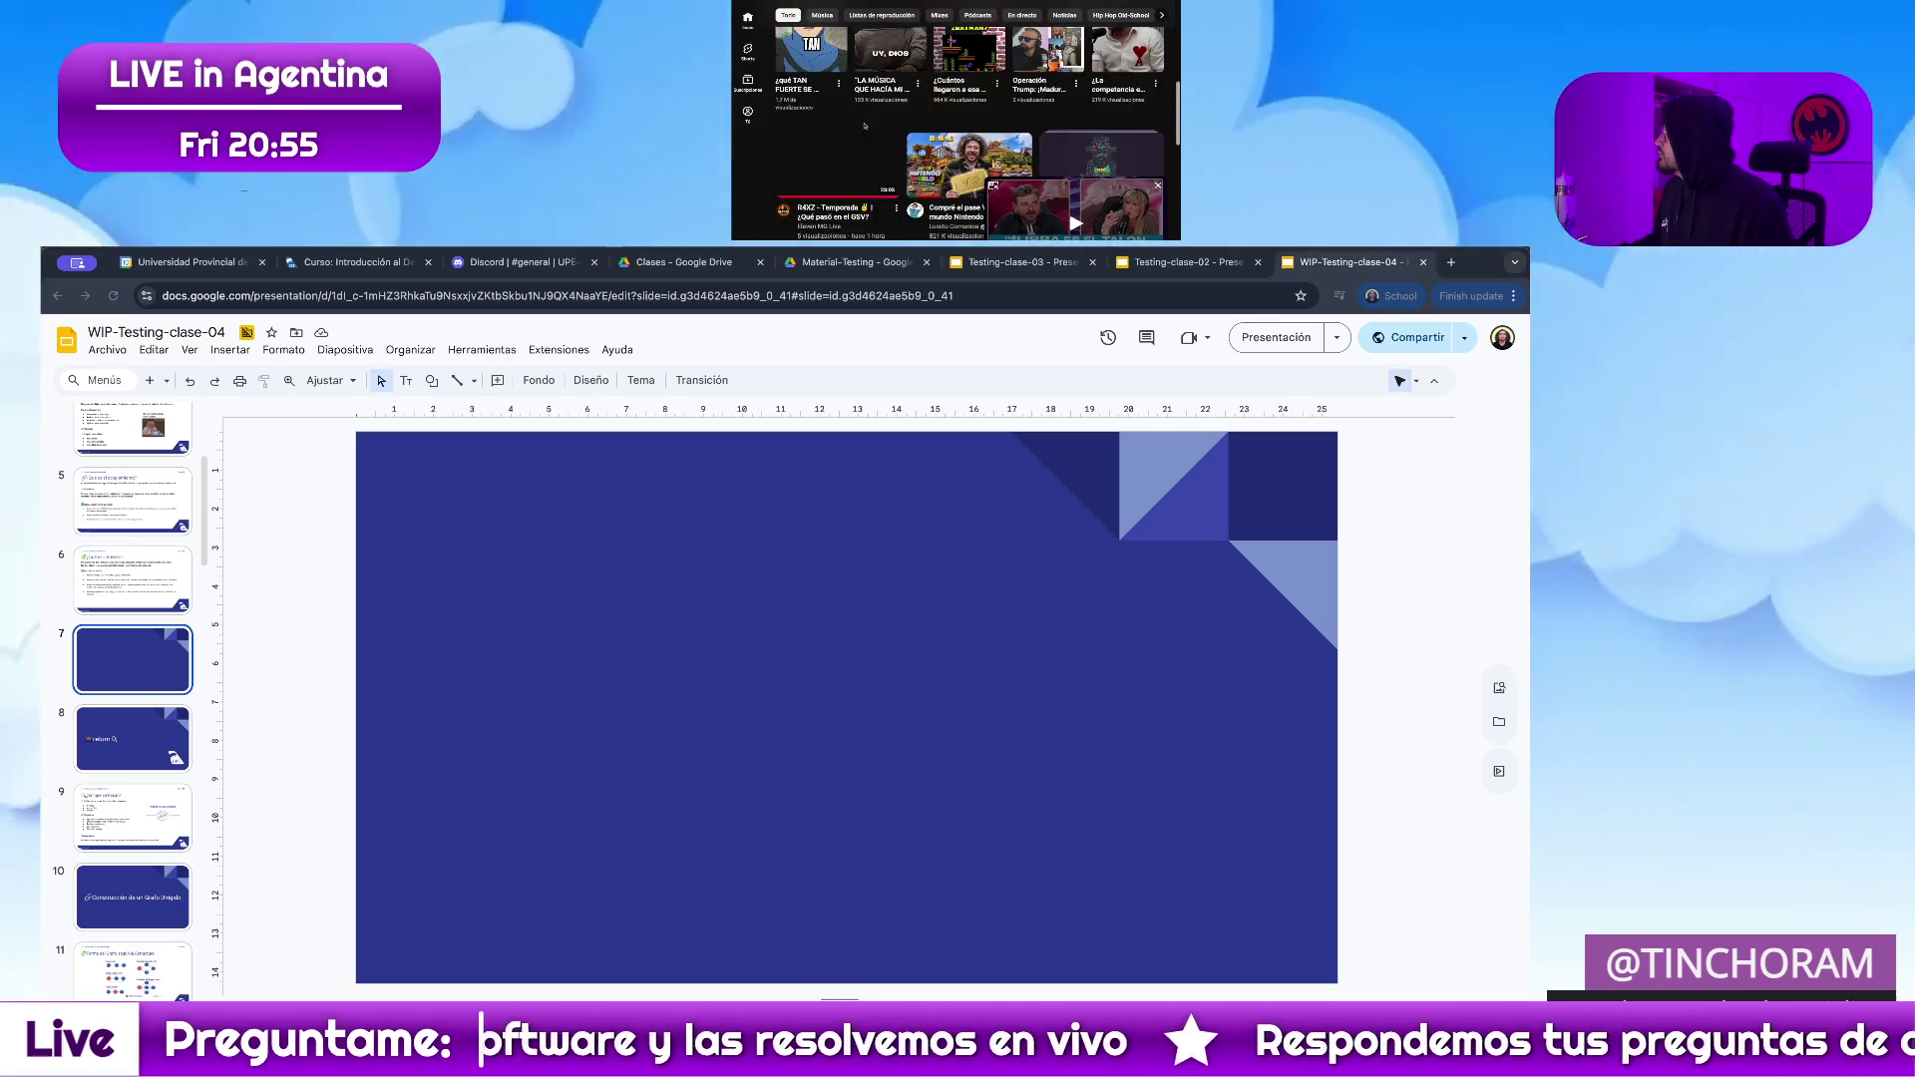
left_click(1099, 138)
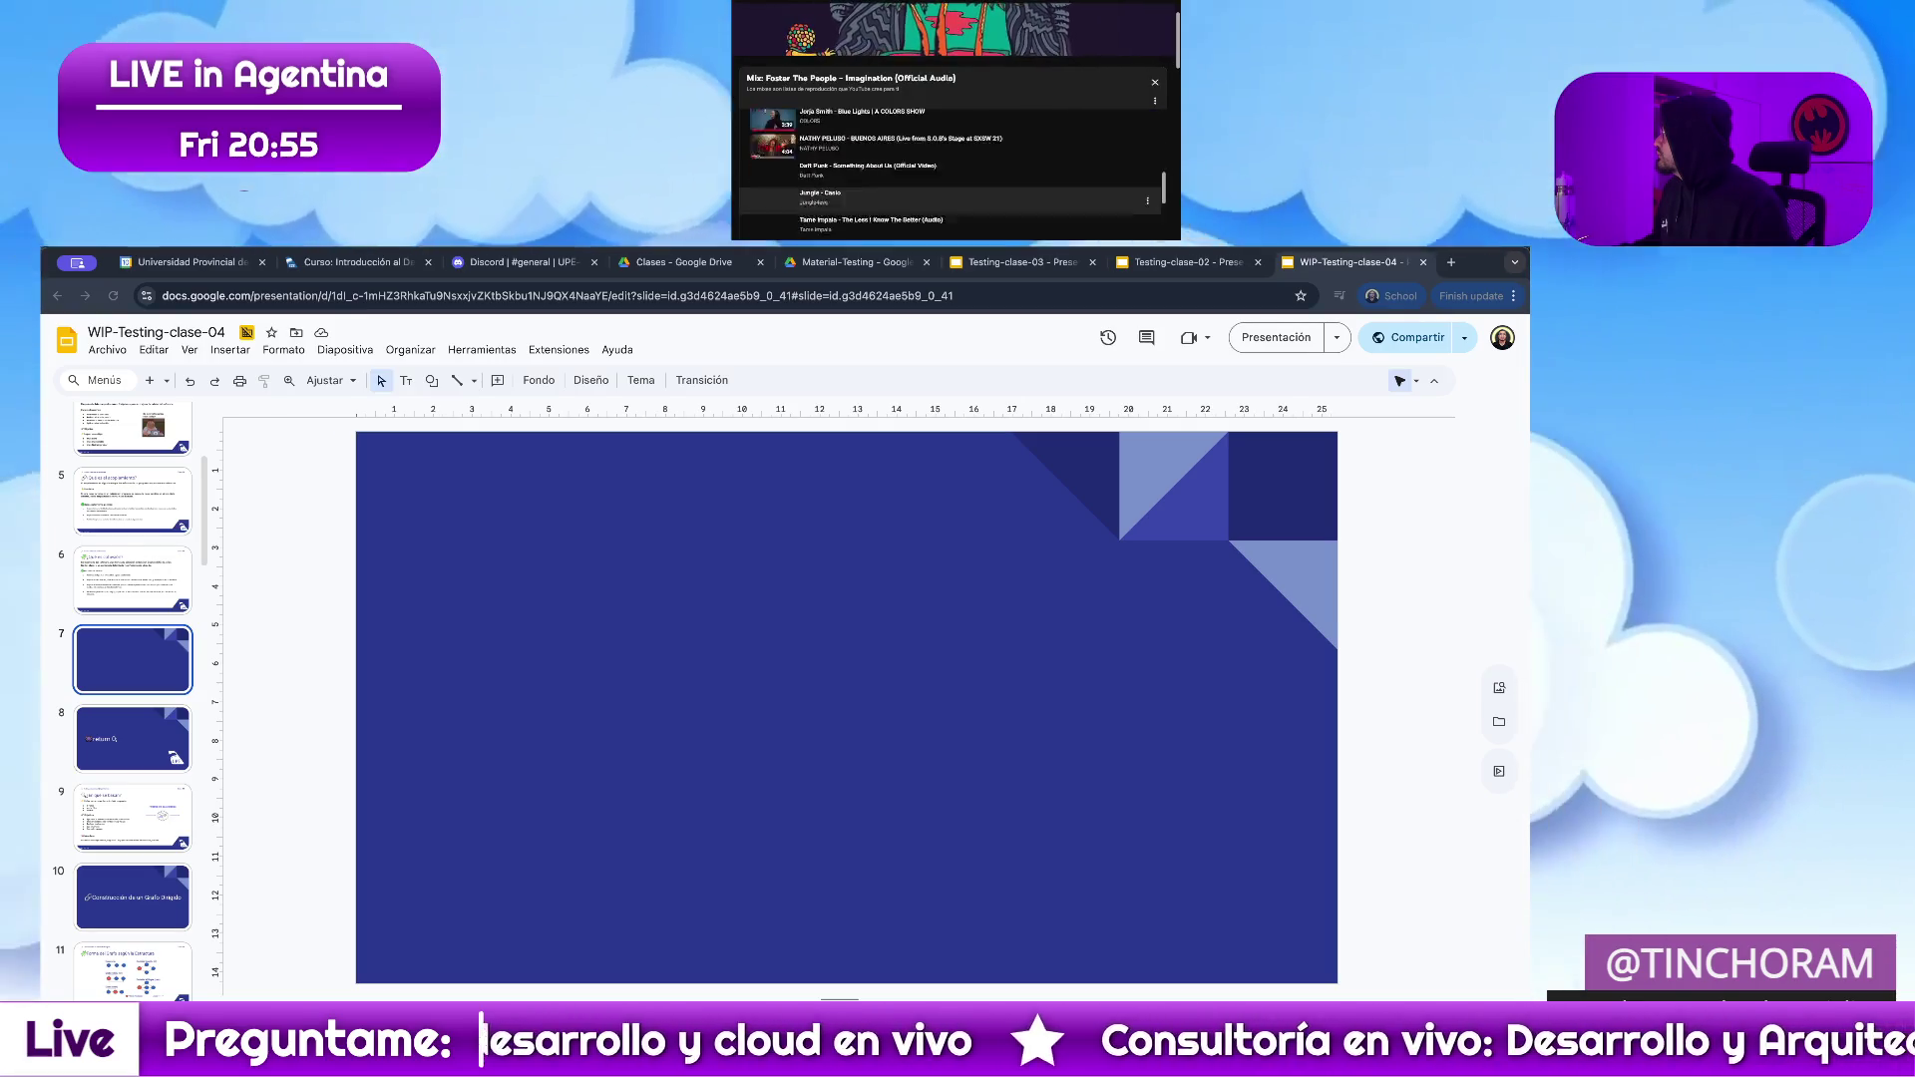
scroll(954, 120, "down", 5)
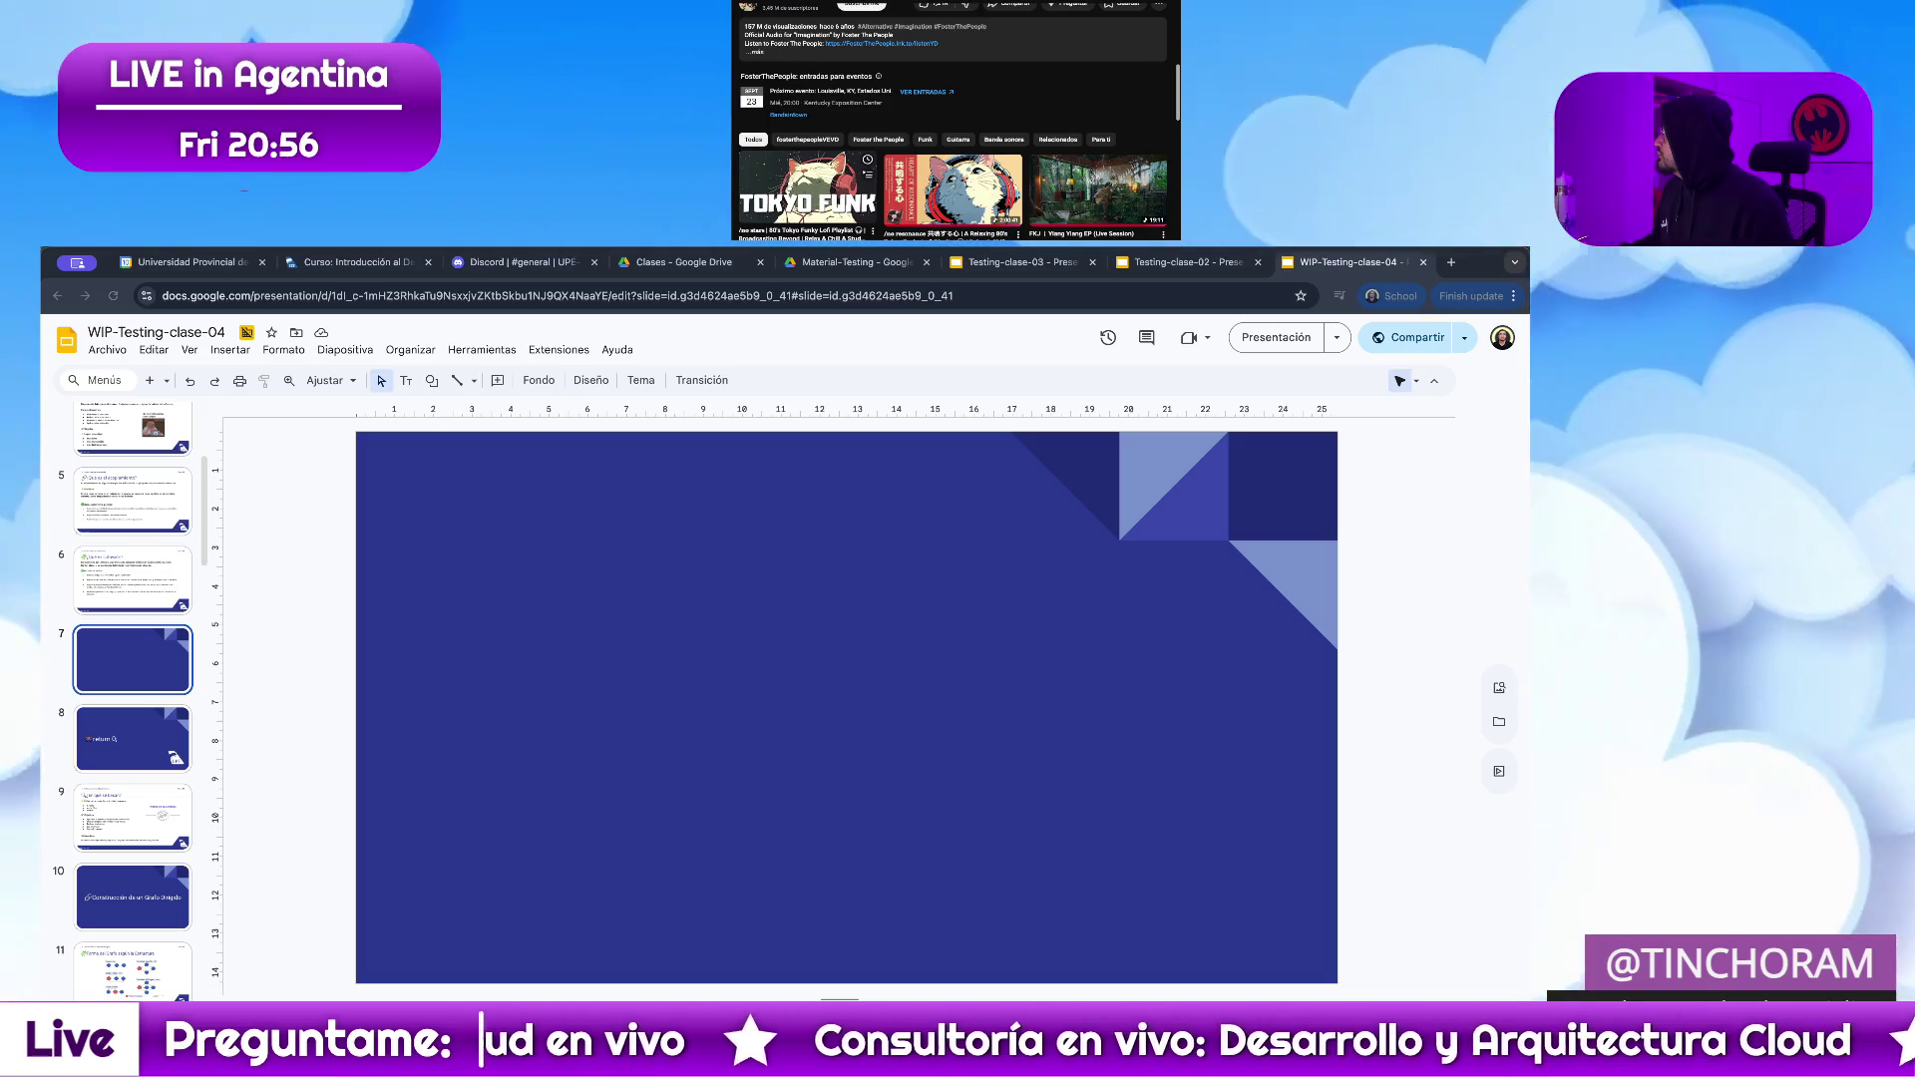
scroll(955, 120, "up", 3)
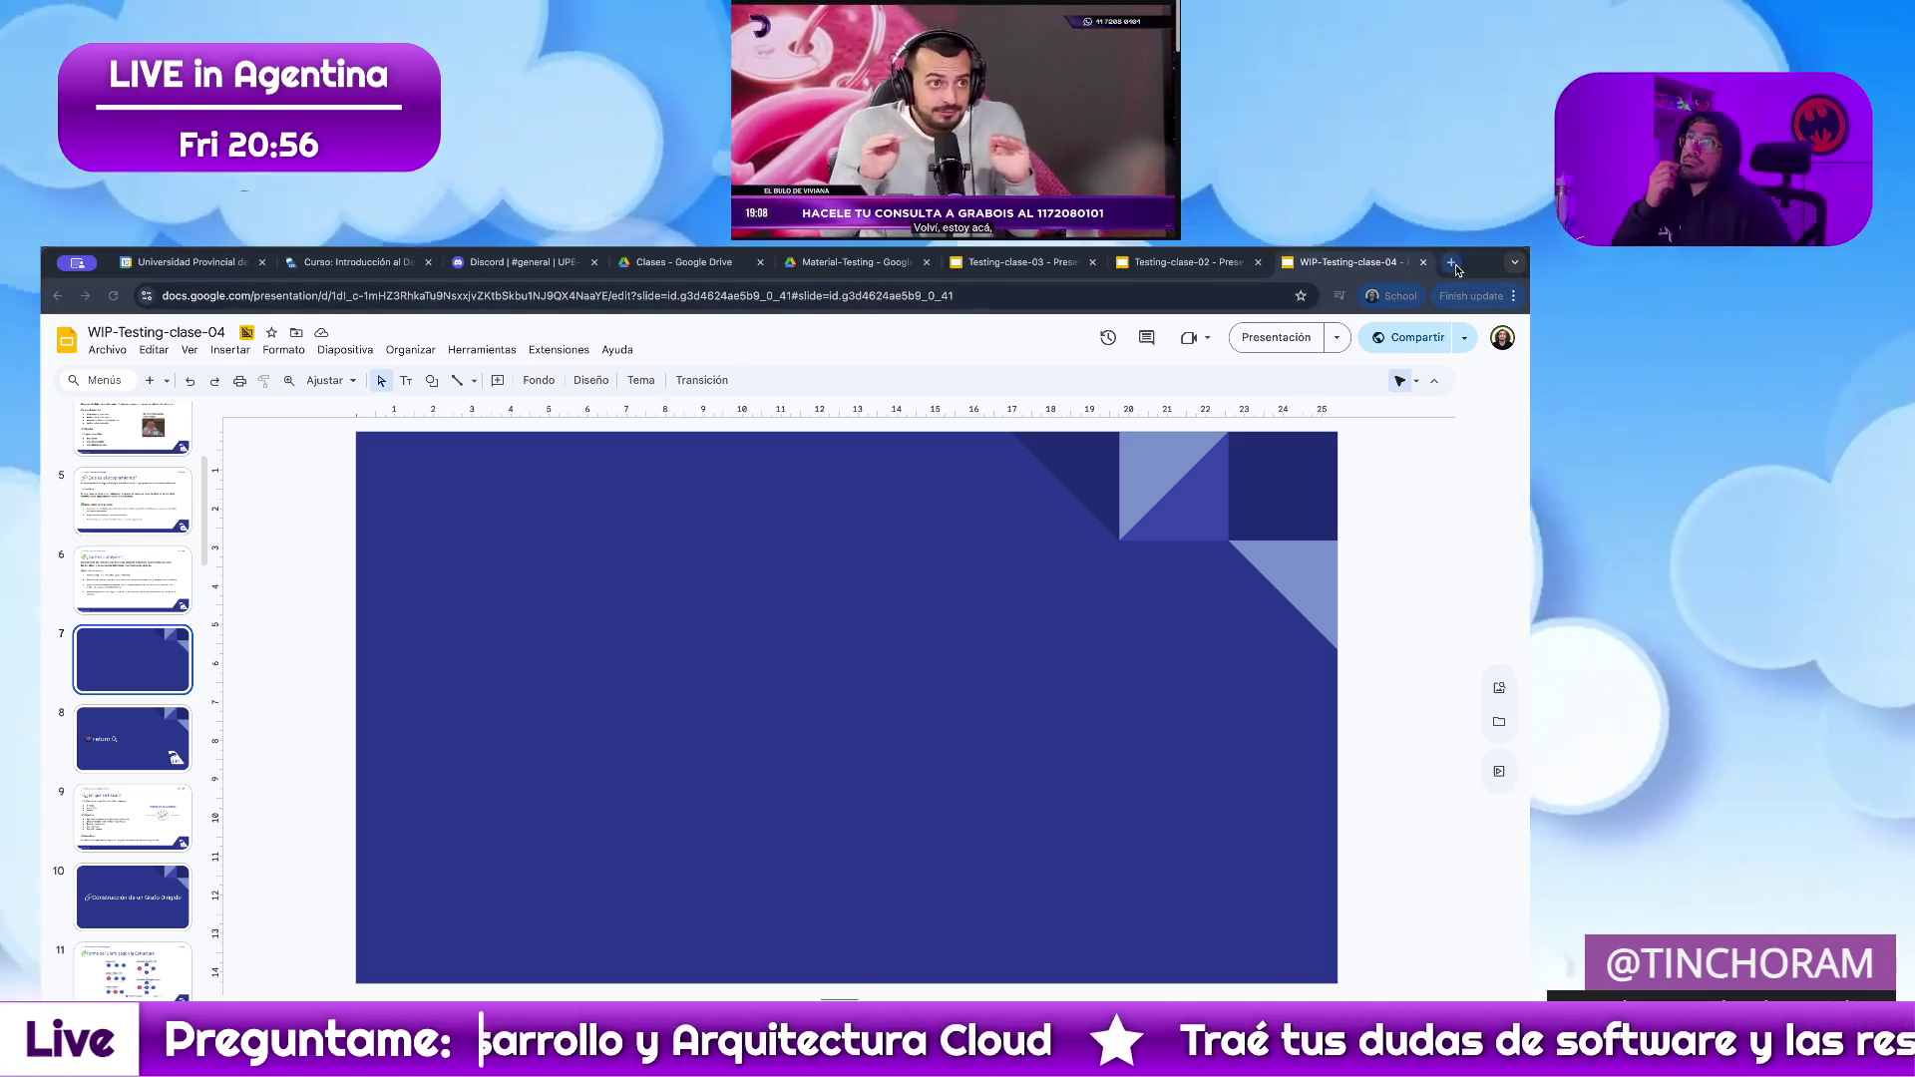
left_click(1452, 265)
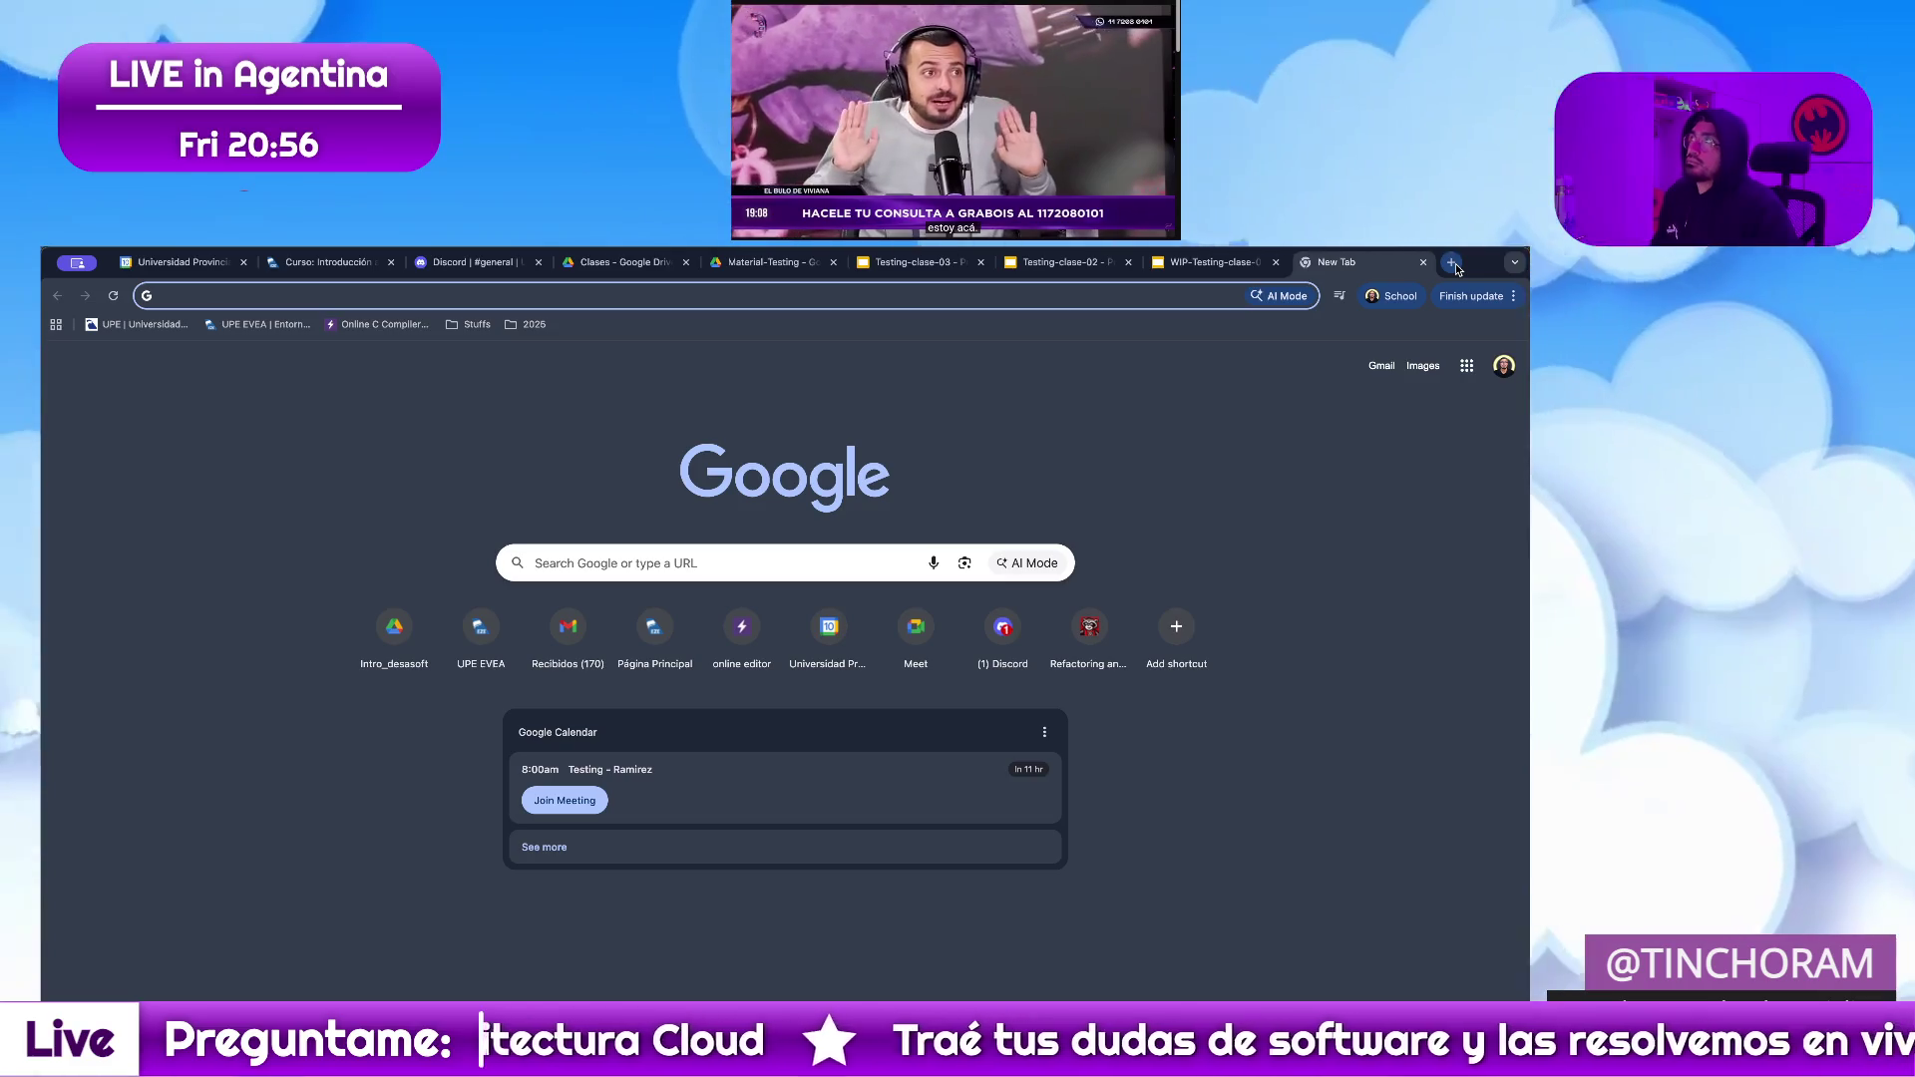
key("ctrl+w")
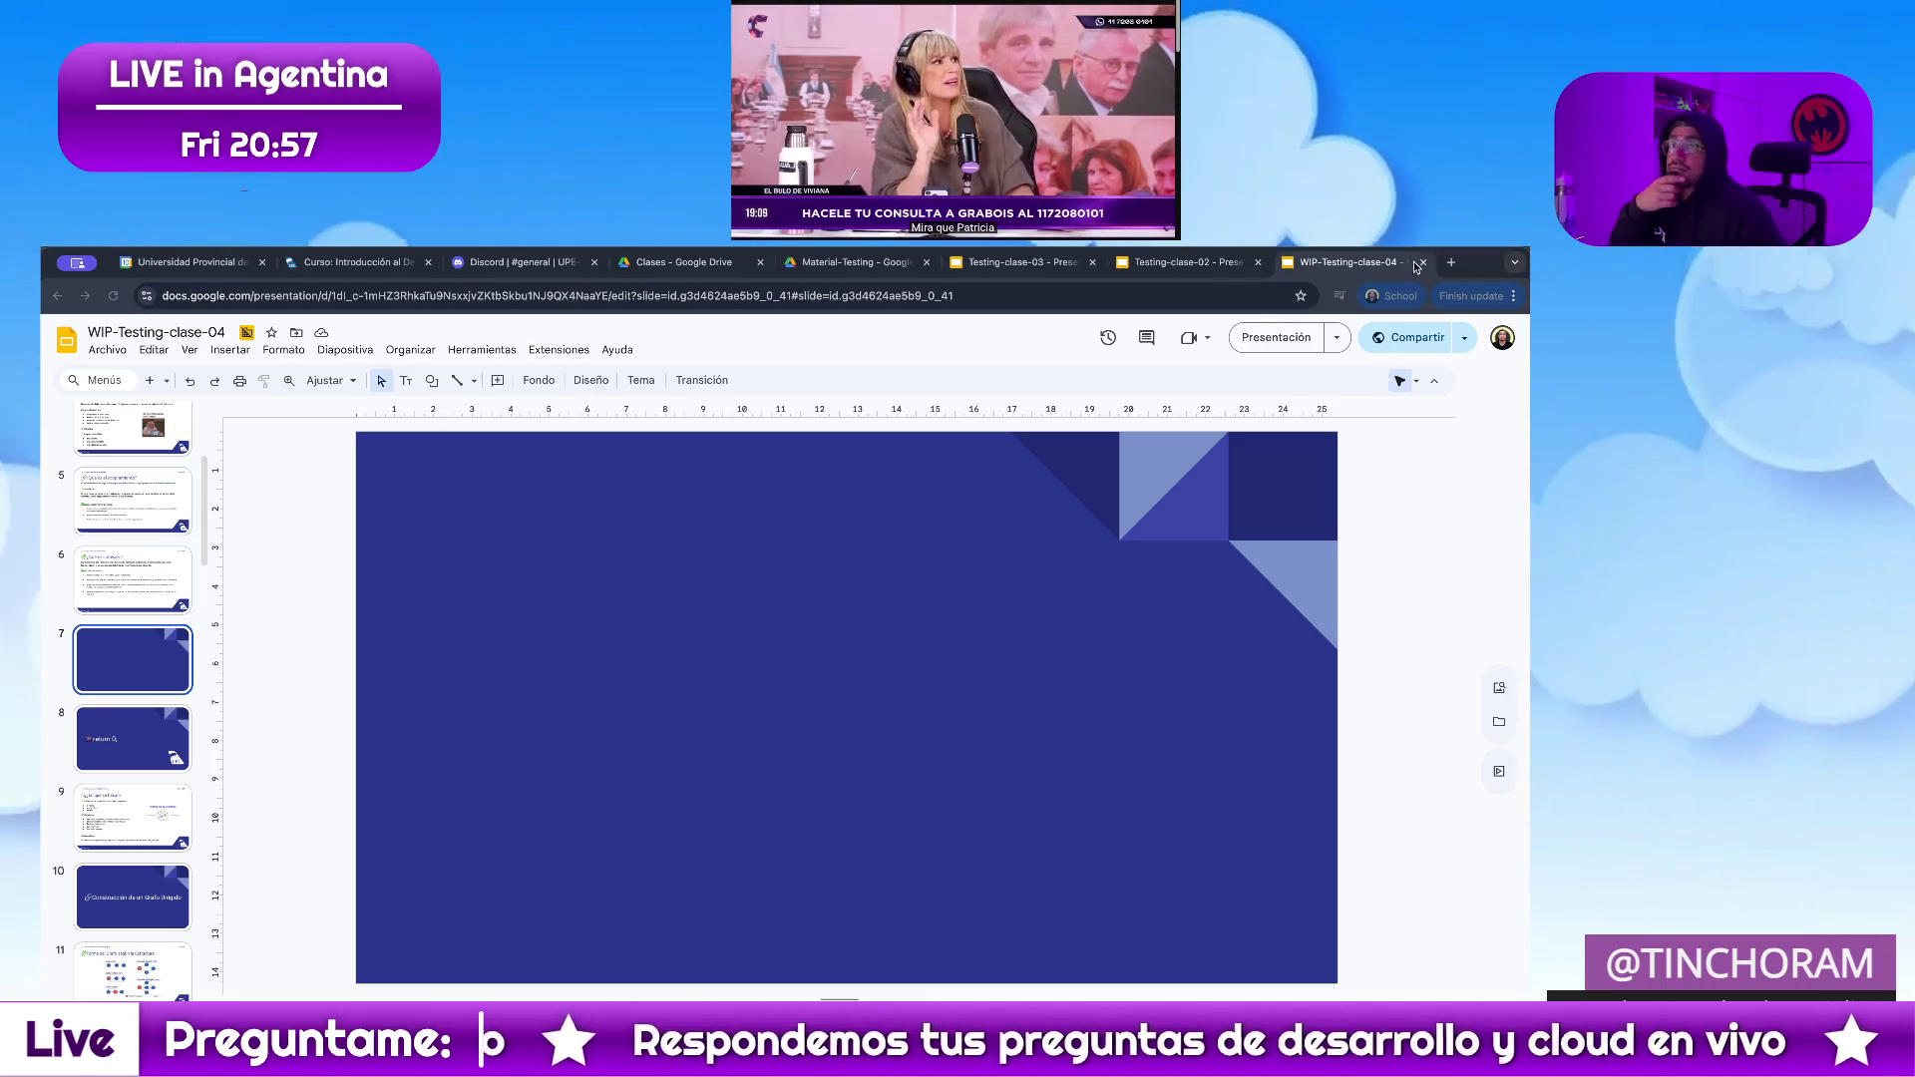
left_click(1451, 262)
key("ctrl+w")
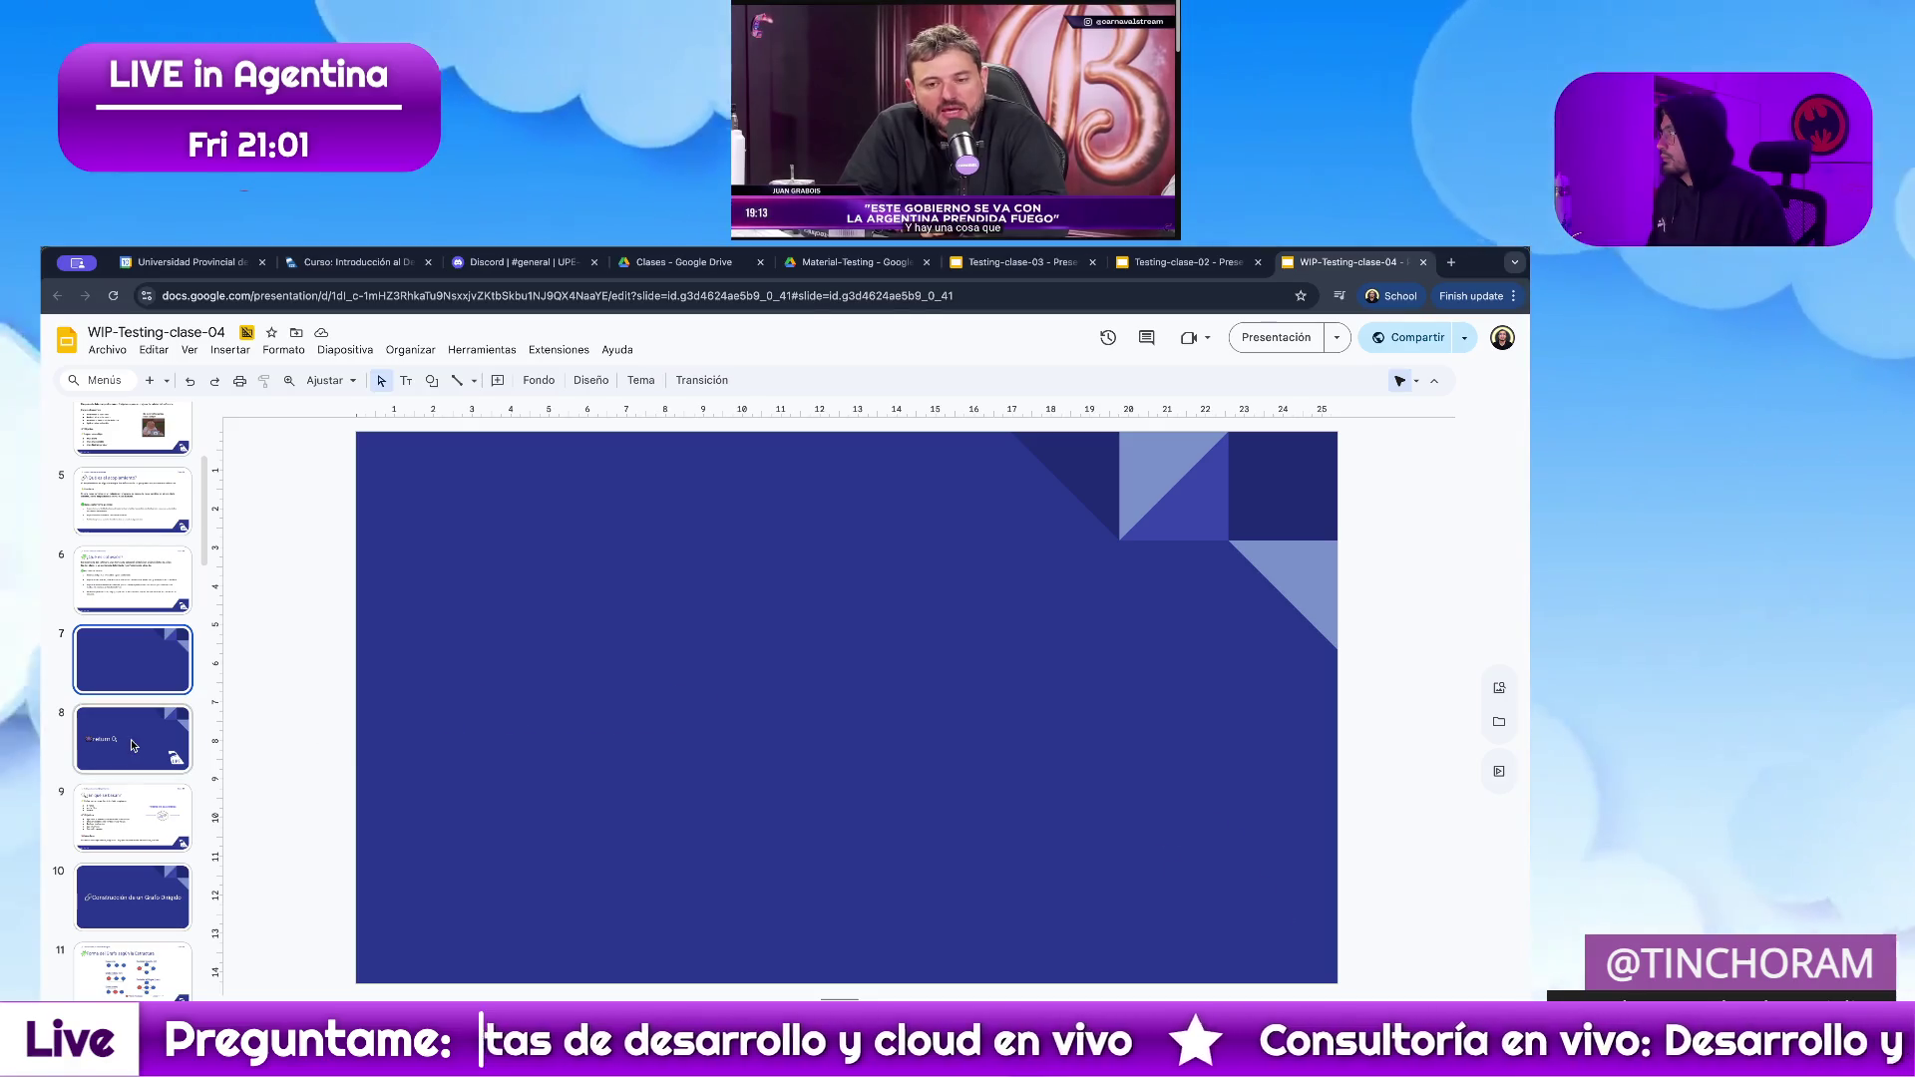
Move slide 10 up in the filmstrip to sit after slide 7.
key("Down")
left_click(127, 894)
left_click_drag(131, 906, 134, 709)
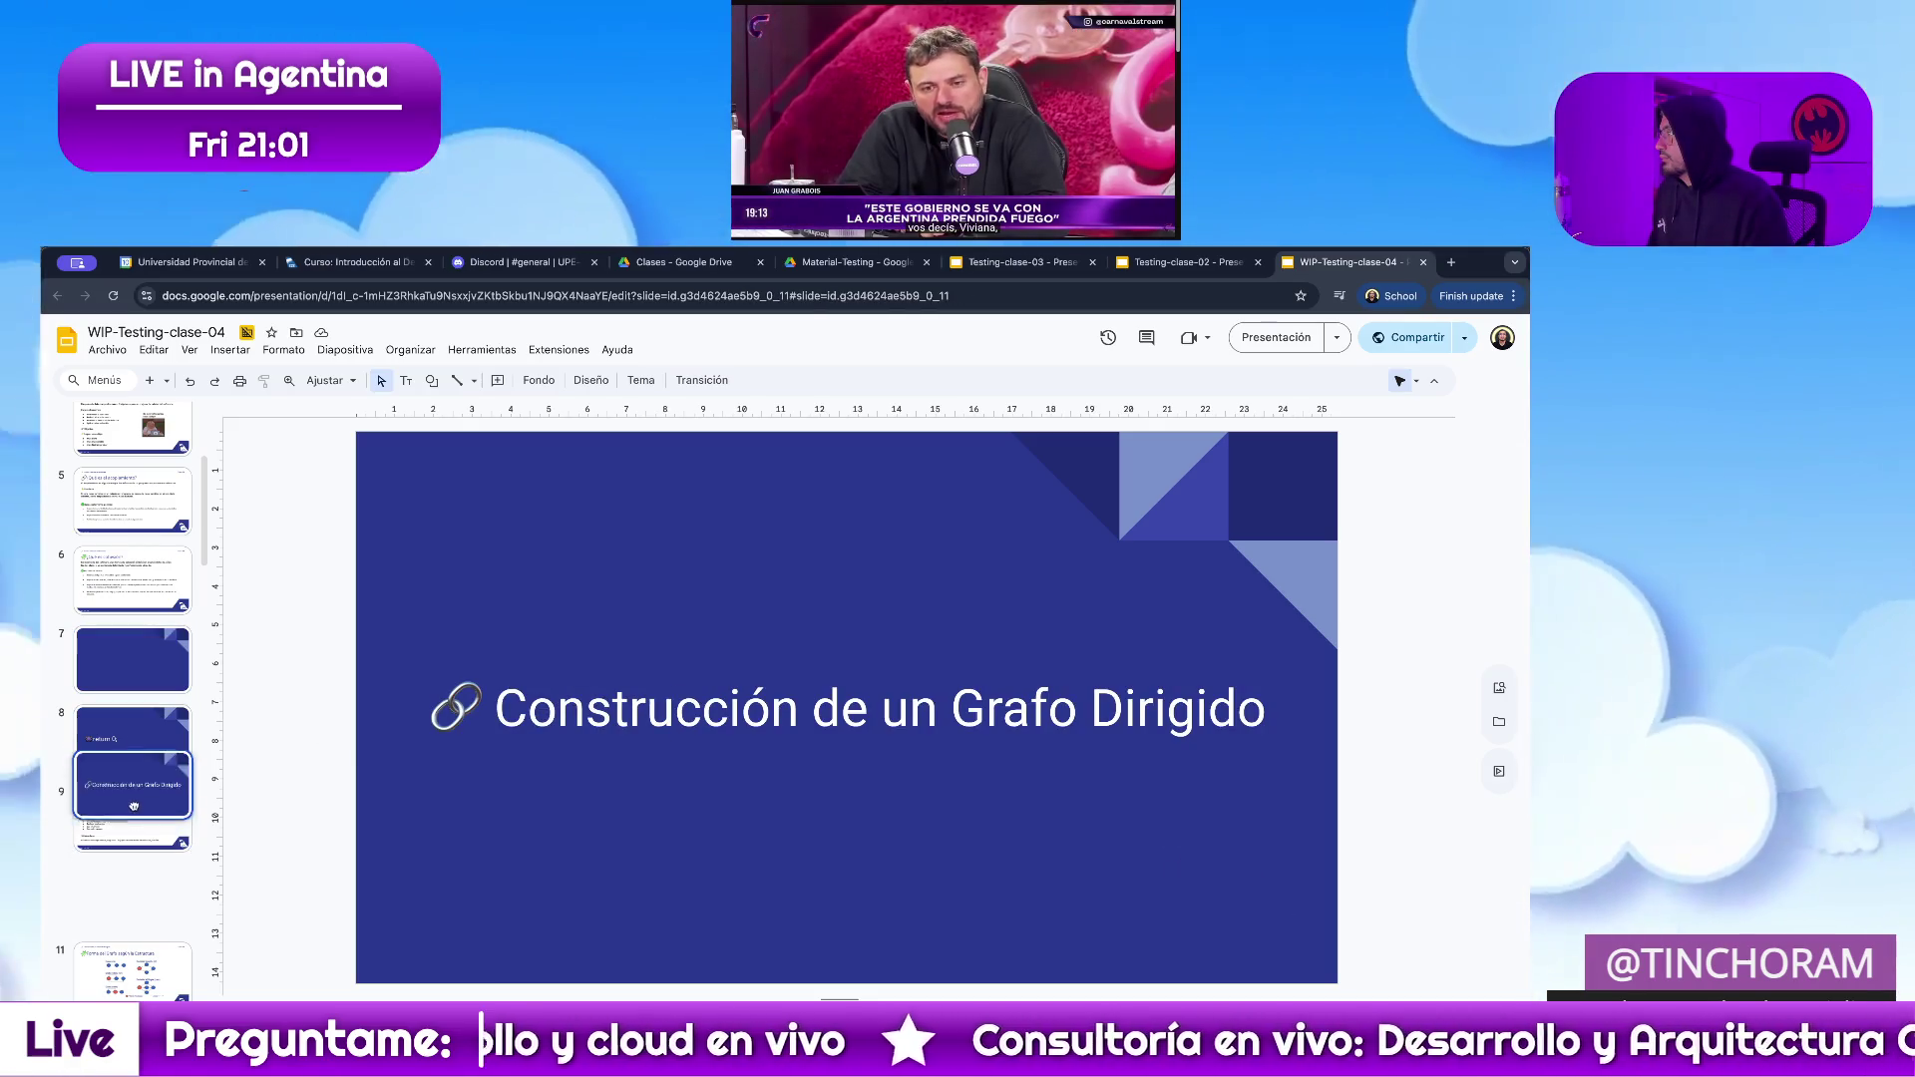
Paste 'Densidad de defectos' as the divider title and move the blank slide down to position 9.
right_click(571, 713)
left_click(705, 415)
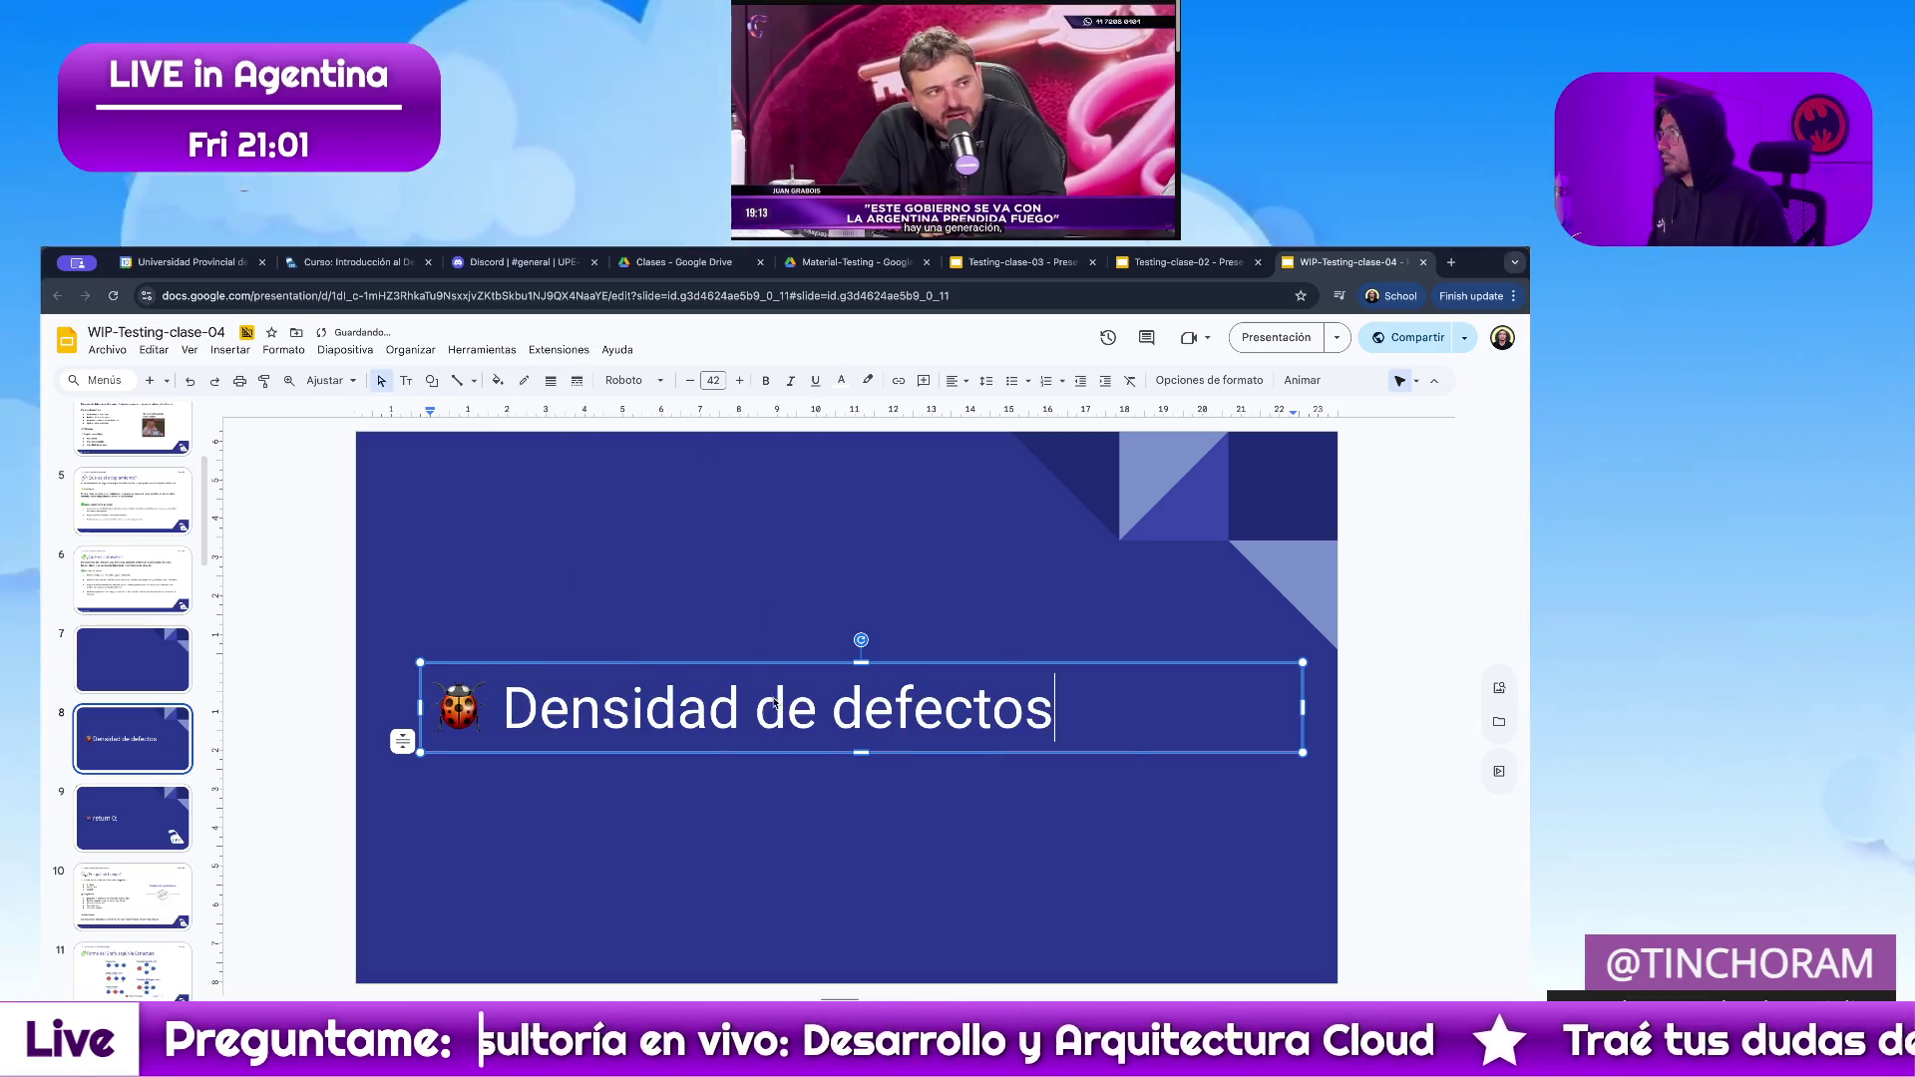
left_click(762, 907)
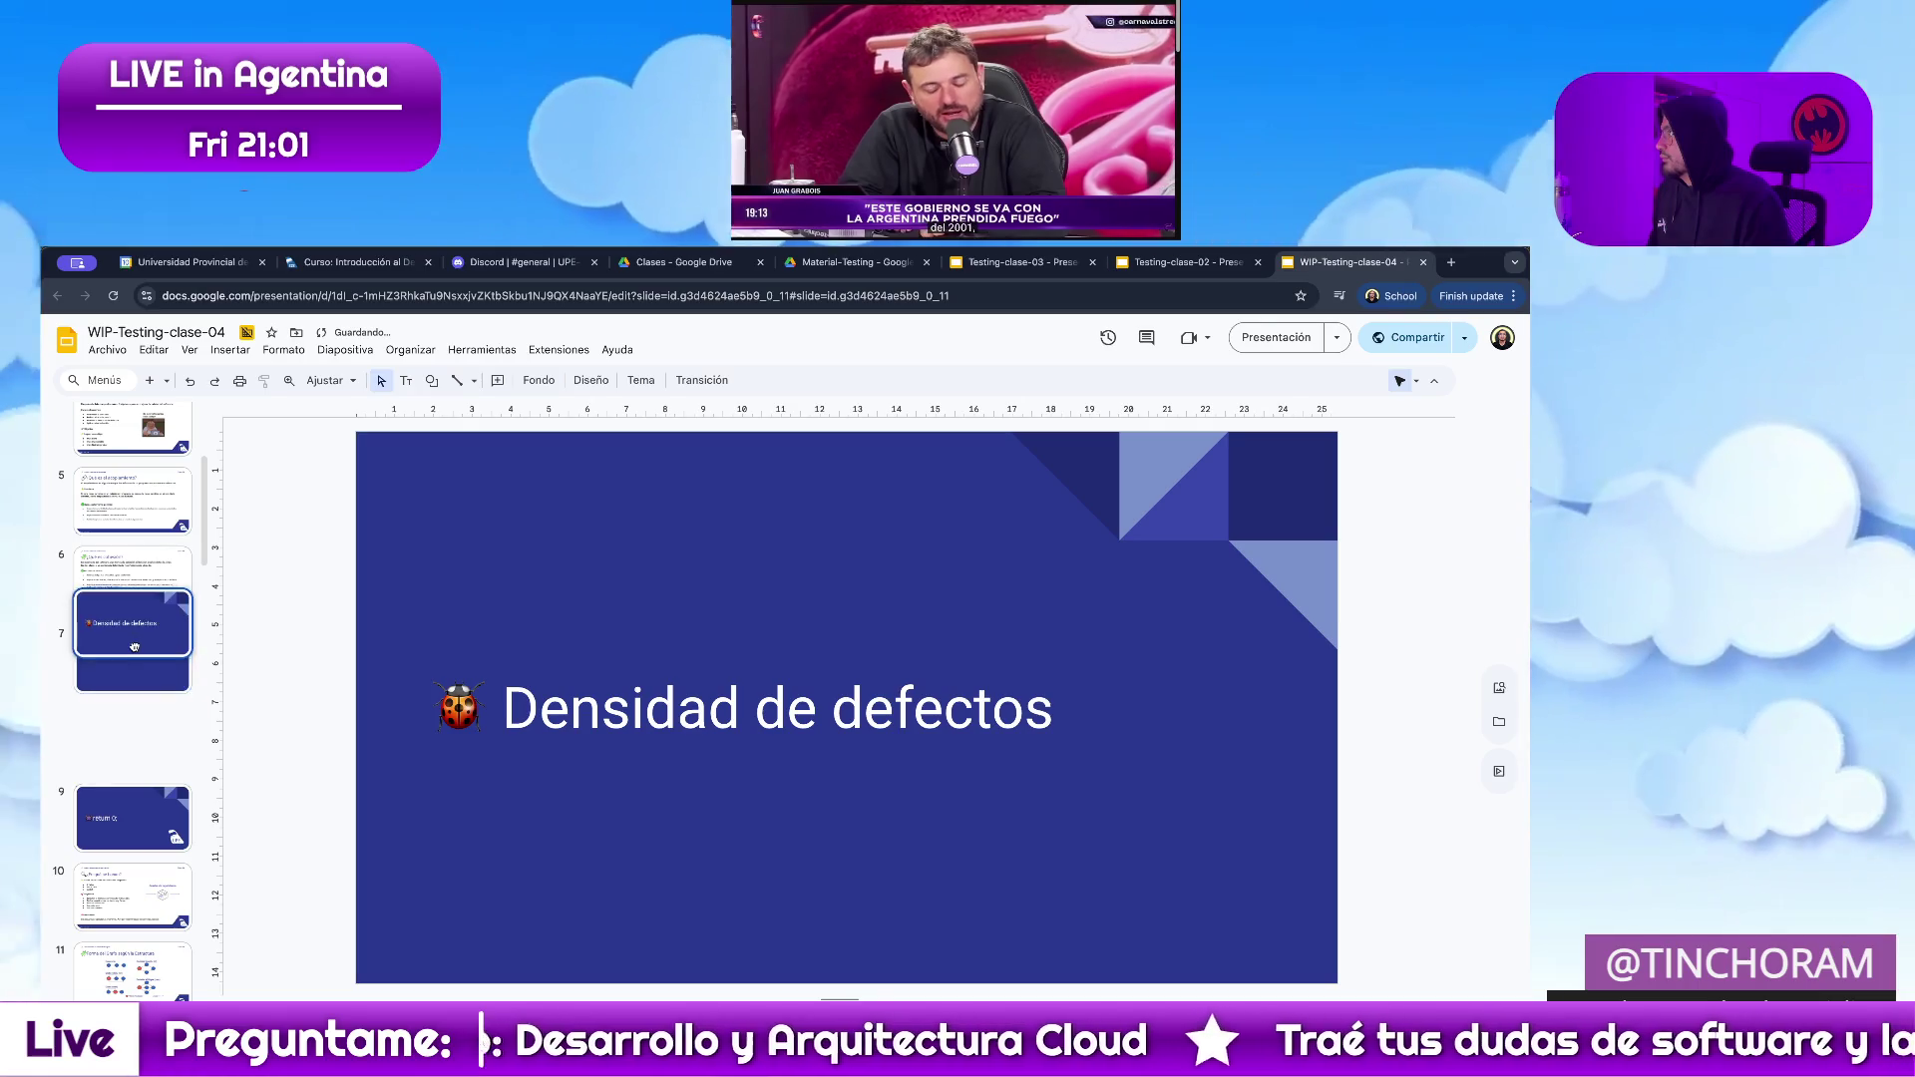
left_click_drag(131, 659, 124, 853)
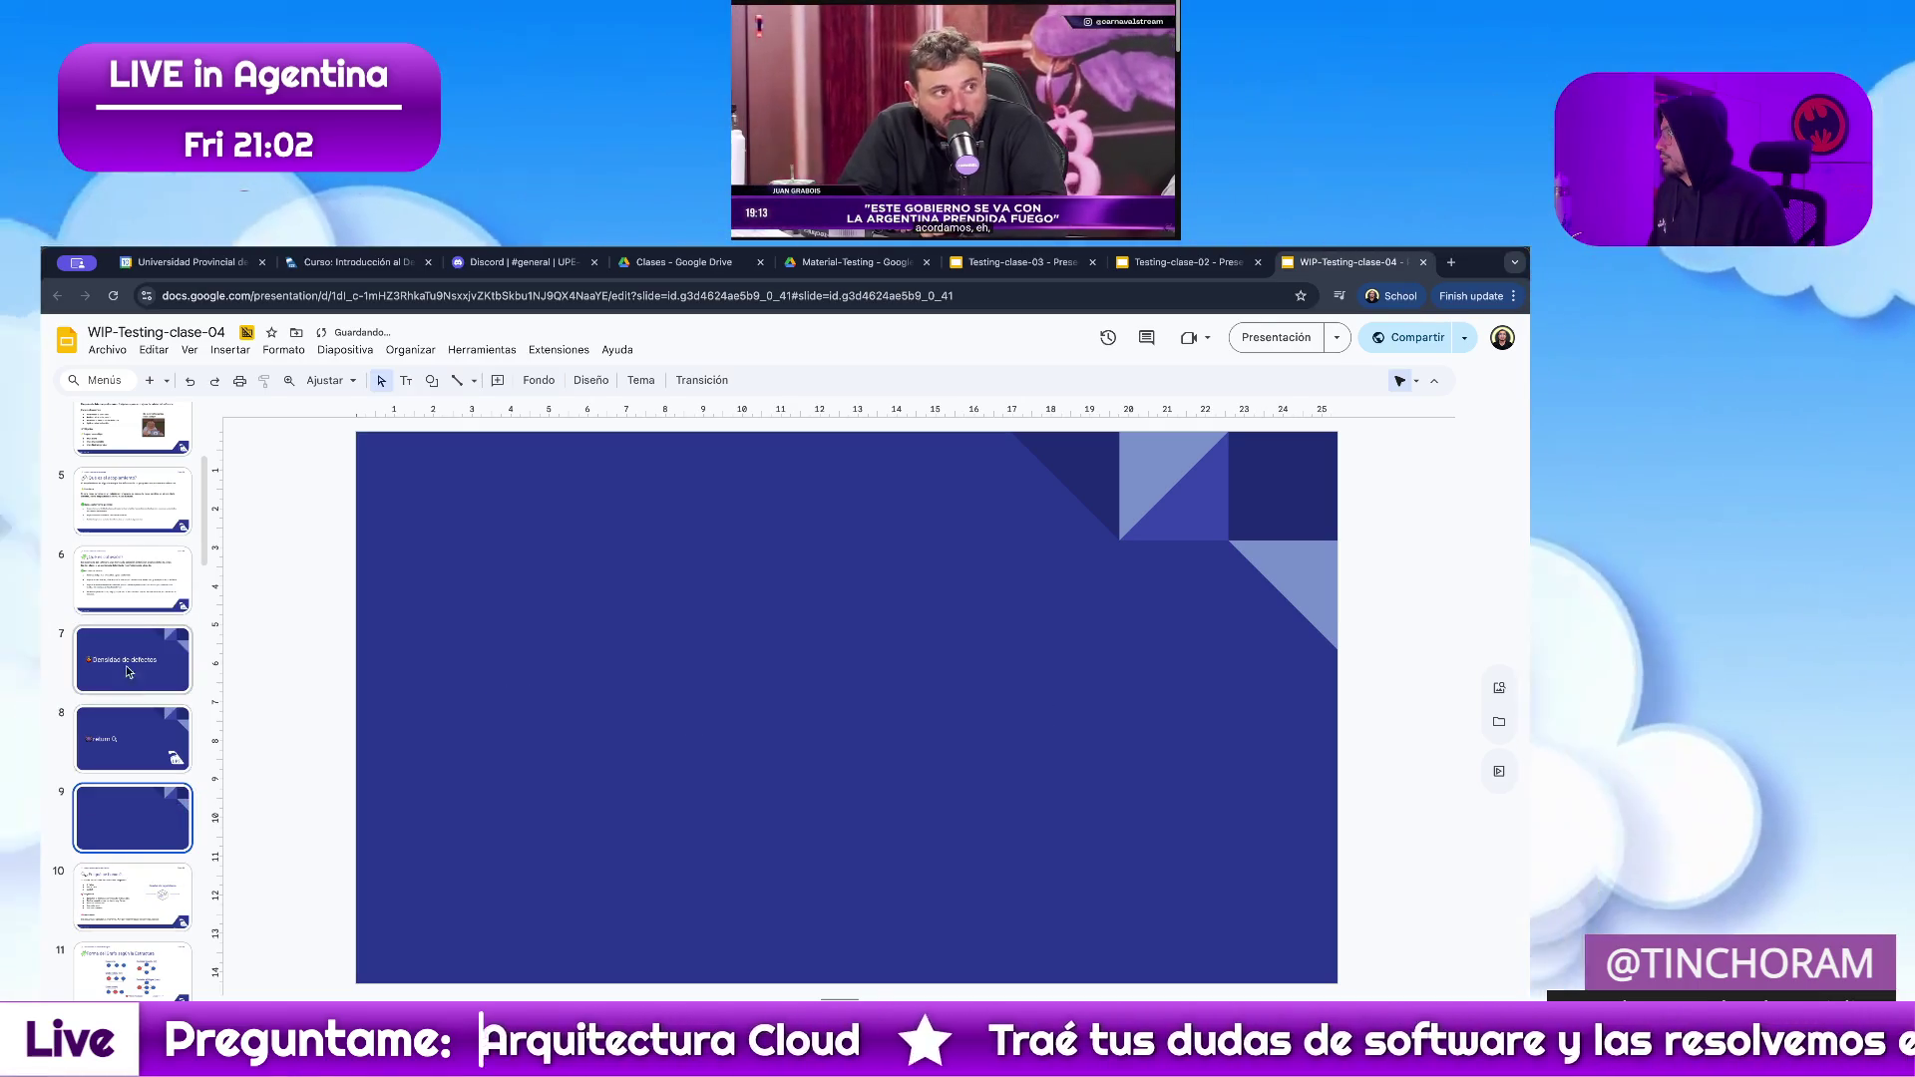
Replace the ¿Qué es cohesión? slide's header 'Prueba Estática vs Dinámica' with 'Densidad de defectos'.
left_click(128, 584)
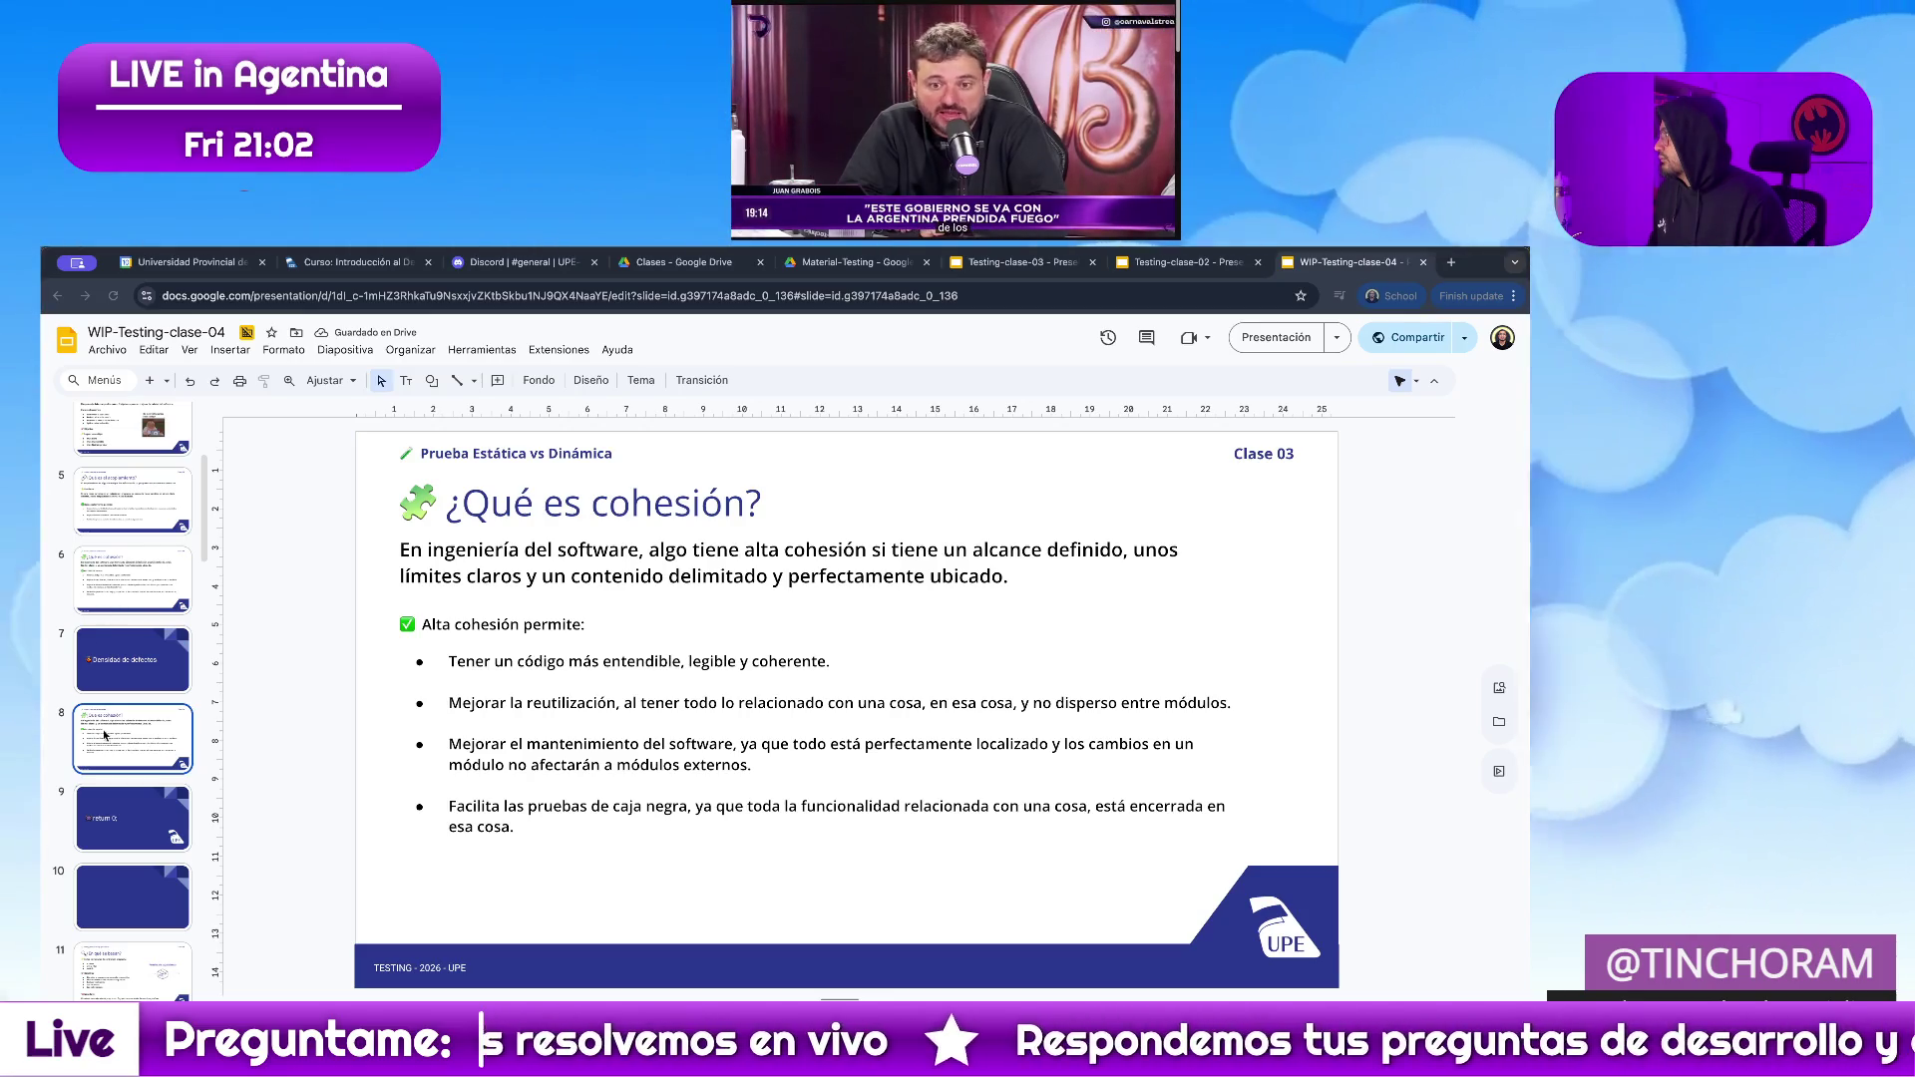
triple_click(535, 454)
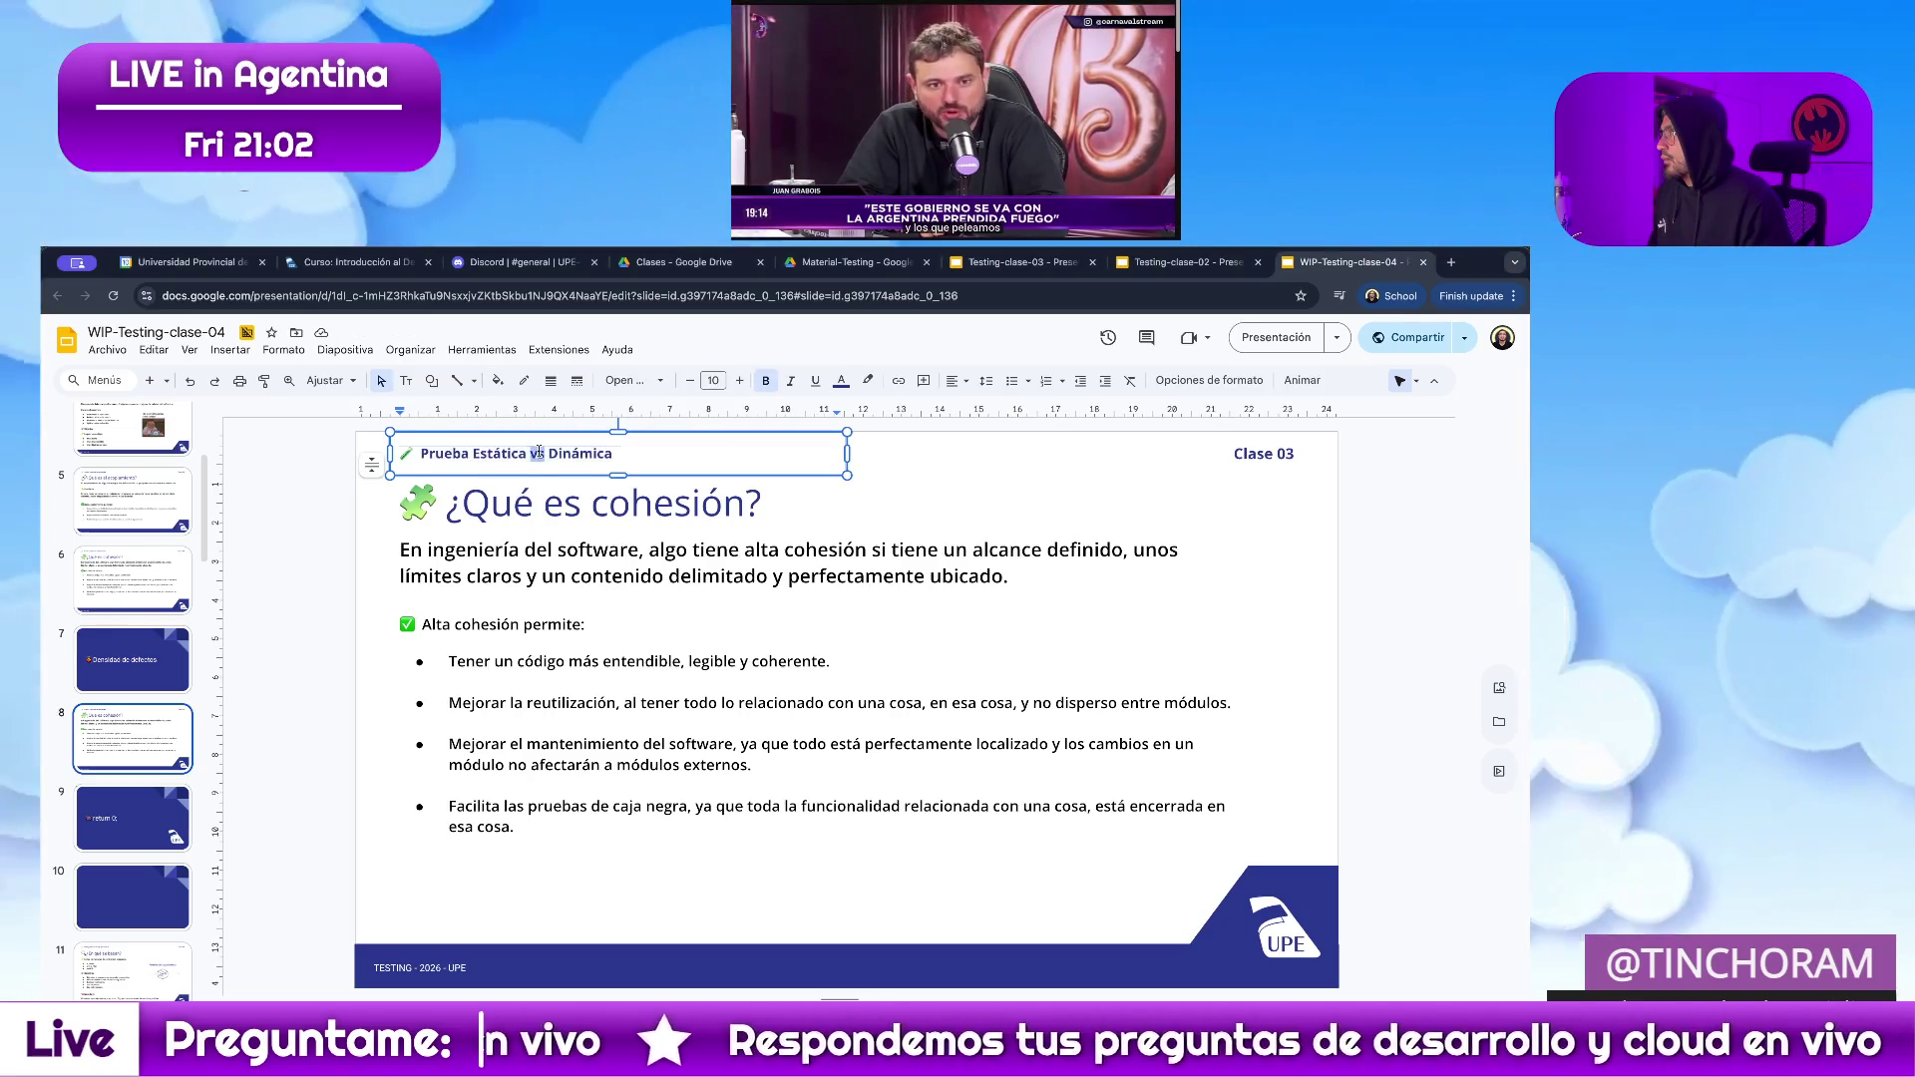
right_click(536, 454)
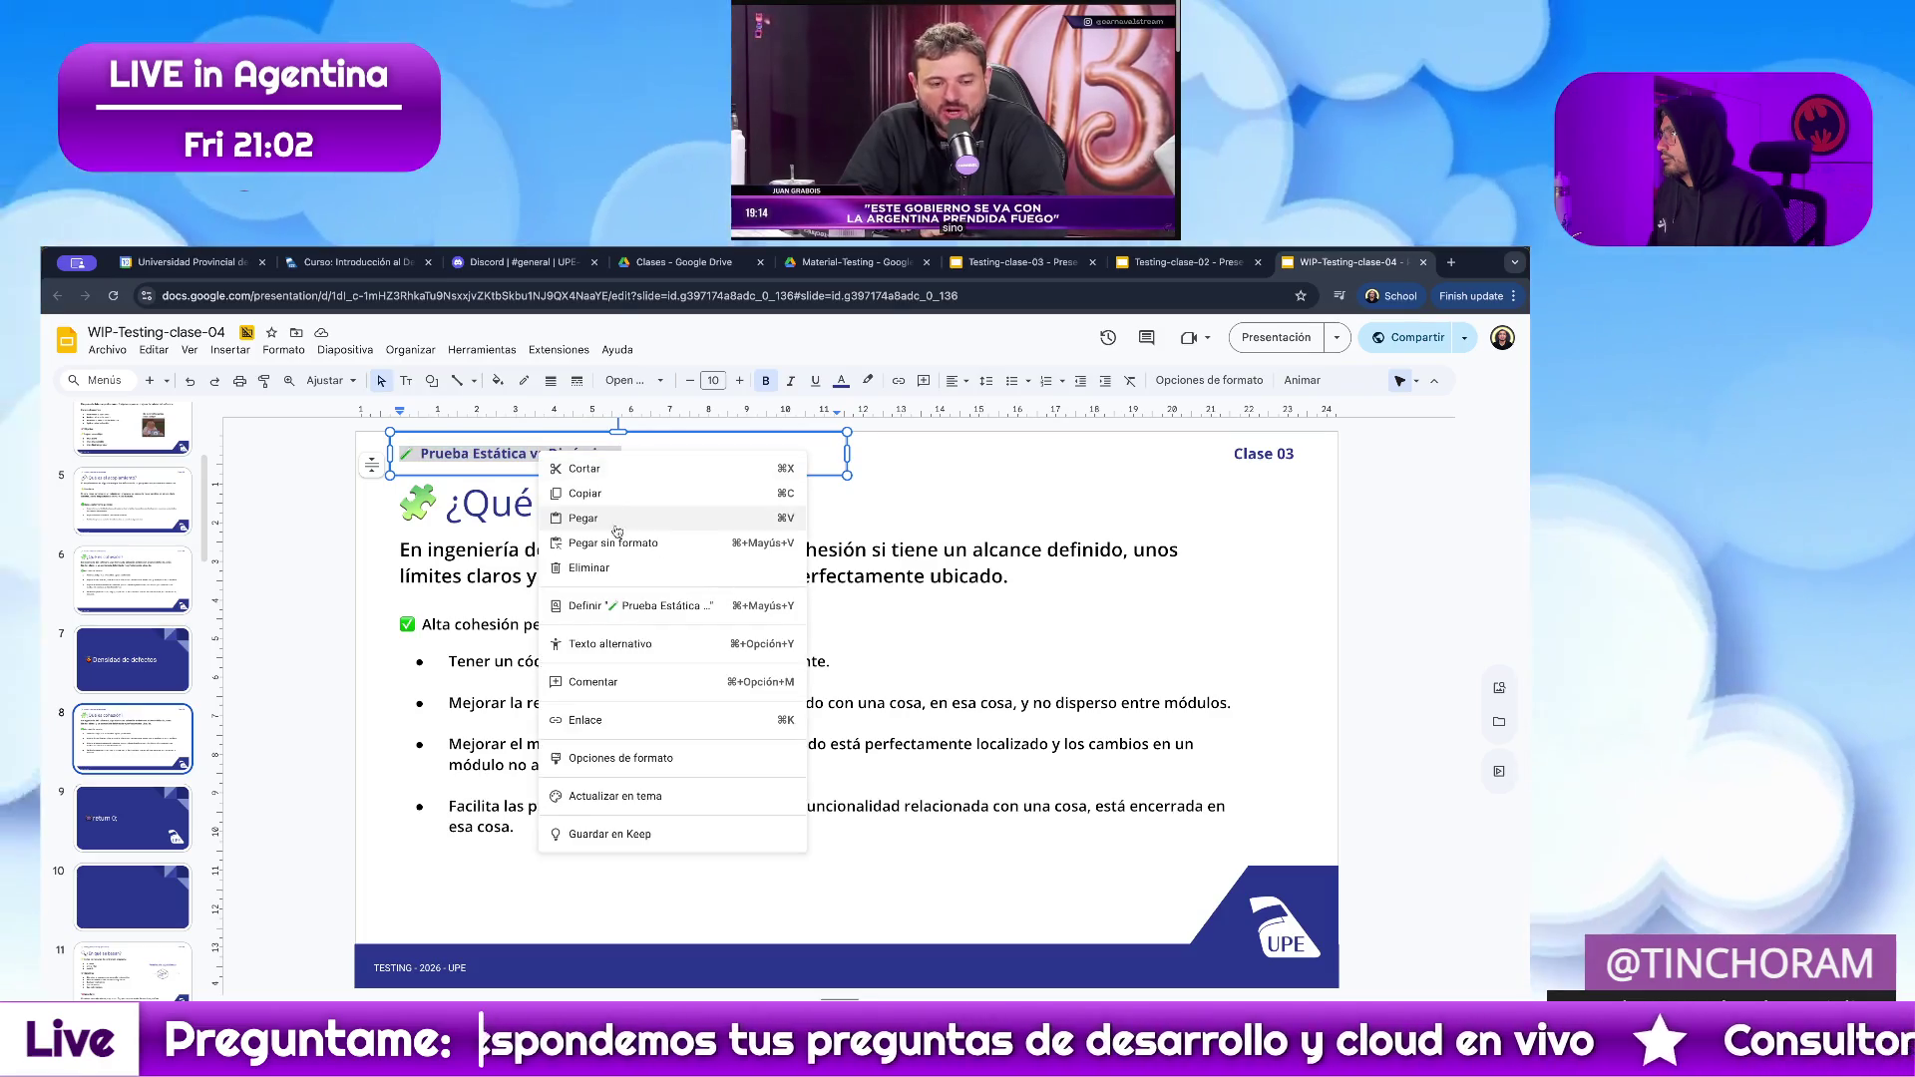
left_click(600, 515)
left_click(247, 598)
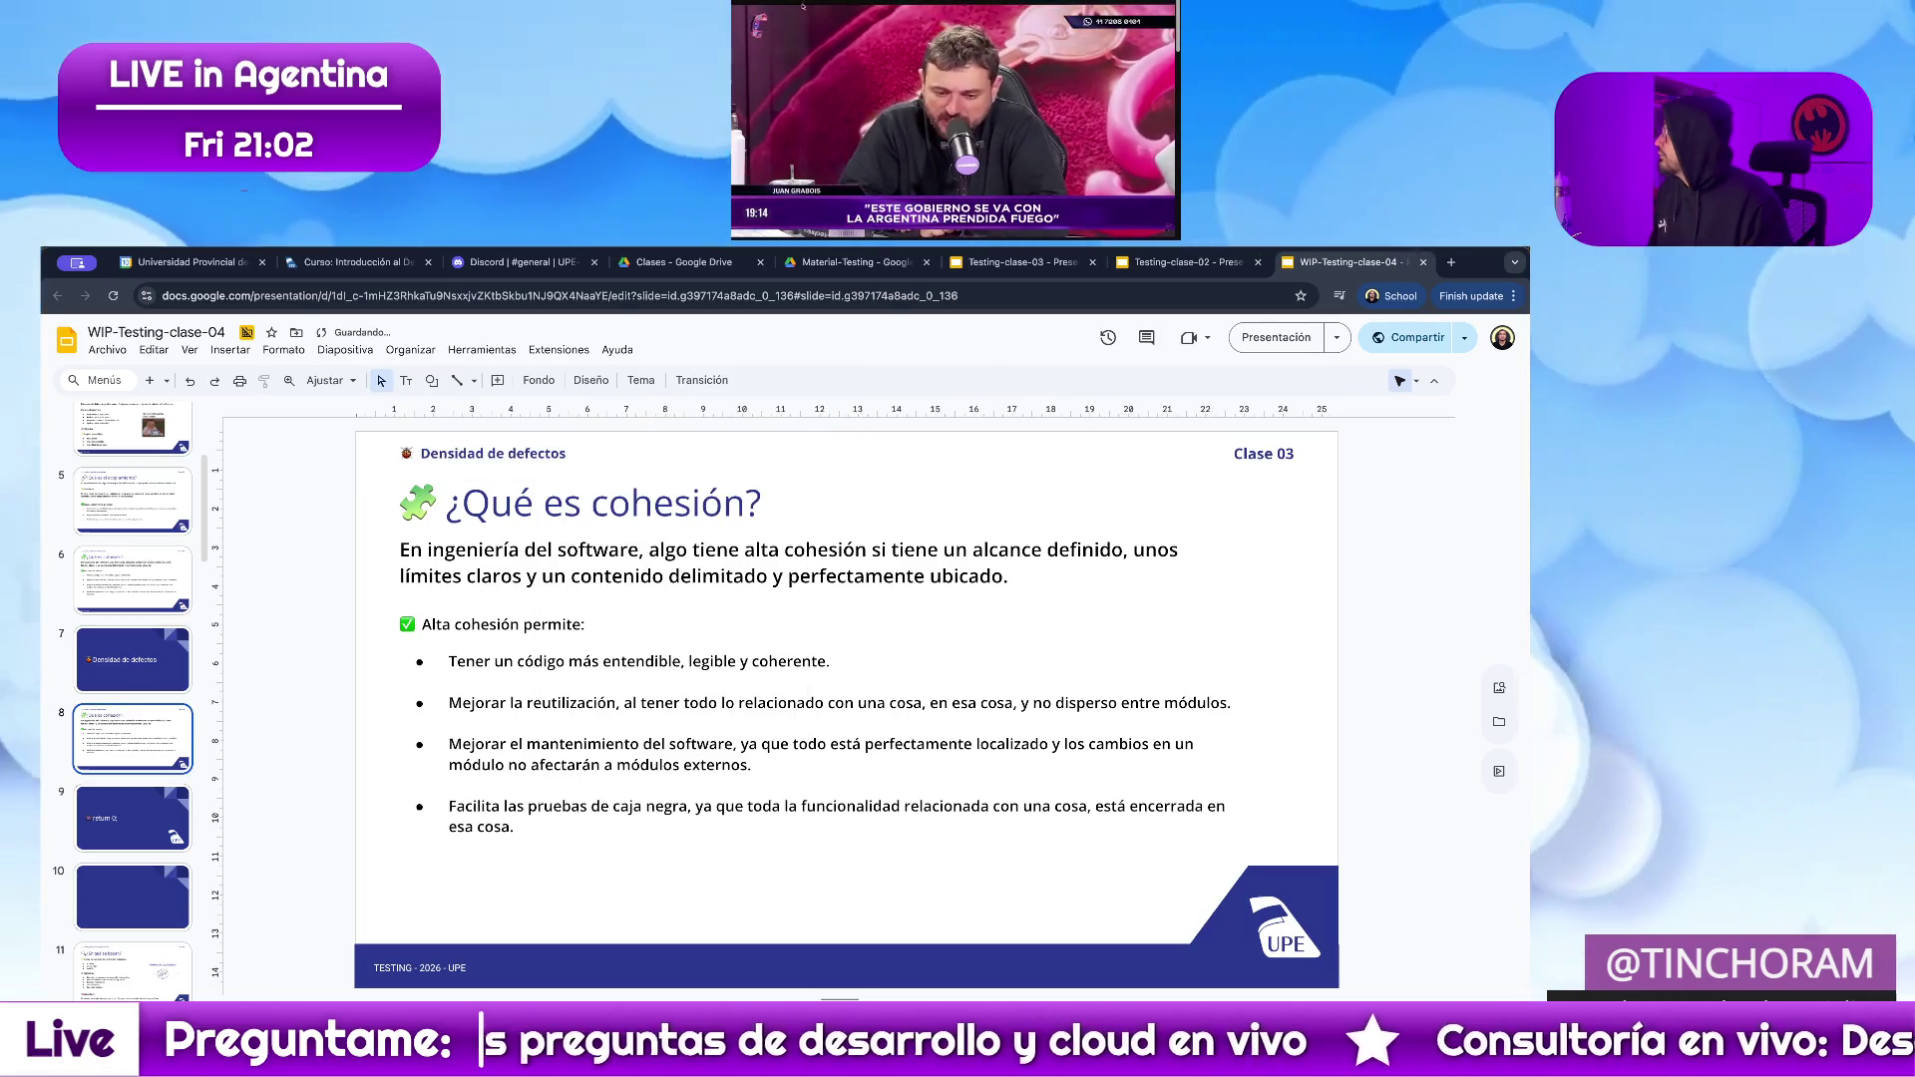